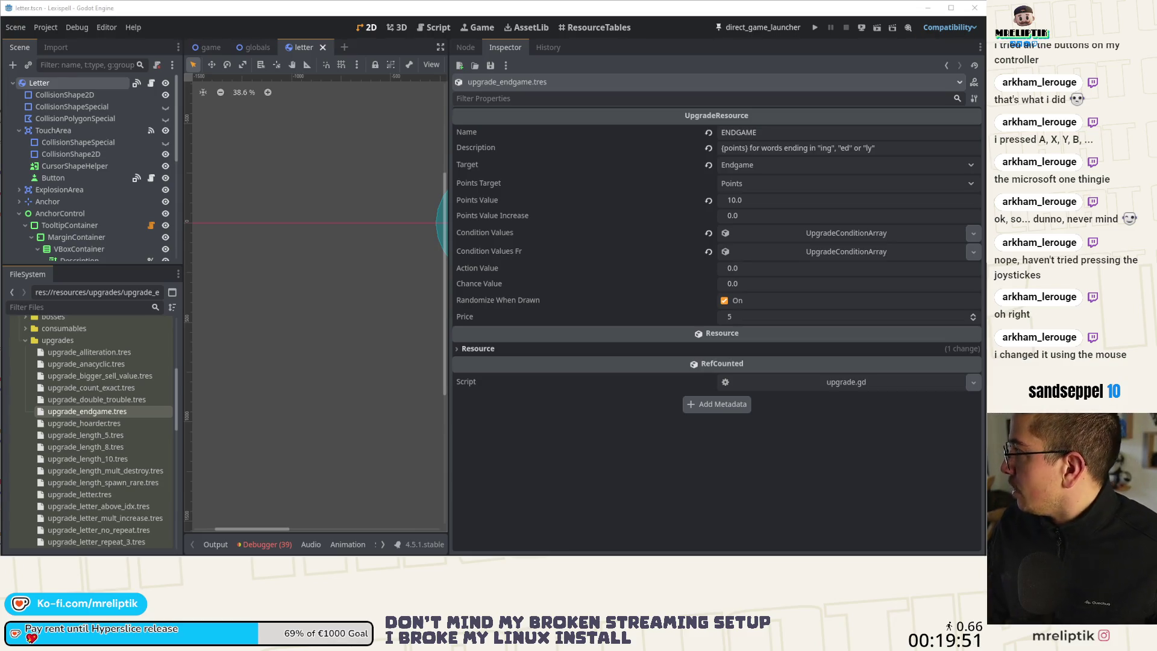
- Bring the Chrome window with the godot-proposals GitHub page forward and maximize it
key(alt+Tab)
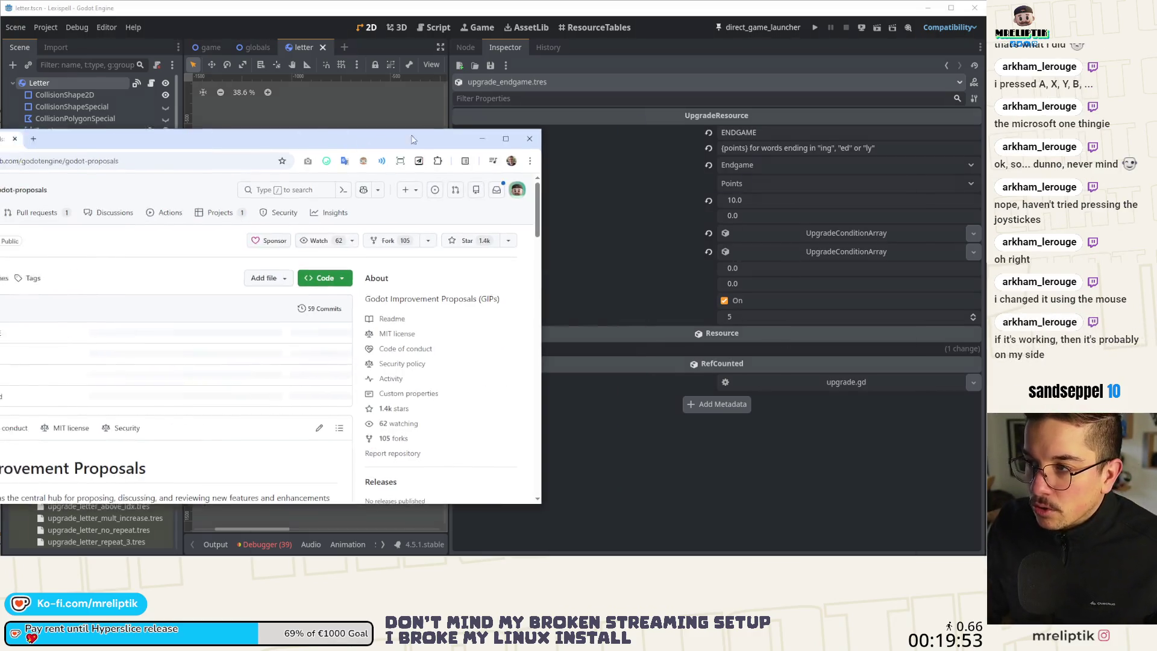
key(super+Up)
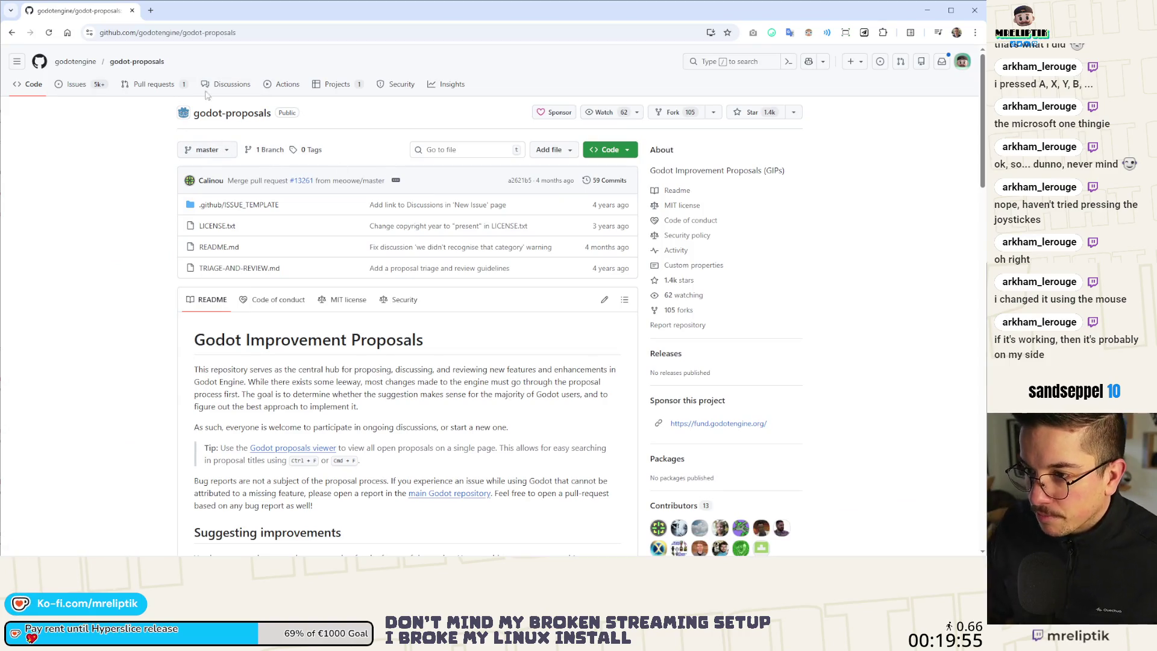
- Search open godot-proposals issues for 'inspector', then refine the query to 'resizable inspector'
click(79, 89)
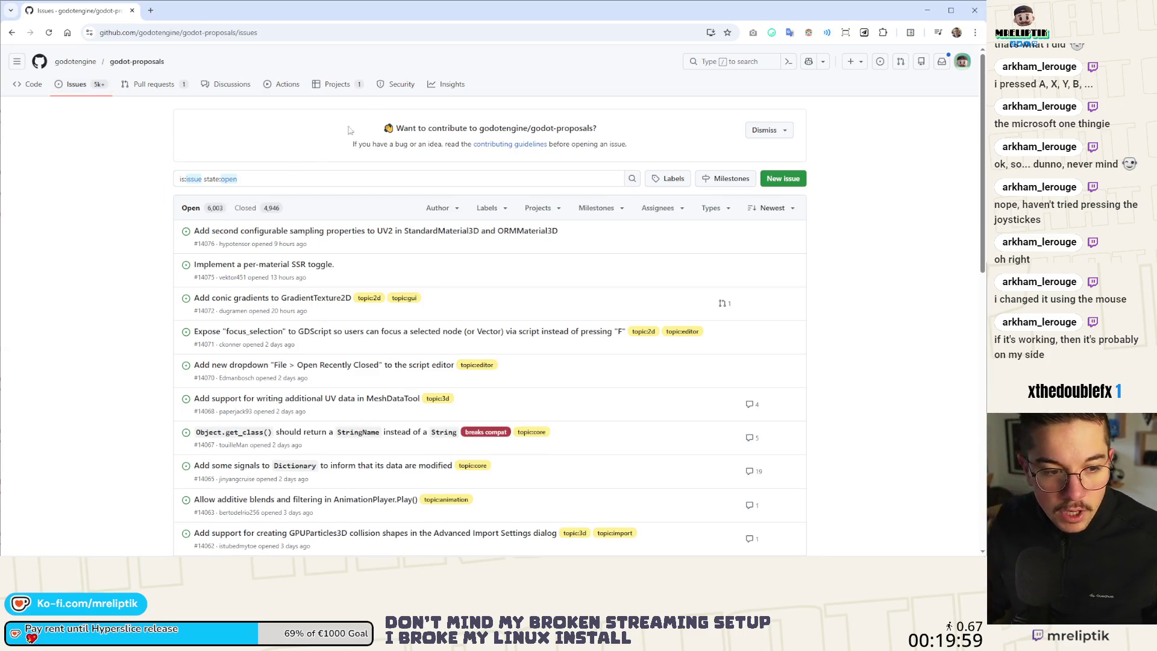
click(281, 173)
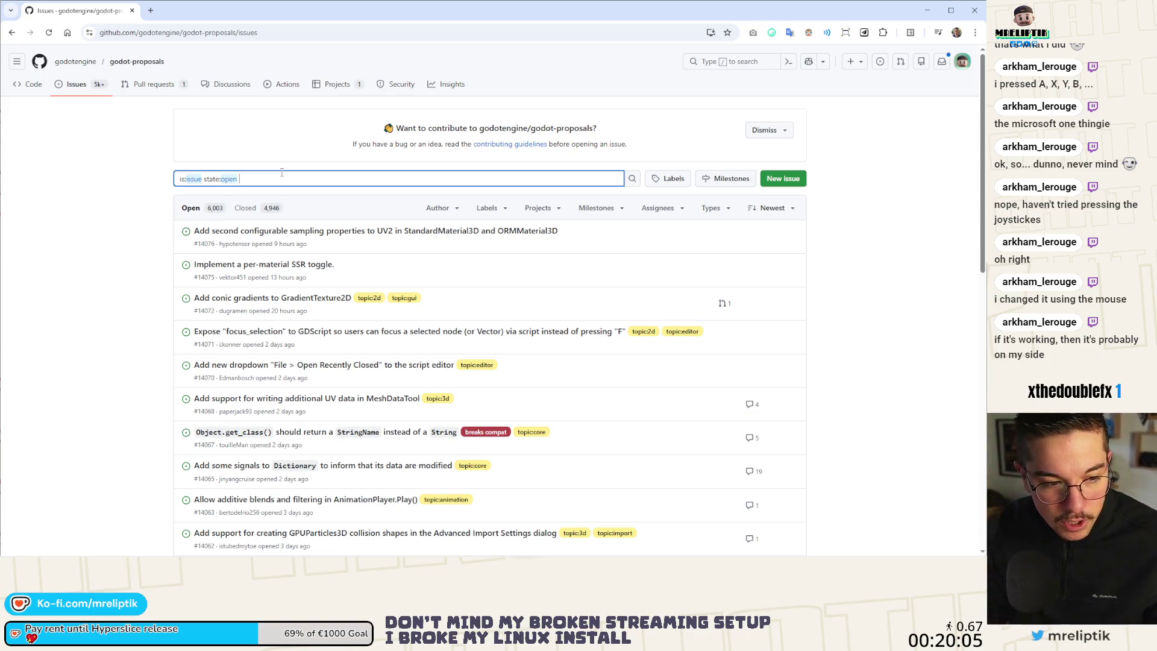
text(inspector)
key(Return)
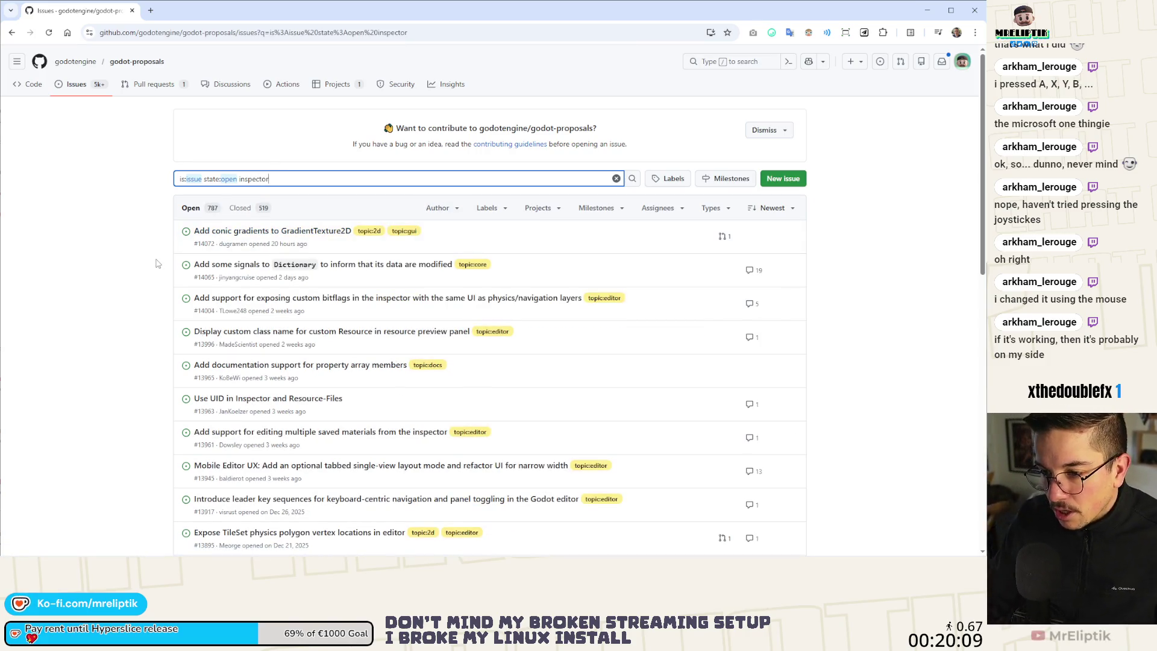
scroll(157, 263, down, 2)
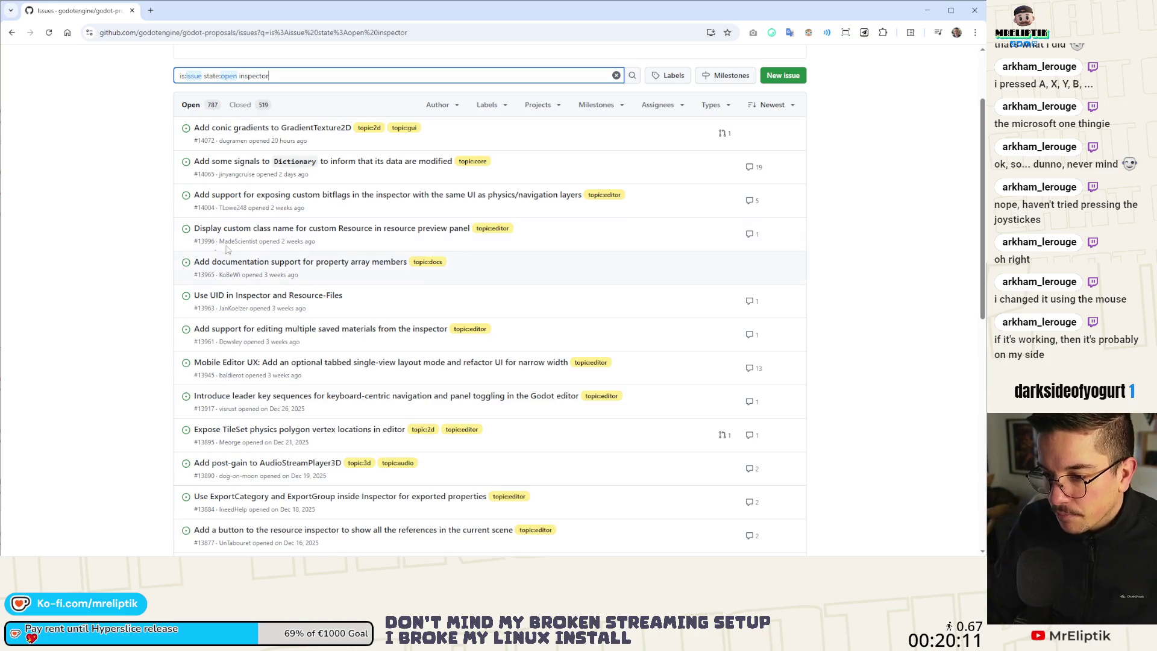
scroll(235, 238, up, 2)
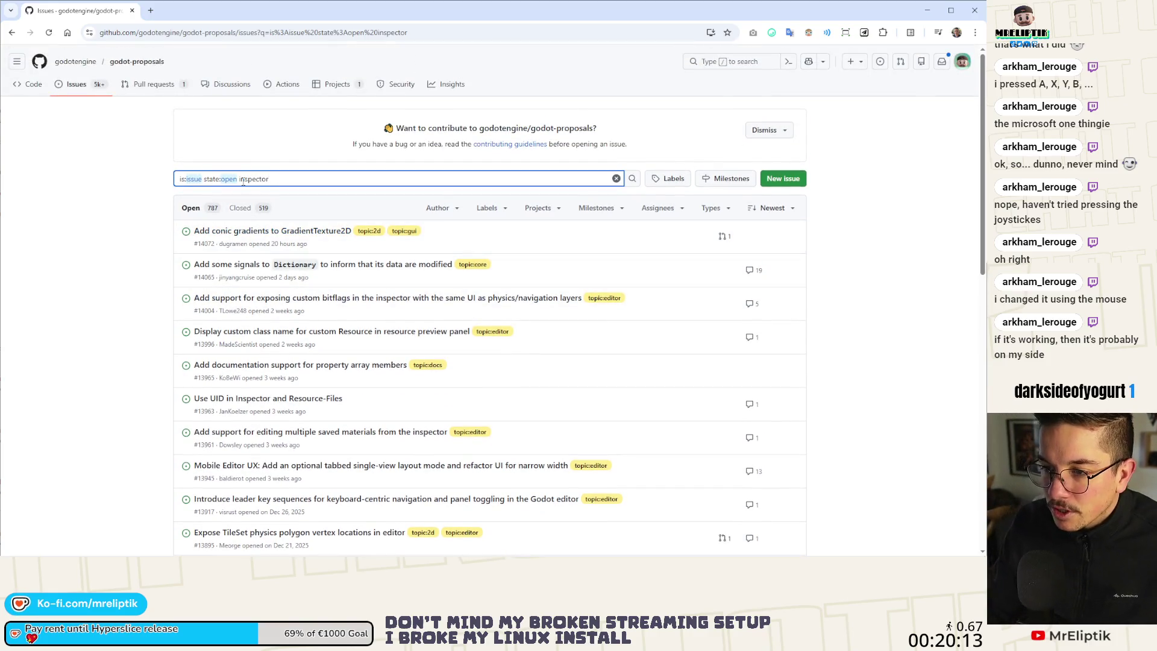
key(ctrl+BackSpace)
text(resiza)
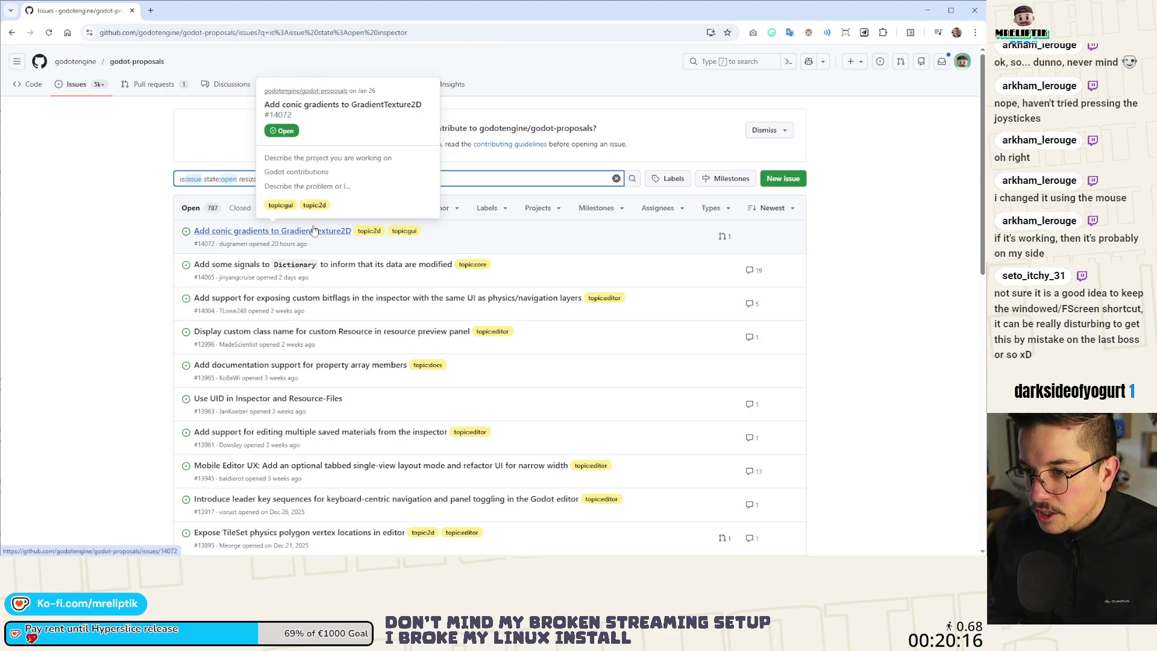
key(Return)
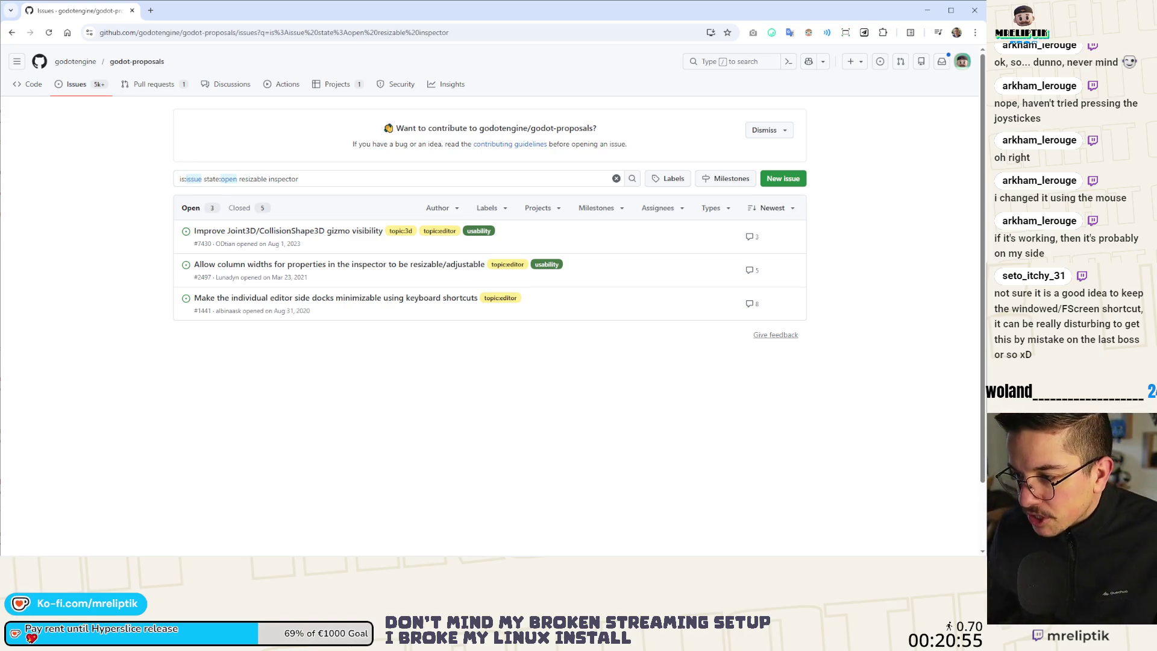
- Open proposal #2497 on resizable inspector column widths and read its description
click(295, 265)
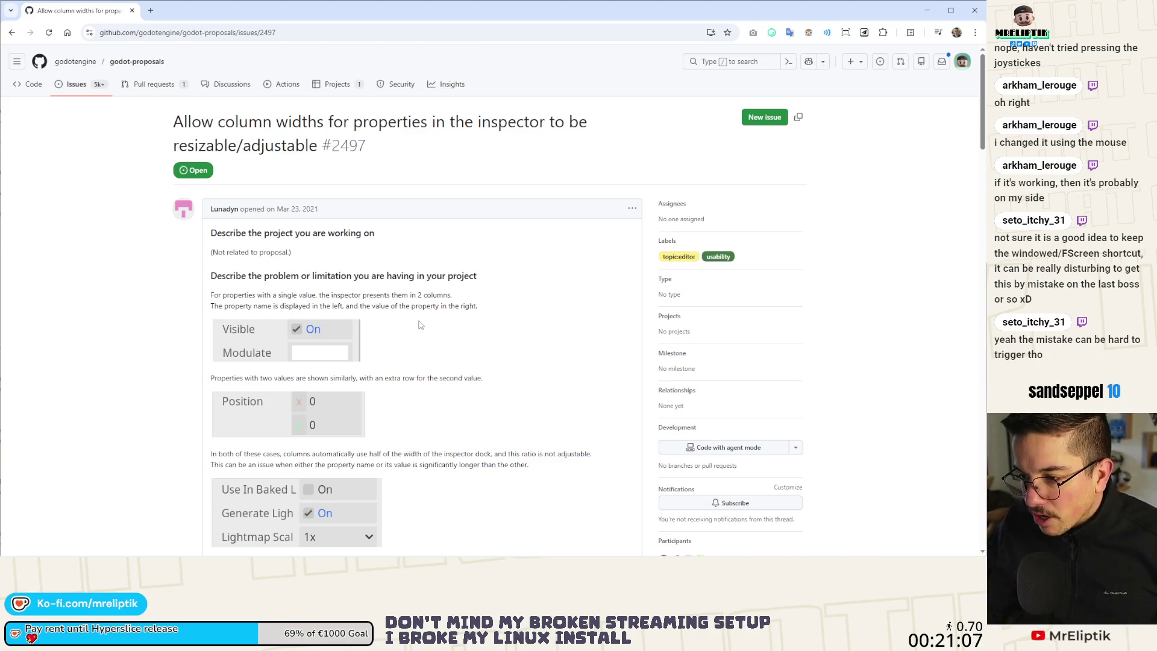
scroll(421, 325, down, 2)
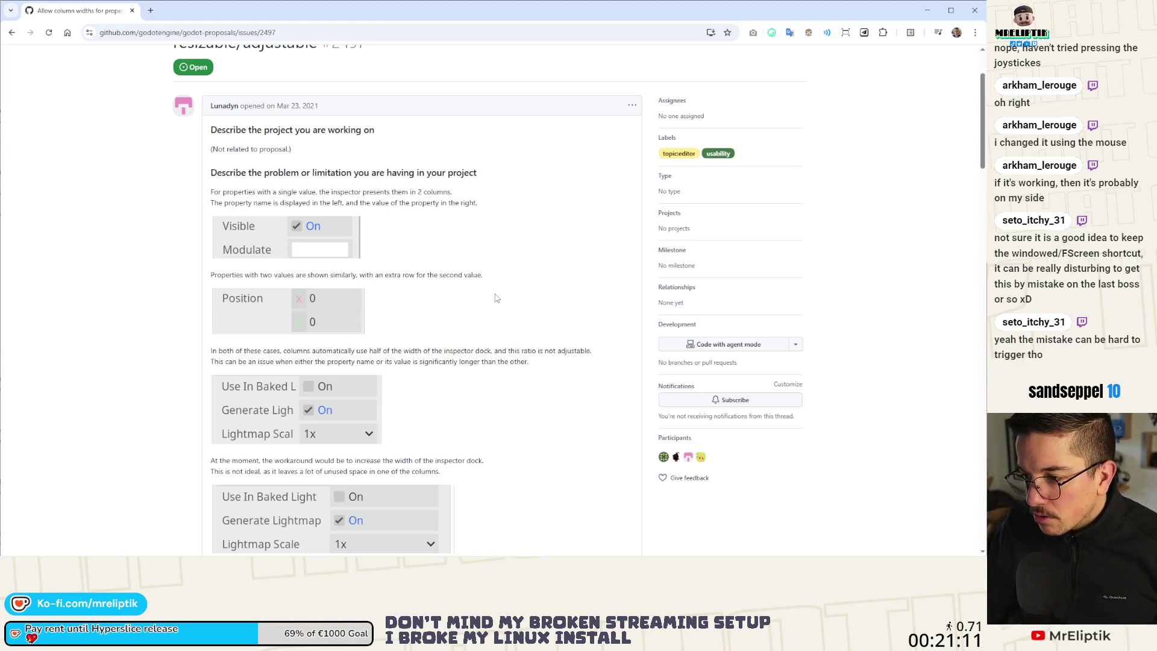
scroll(410, 298, down, 1)
scroll(410, 299, down, 1)
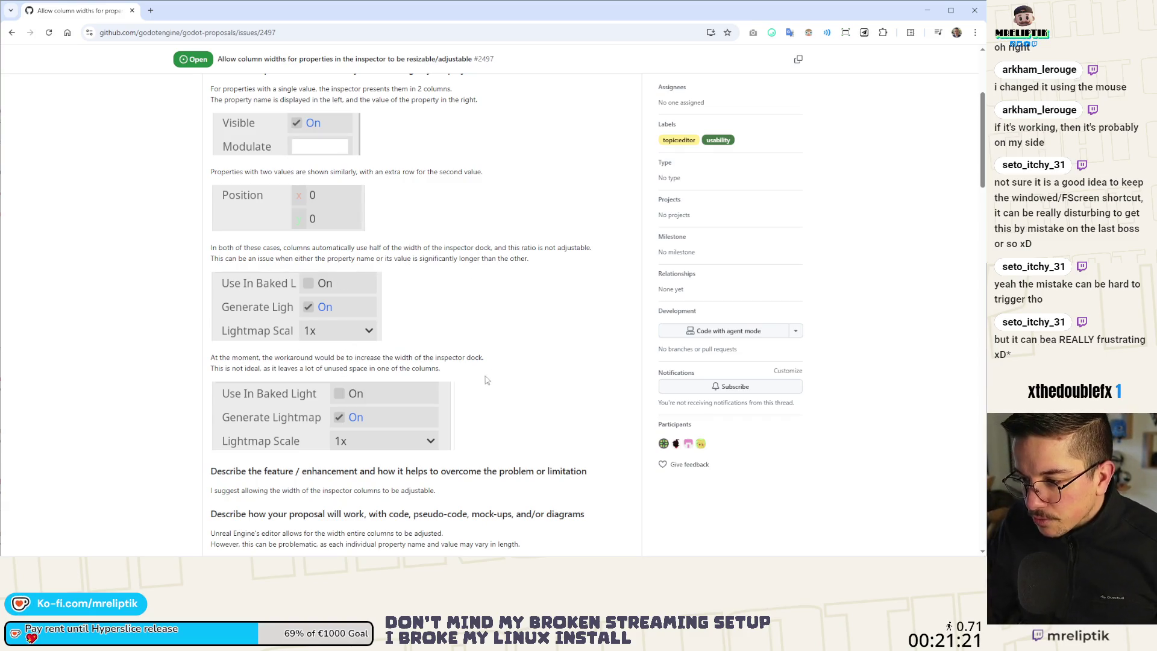
scroll(489, 377, down, 3)
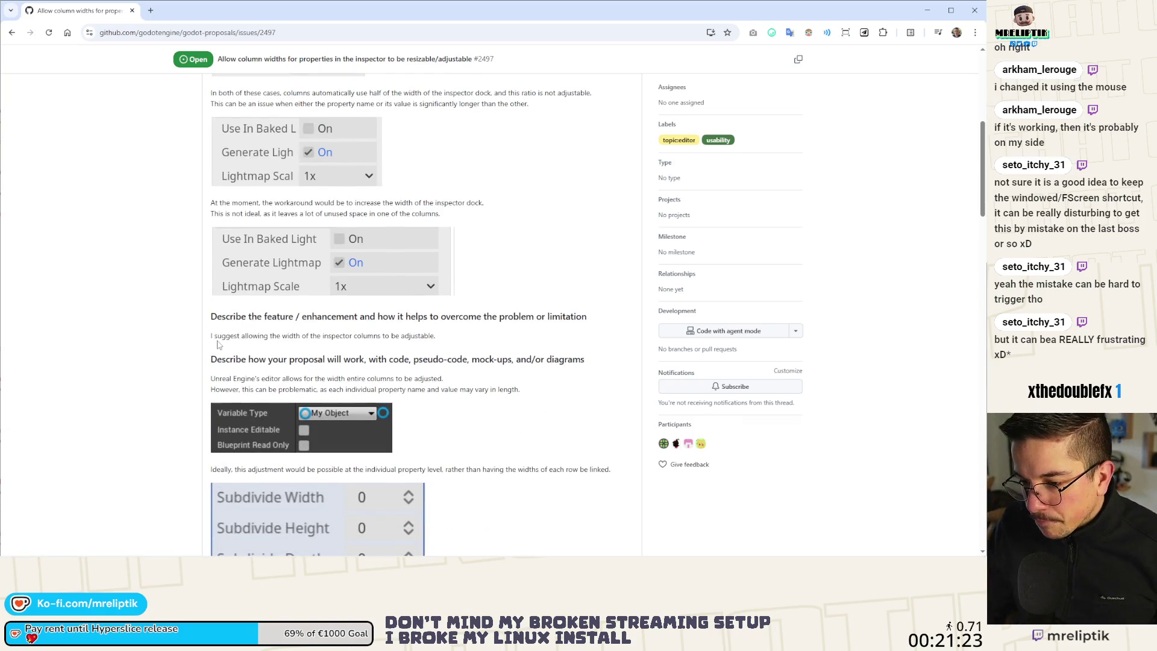
scroll(218, 344, down, 3)
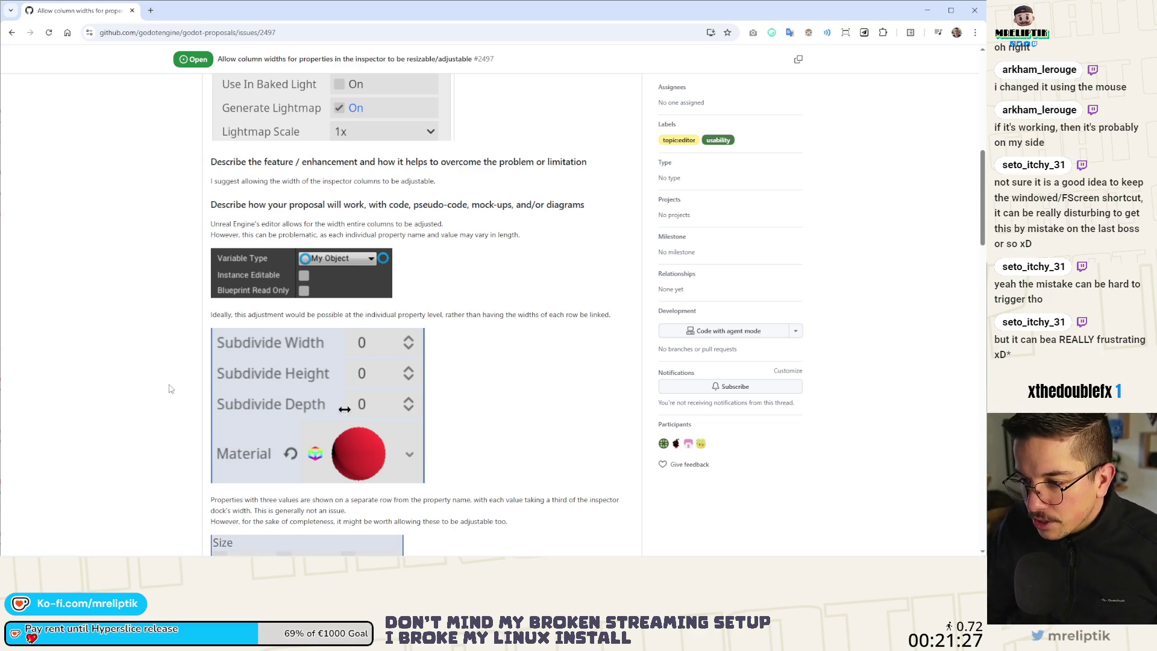
scroll(170, 387, down, 3)
scroll(170, 386, down, 2)
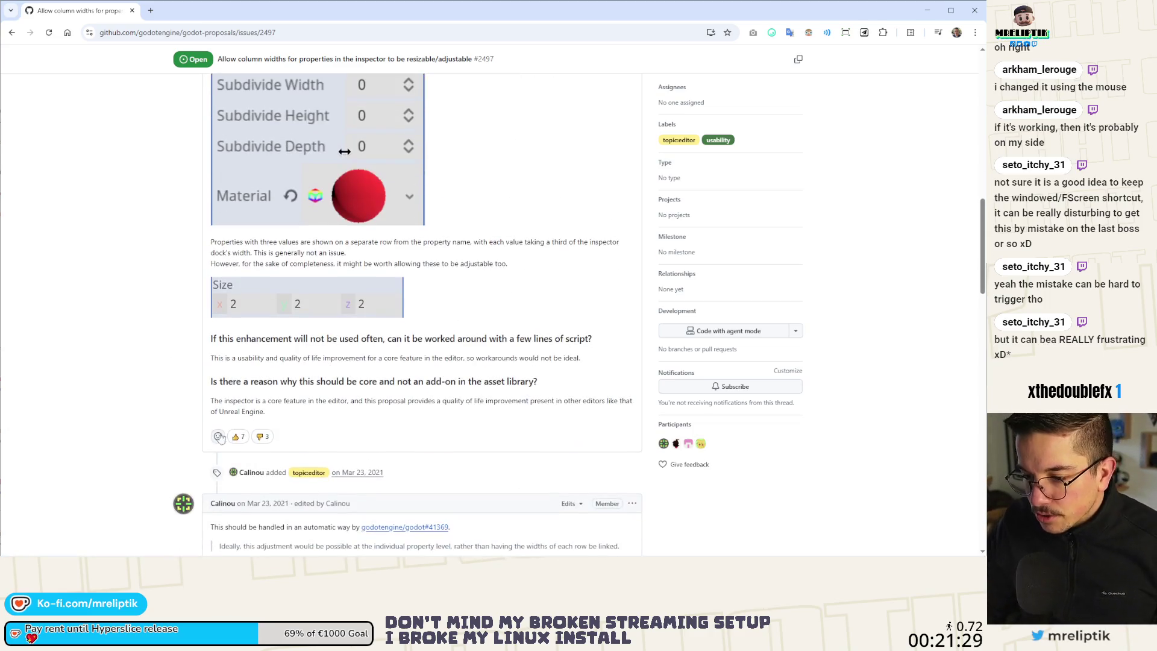
mouse_move(240, 436)
scroll(158, 394, down, 3)
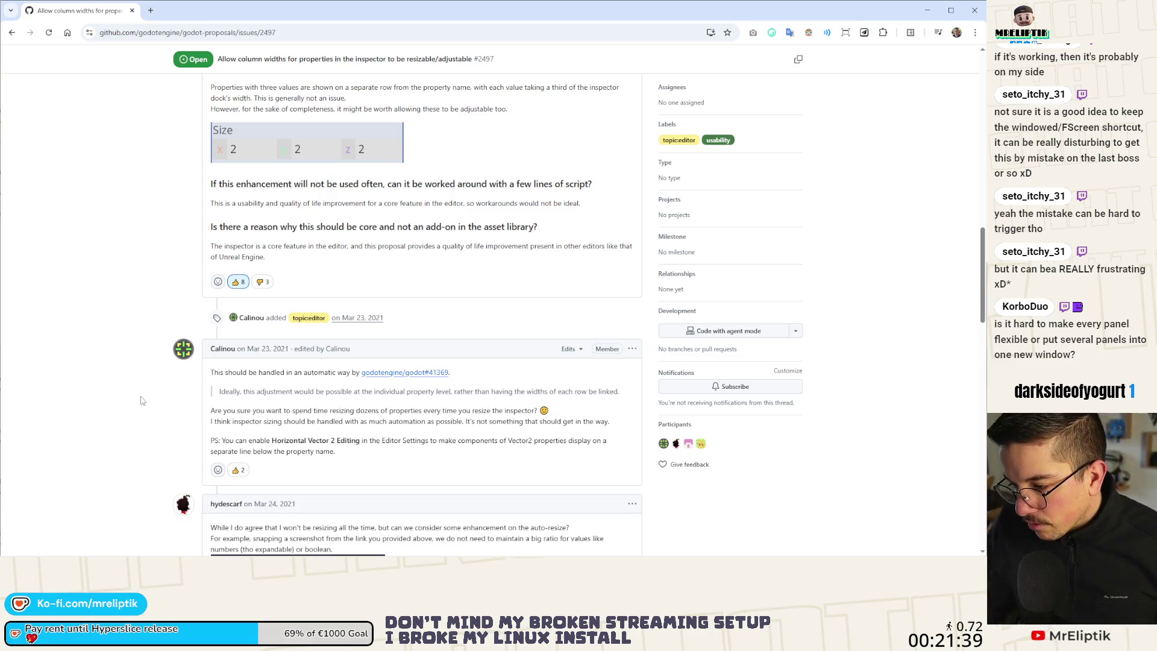
- Read through the comments, scroll back up, and return to the Godot editor
scroll(141, 401, down, 3)
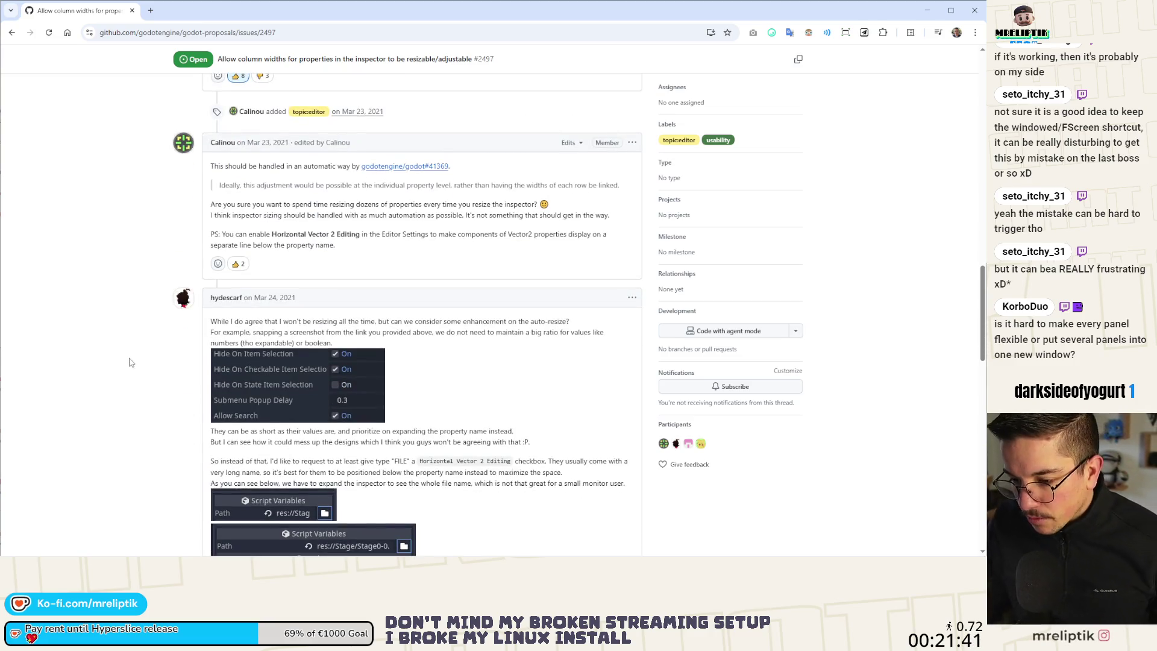
scroll(131, 362, down, 2)
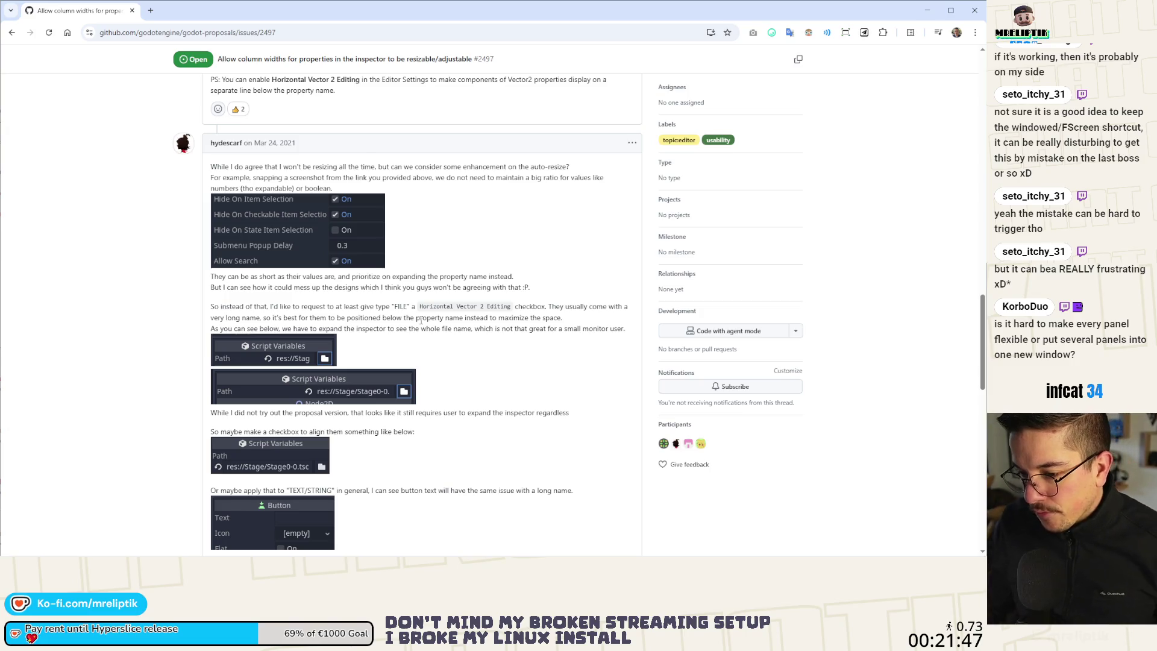
scroll(421, 329, down, 3)
scroll(422, 329, down, 9)
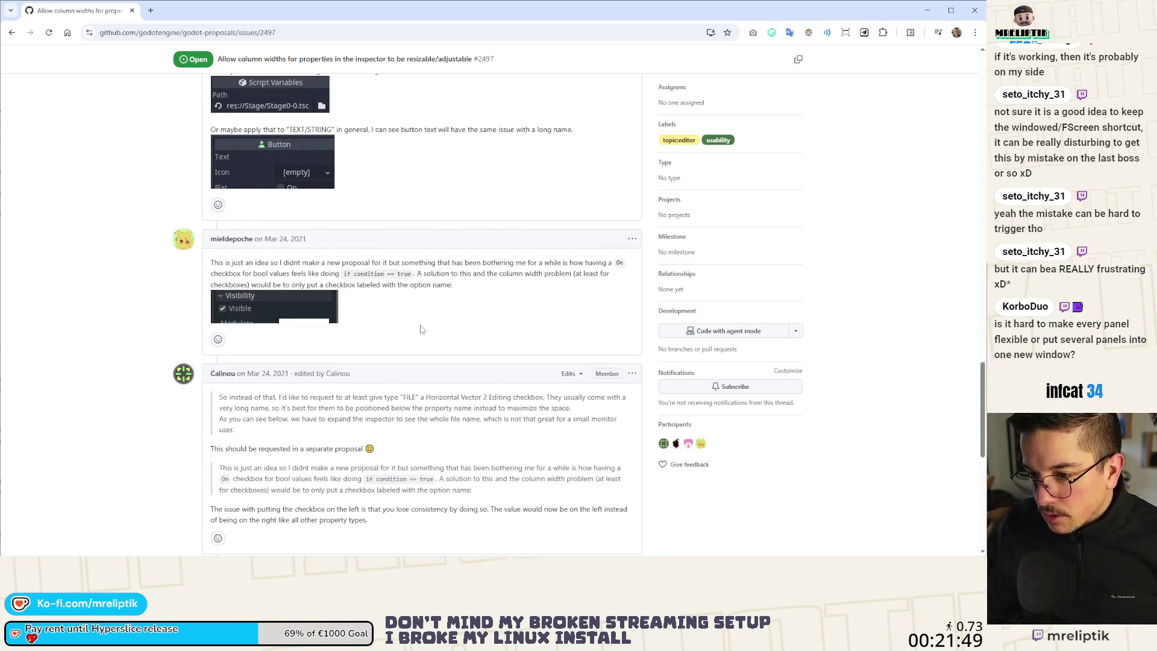
scroll(421, 329, down, 1)
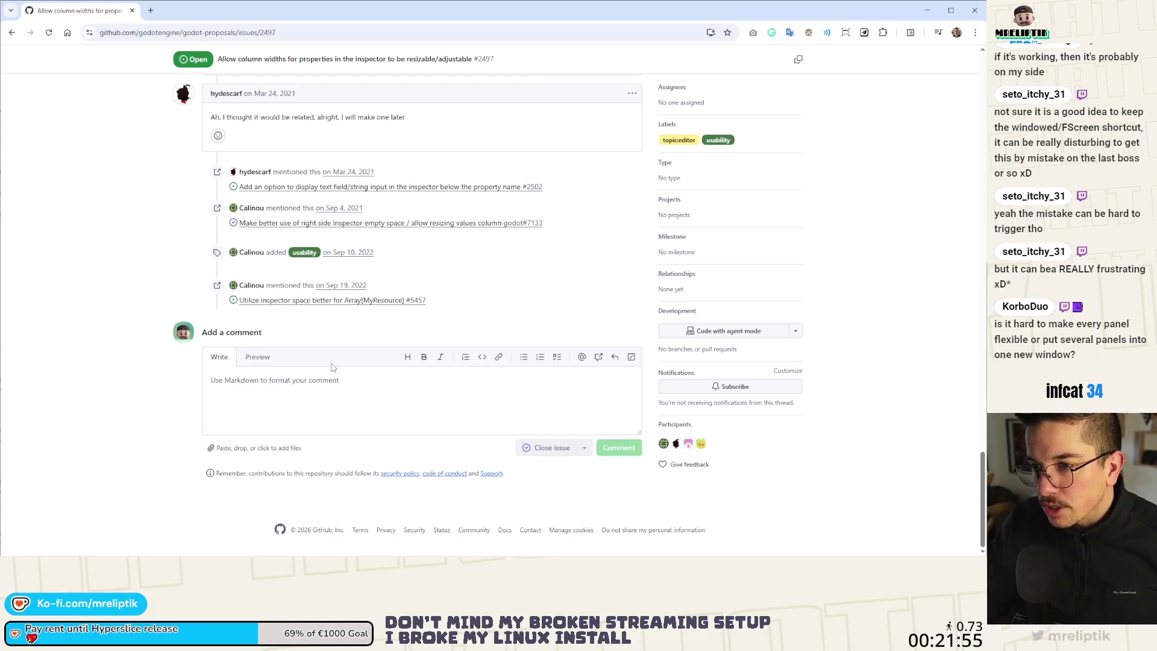
scroll(326, 361, up, 4)
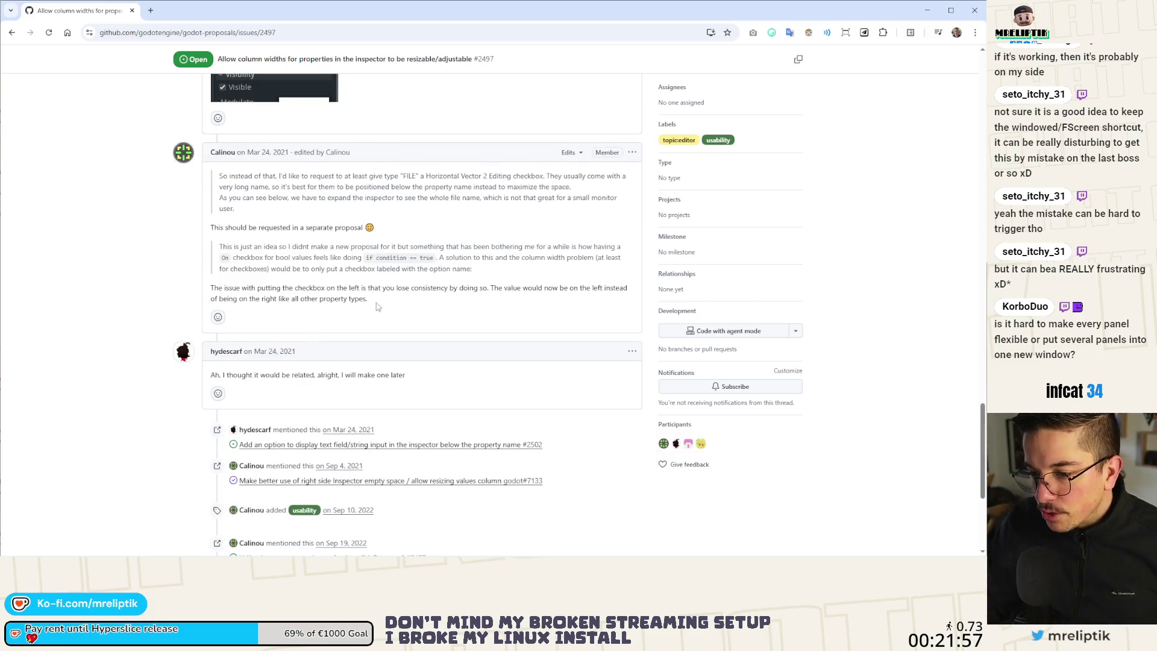
scroll(377, 306, up, 4)
scroll(350, 252, up, 6)
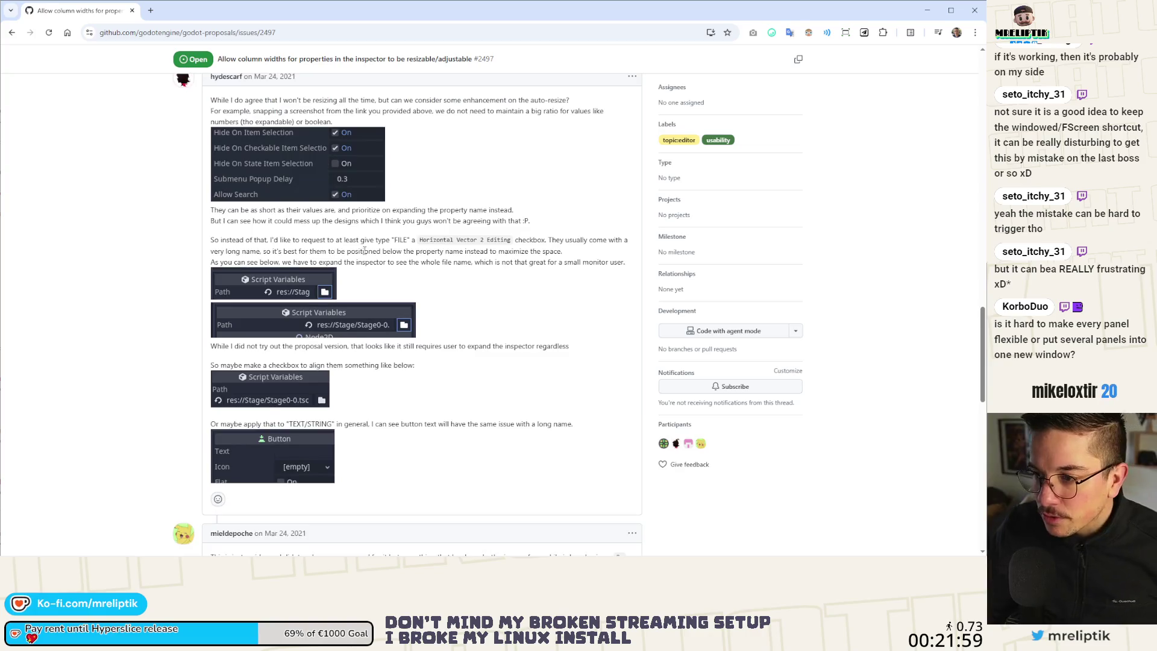
scroll(364, 248, up, 15)
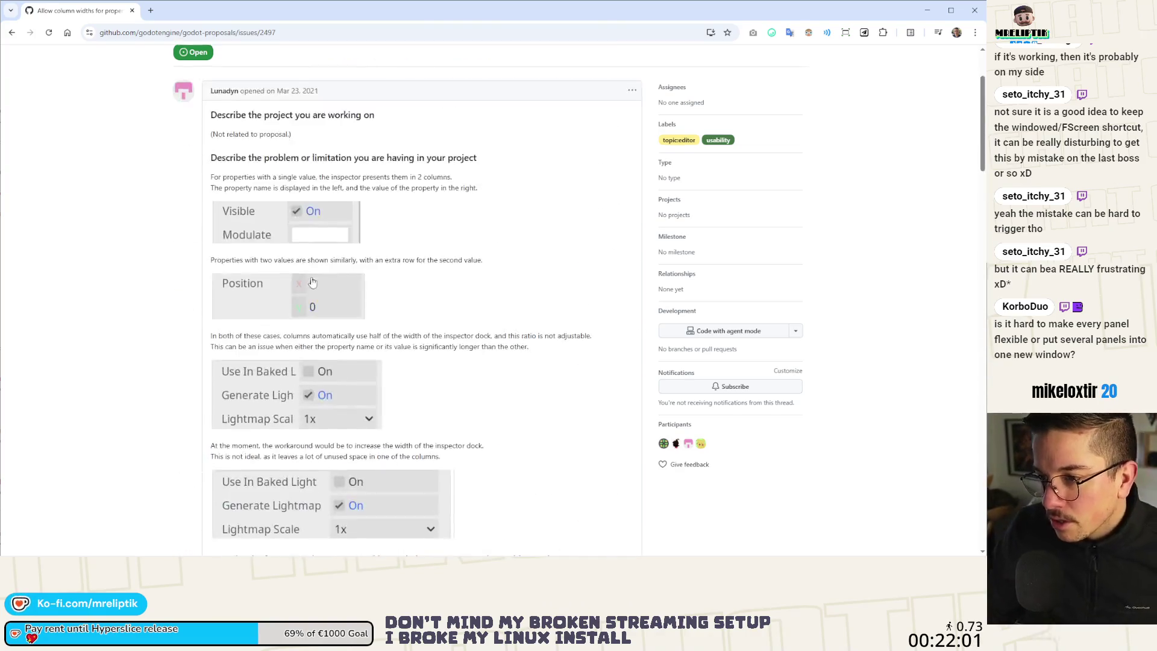
key(alt+Tab)
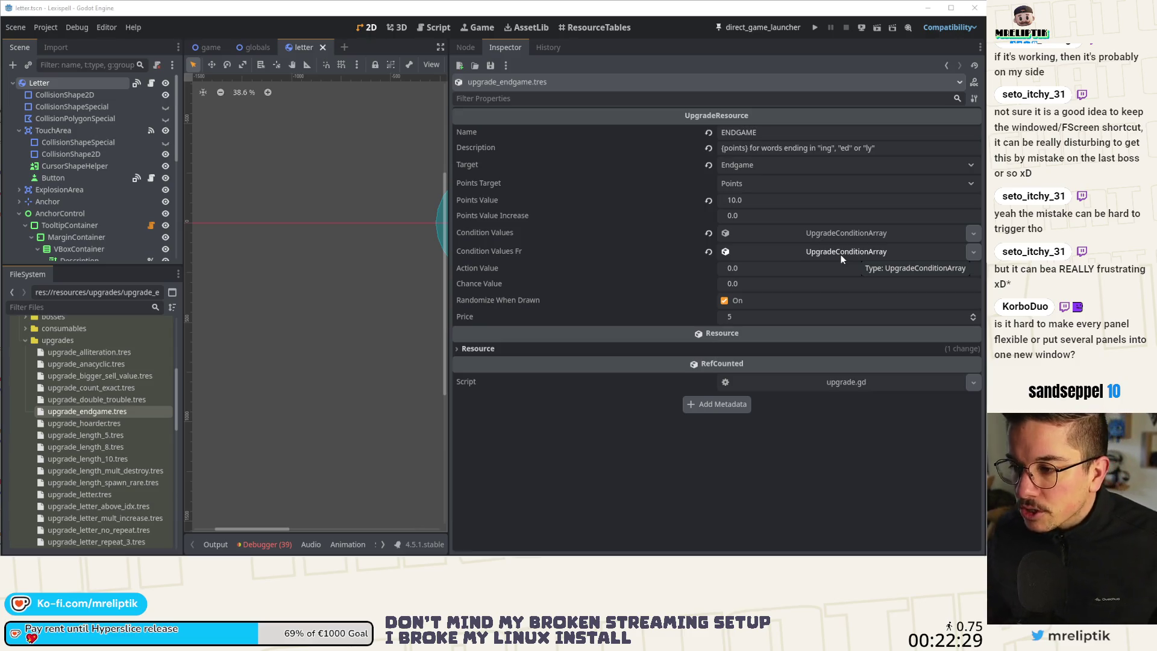
- Move the viewport/Inspector splitter so the upgrade_endgame.tres properties get more width
mouse_move(447, 109)
mouse_down()
mouse_move(844, 129)
mouse_move(760, 141)
mouse_up()
click(70, 49)
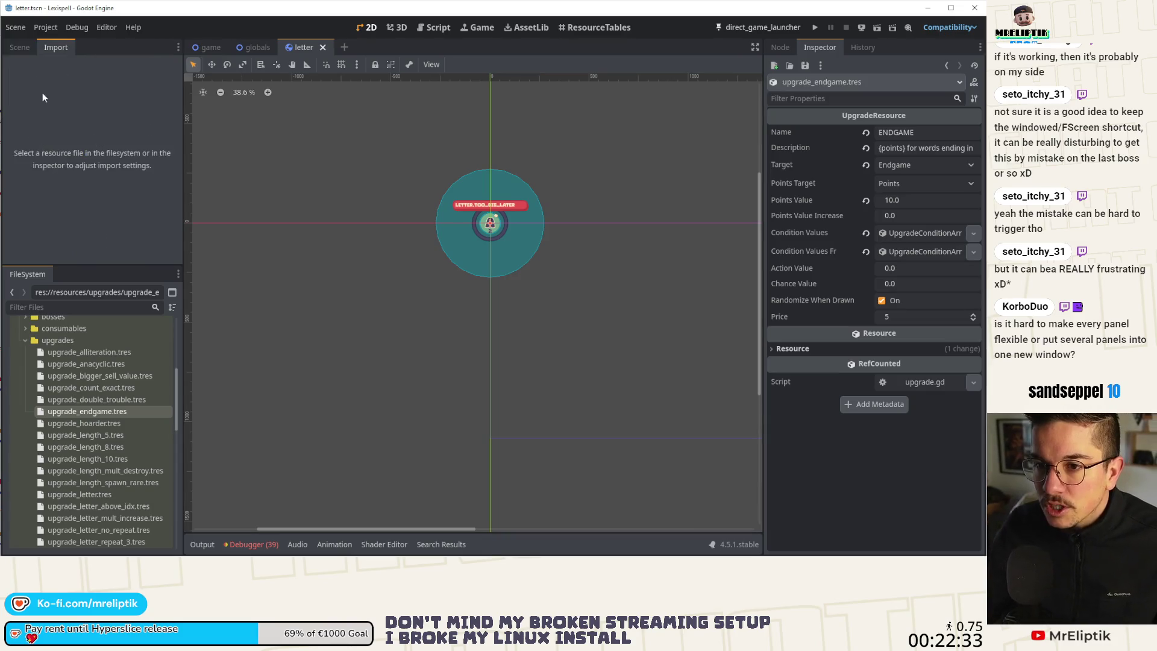
click(28, 48)
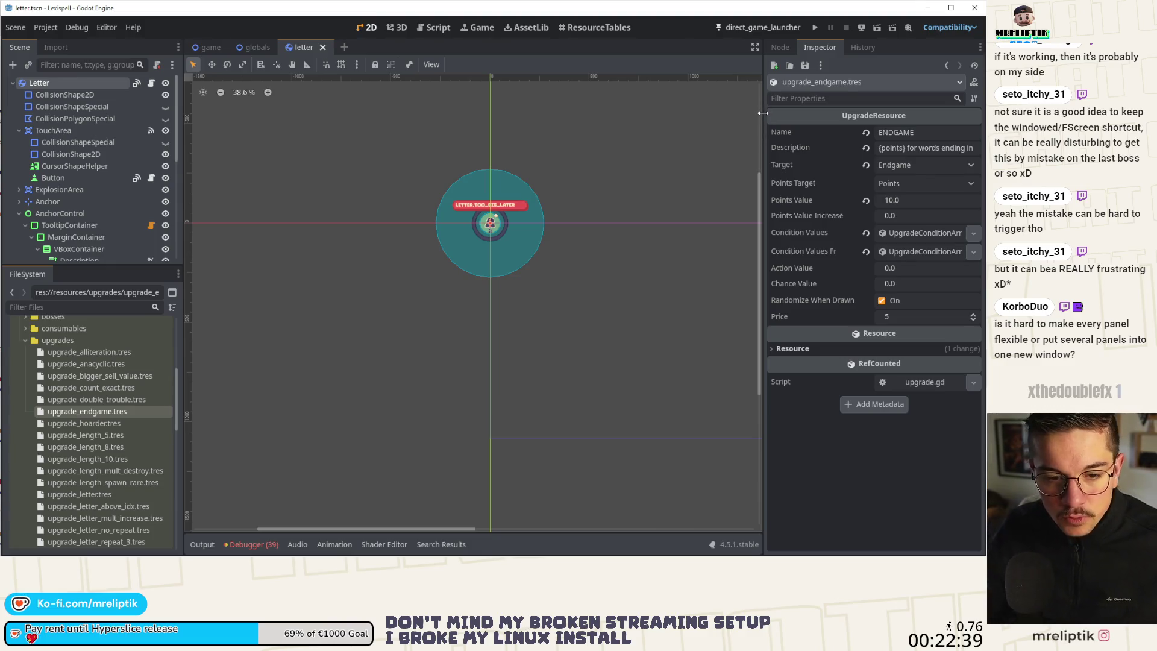
drag(763, 112, 624, 142)
drag(703, 172, 627, 215)
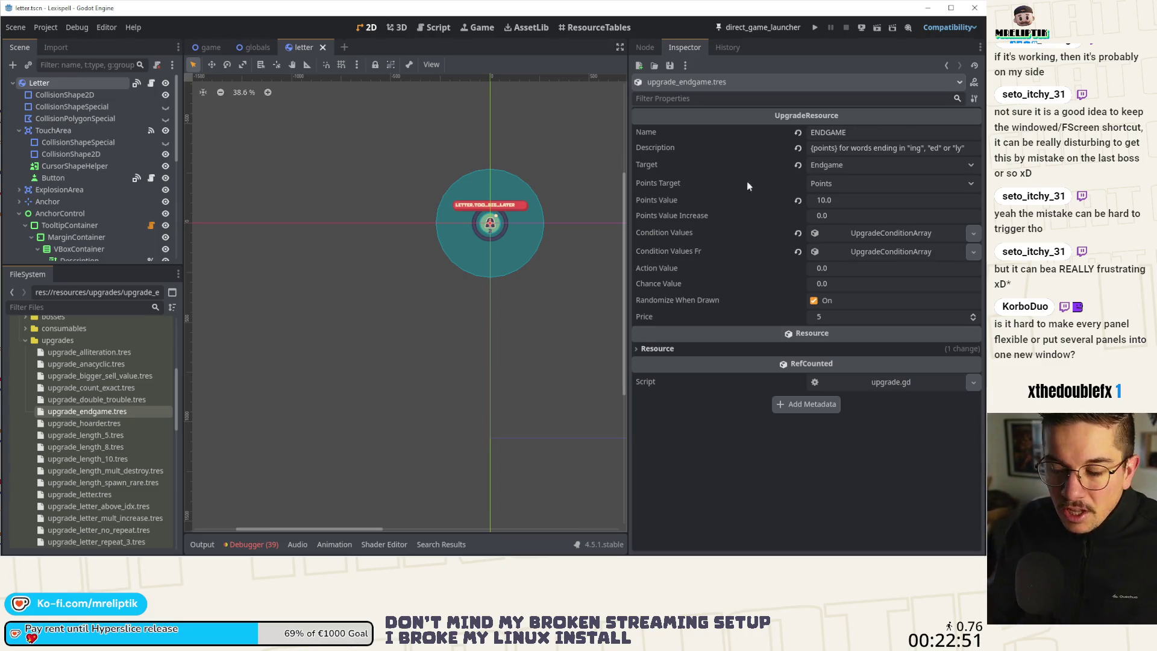
mouse_move(751, 167)
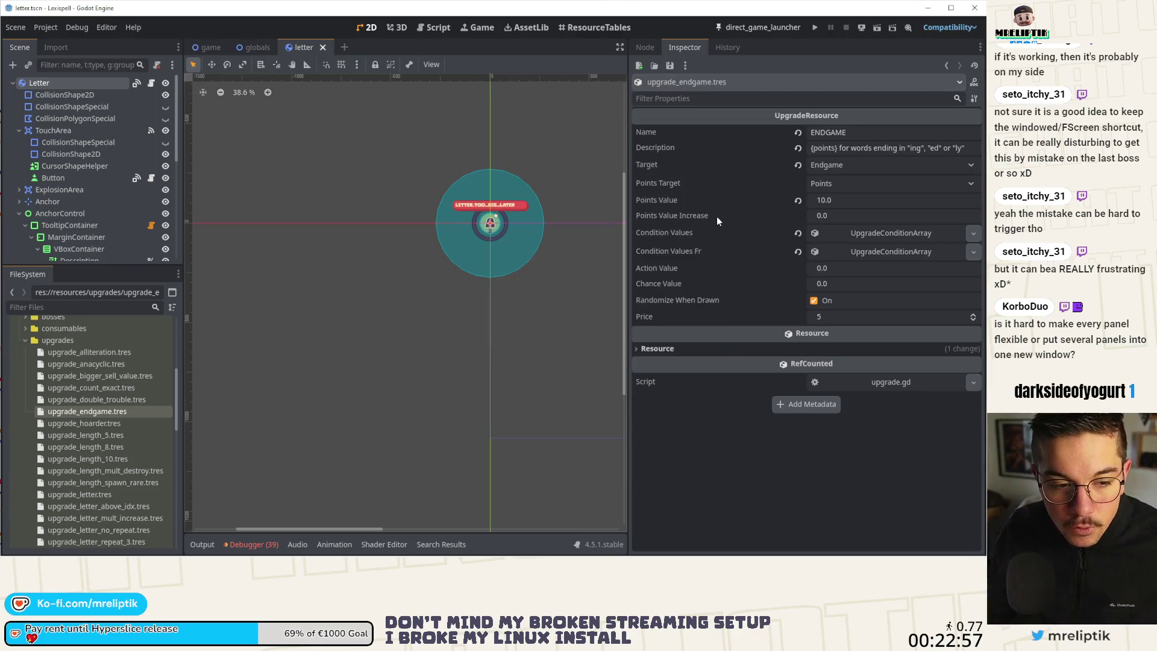
mouse_move(717, 218)
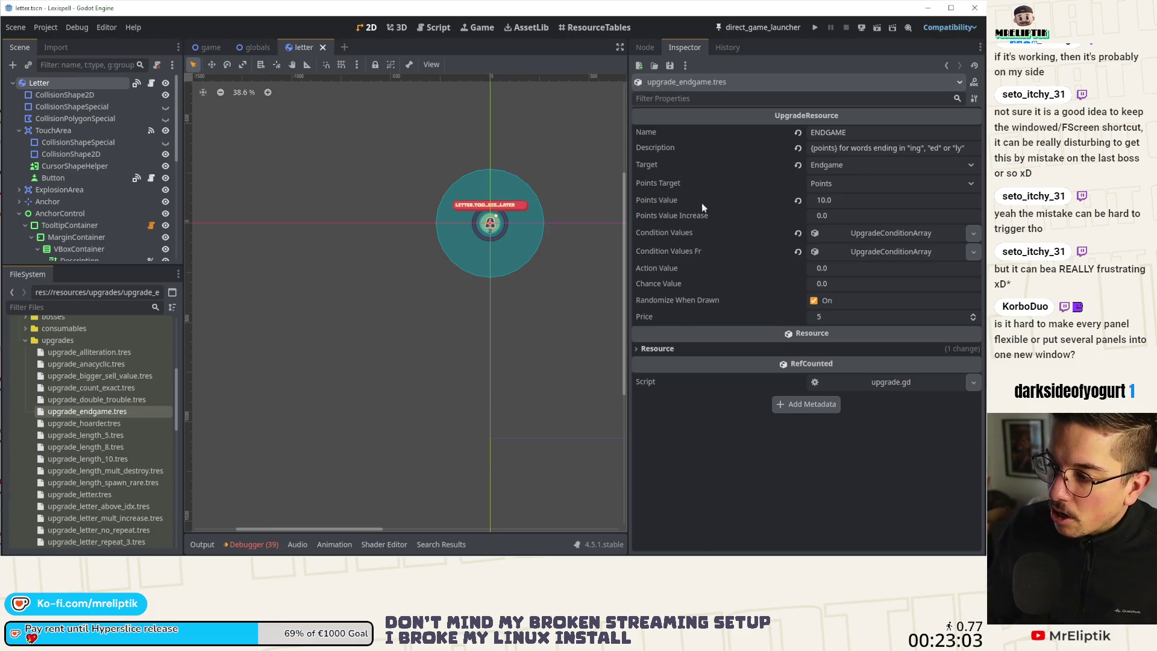
mouse_move(628, 190)
mouse_down()
mouse_move(784, 223)
mouse_move(717, 241)
mouse_move(742, 251)
mouse_move(629, 175)
mouse_up()
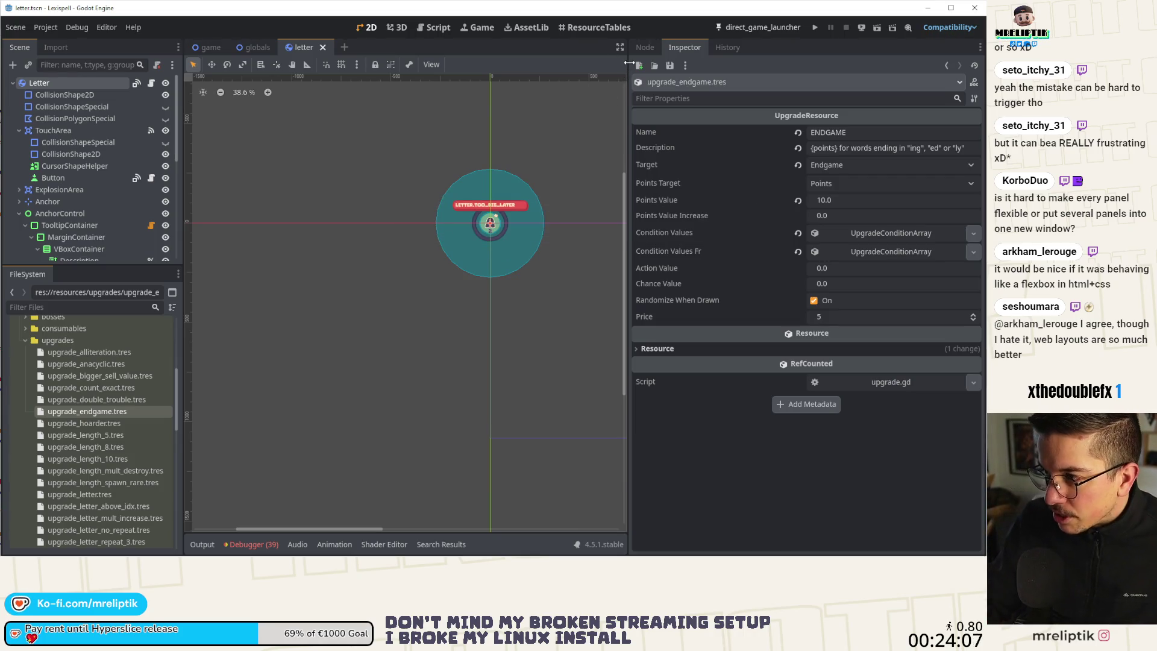
- Drag the viewport/Inspector splitter right to widen the letter scene view
drag(626, 65, 753, 65)
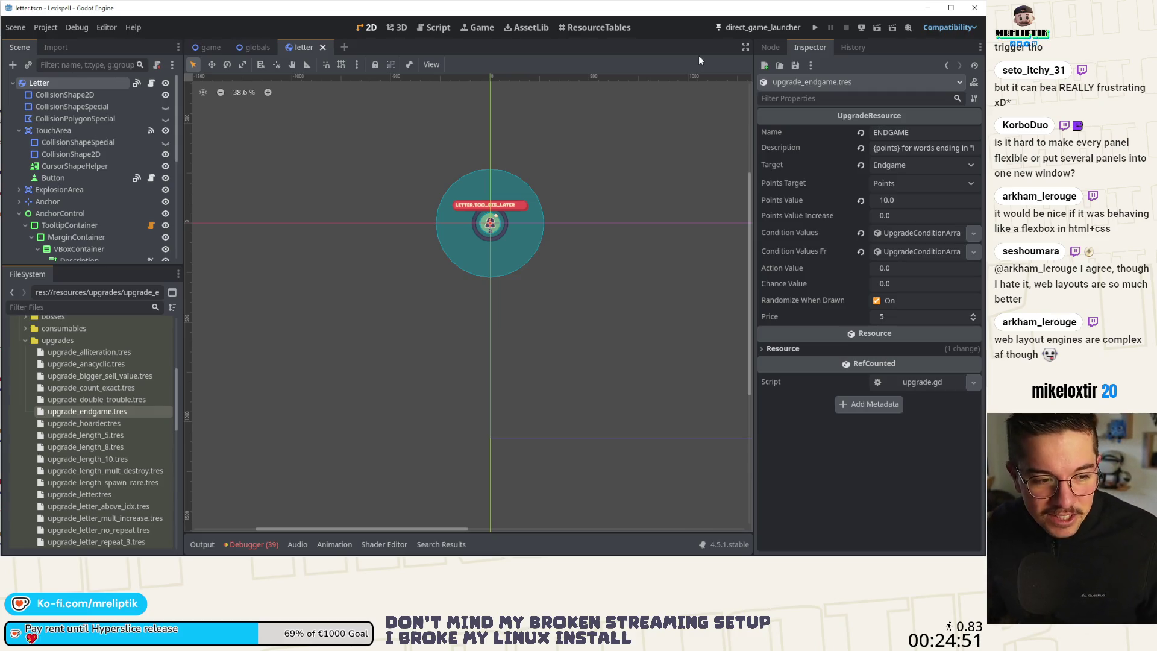
scroll(498, 193, up, 5)
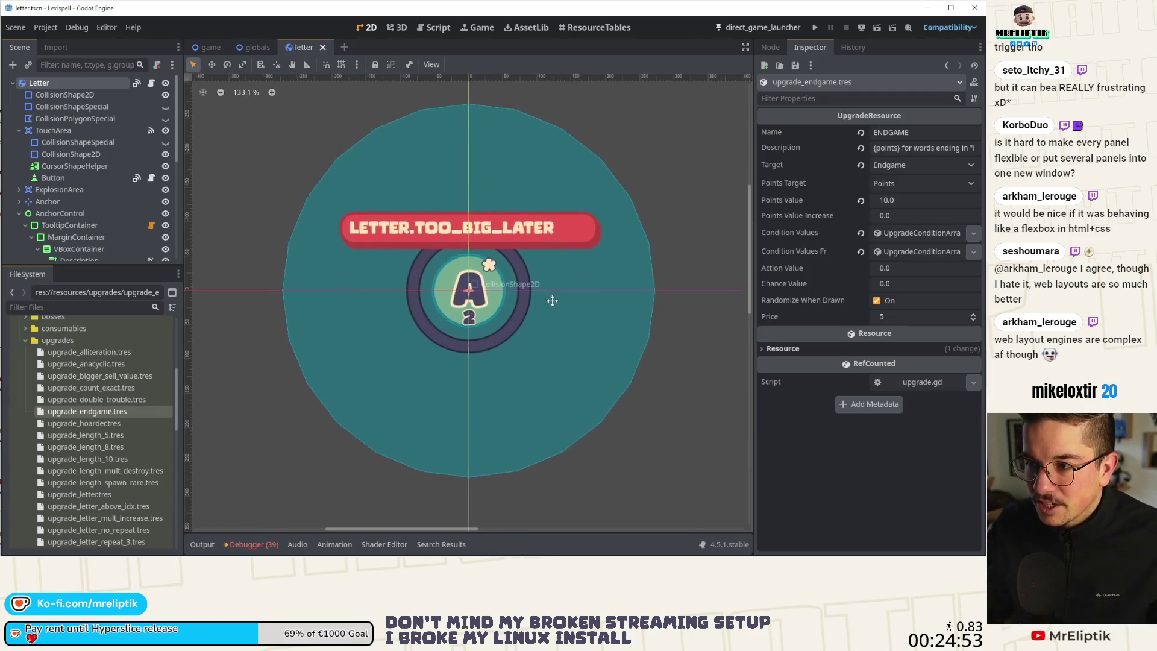
- Zoom the viewport and drag the Scene/FileSystem splitter down to make the Scene dock taller
scroll(522, 294, down, 3)
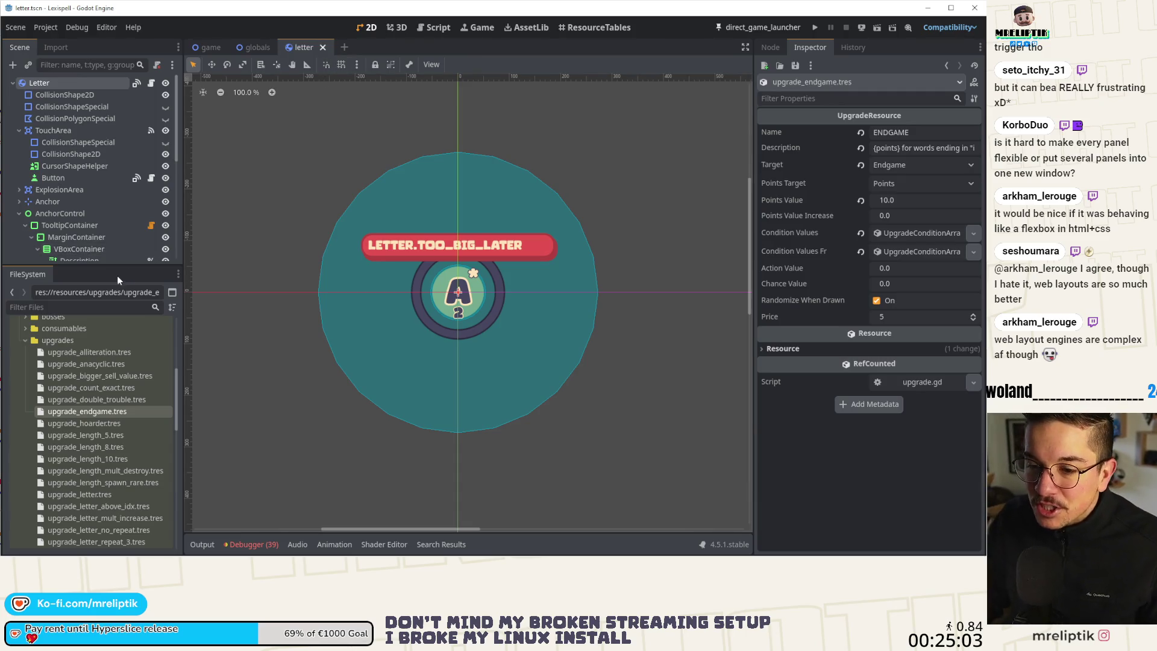
mouse_move(117, 266)
mouse_down()
mouse_move(135, 349)
mouse_move(139, 202)
mouse_move(145, 301)
mouse_move(149, 273)
mouse_up()
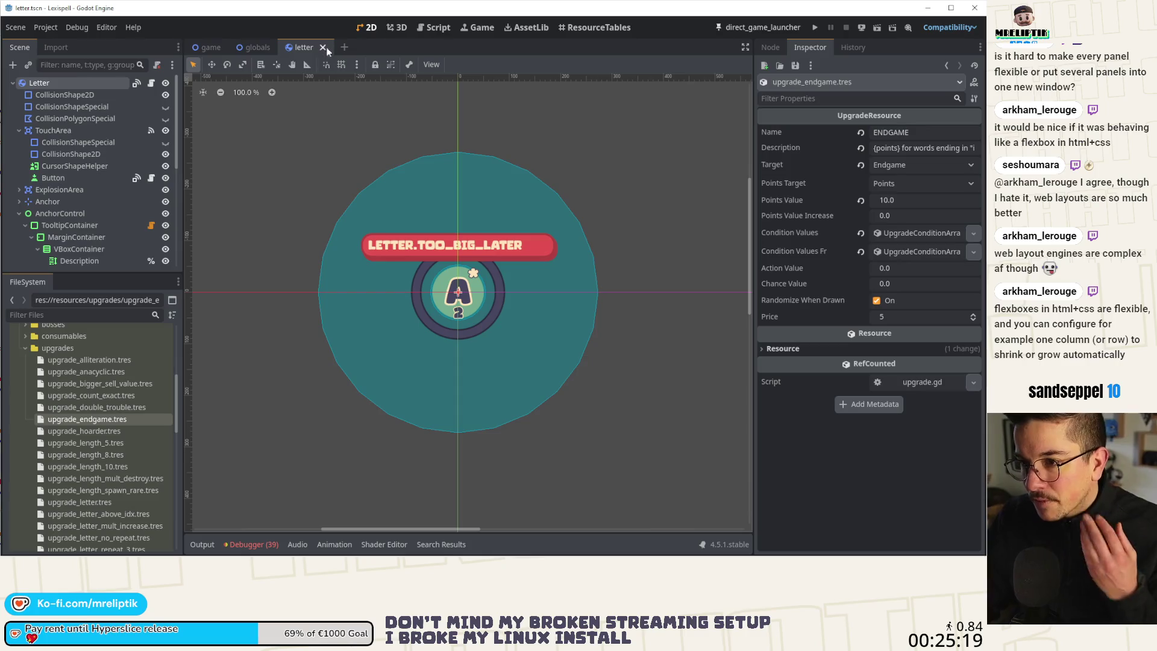
click(248, 48)
- Create a new scene with a User Interface Control root and add an HBoxContainer child
click(203, 43)
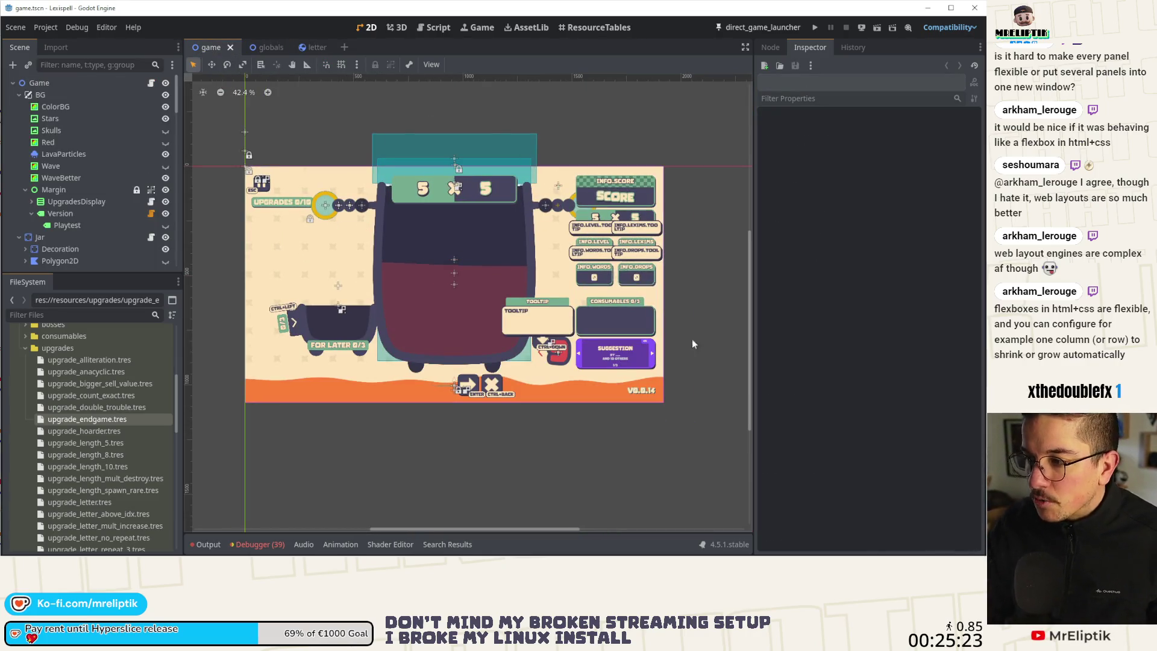
click(344, 47)
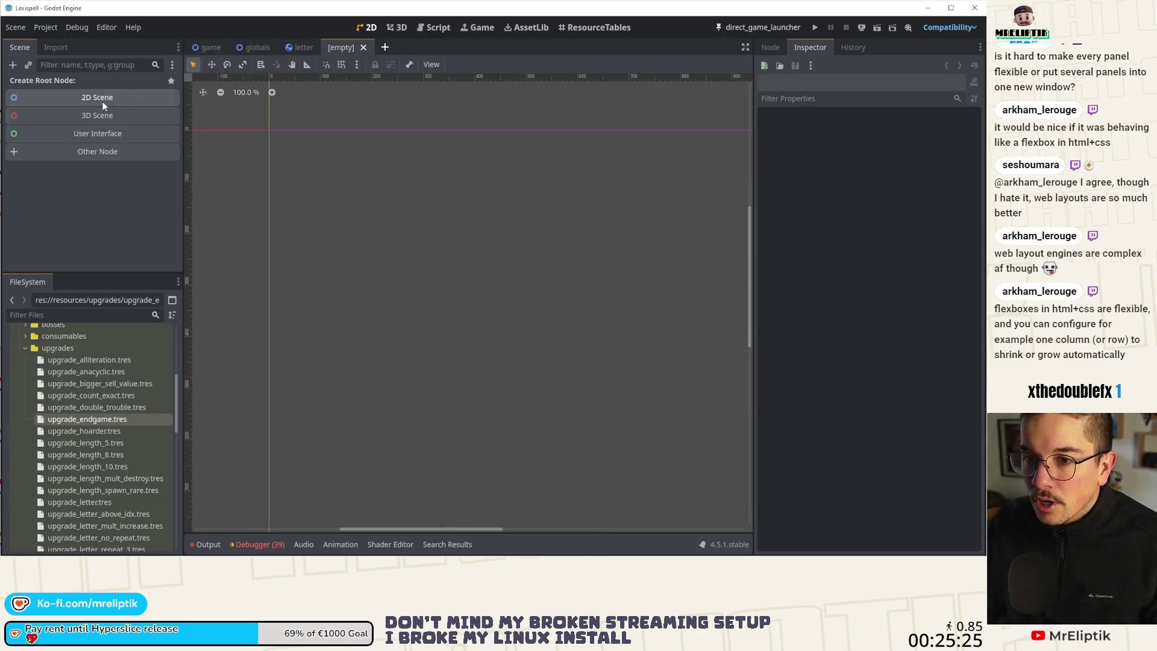
click(89, 130)
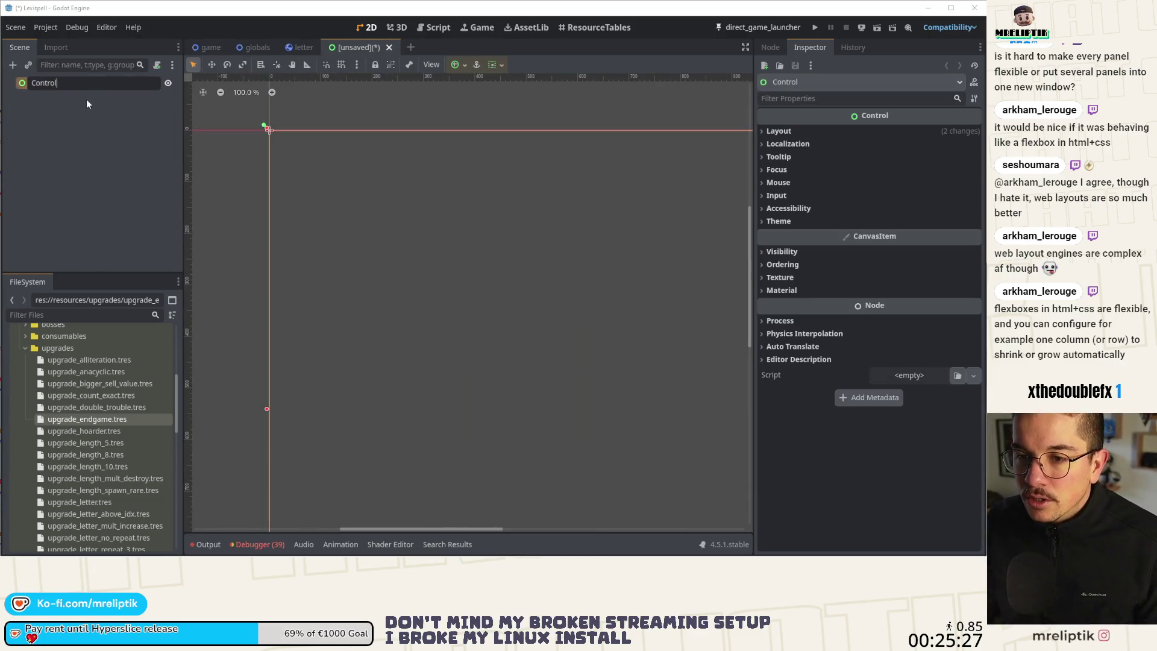
right_click(73, 90)
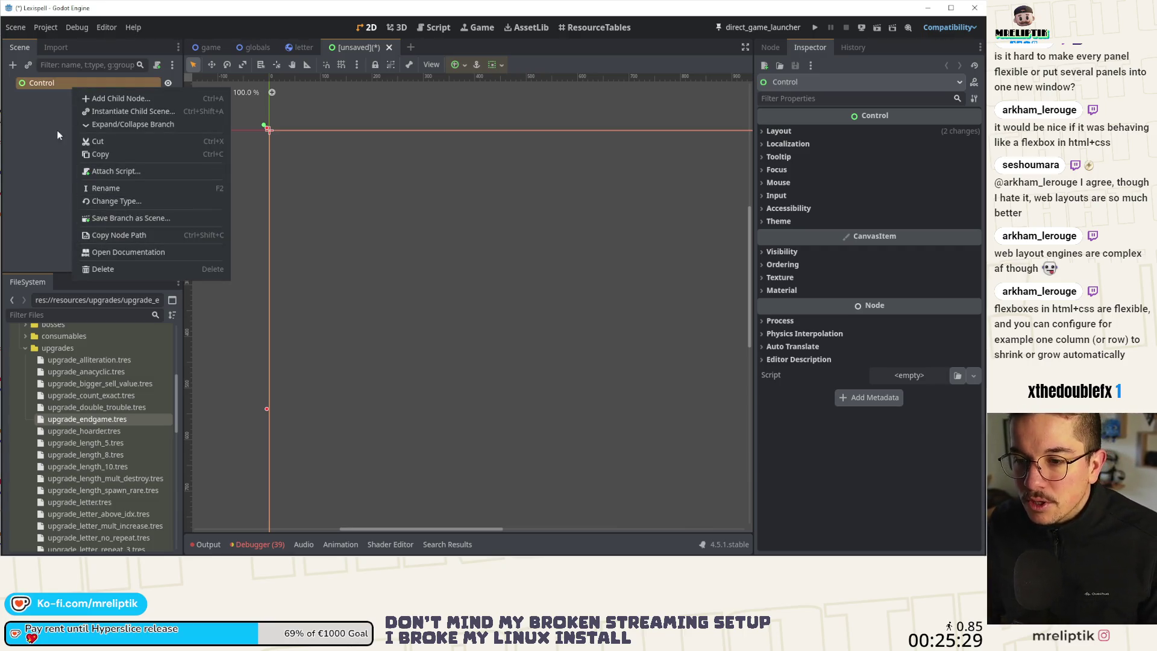
right_click(74, 87)
click(78, 87)
text(hbox)
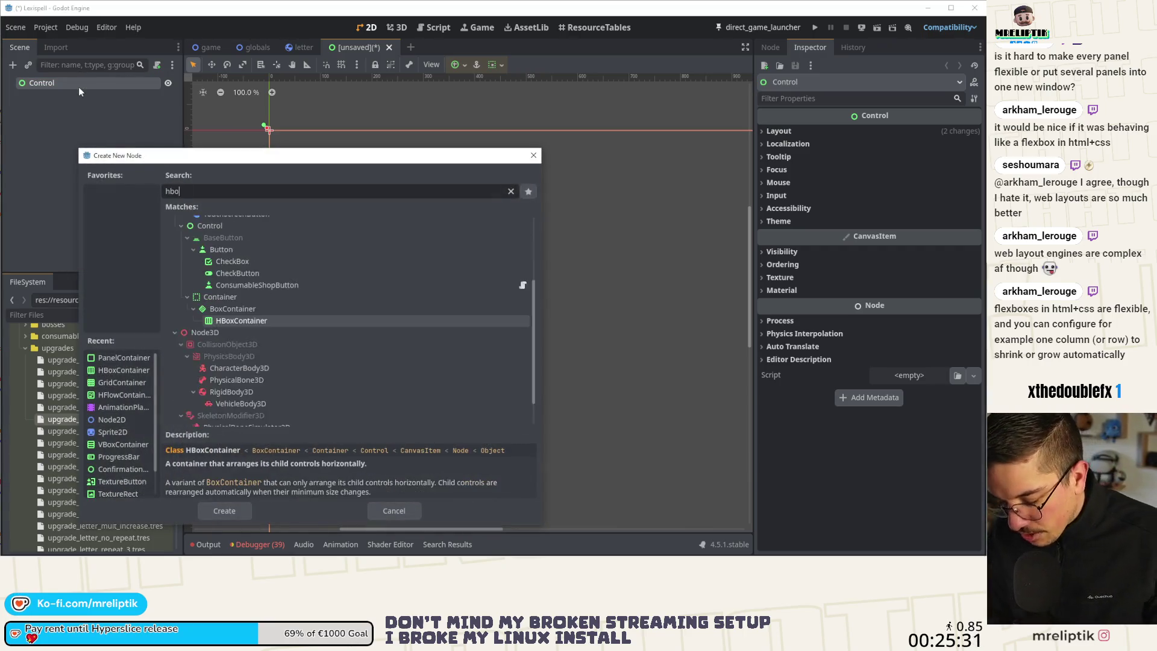
key(Return)
- Enlarge the HBoxContainer into a wide rectangle and apply the Center anchor preset
scroll(329, 137, down, 5)
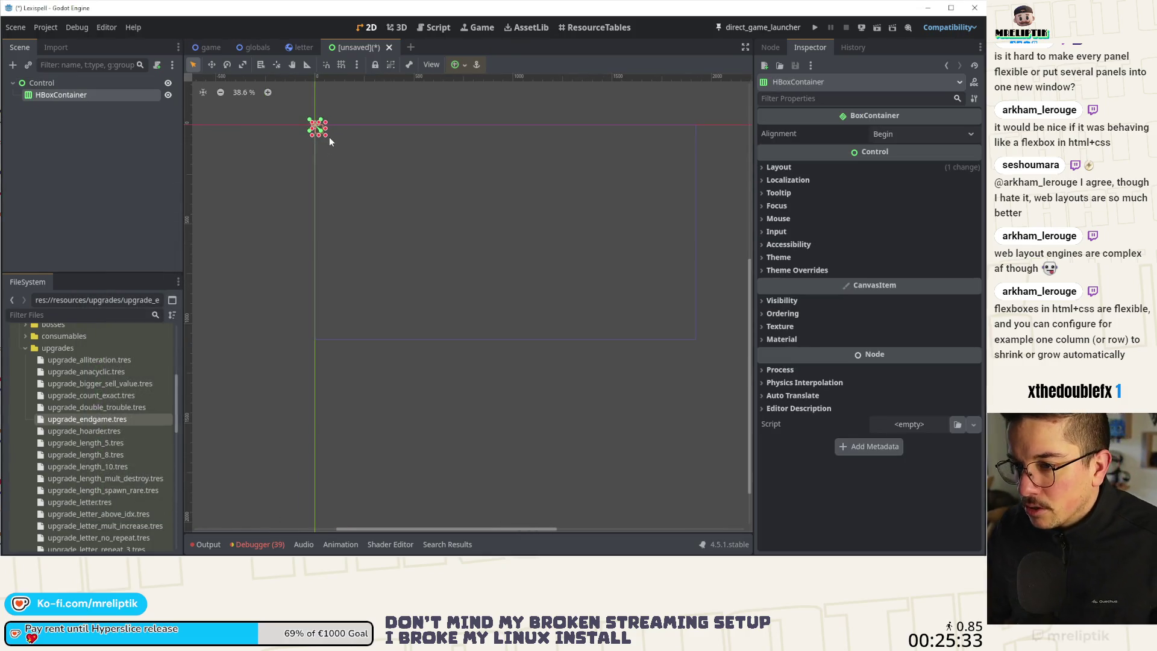
drag(326, 136, 526, 195)
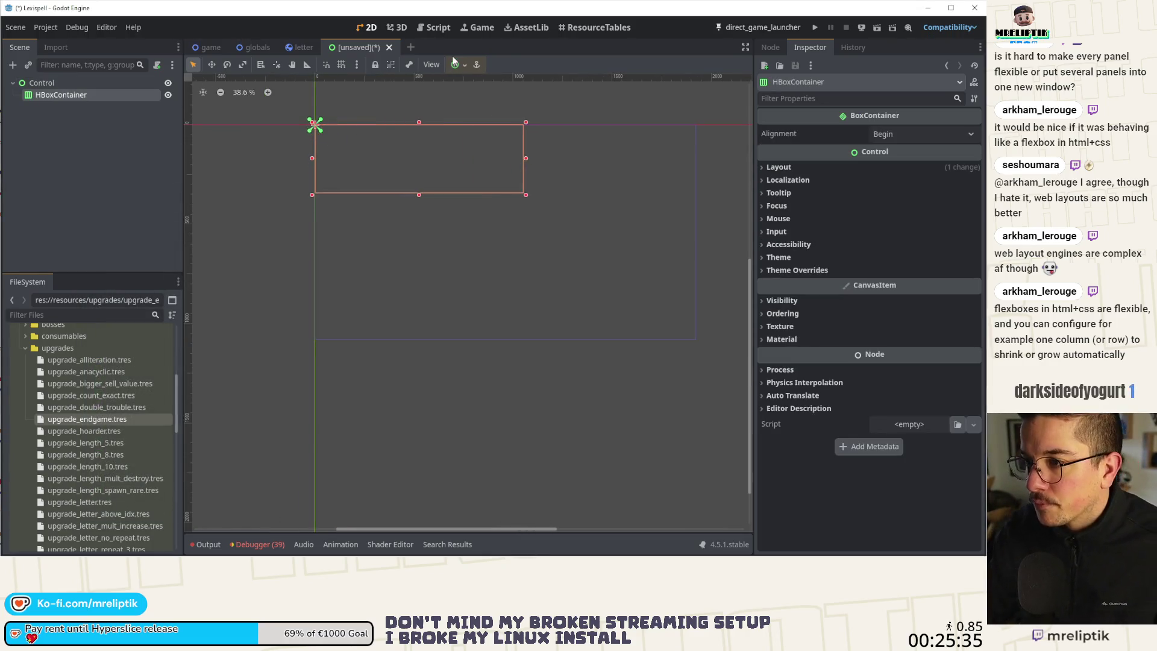
click(456, 64)
click(484, 124)
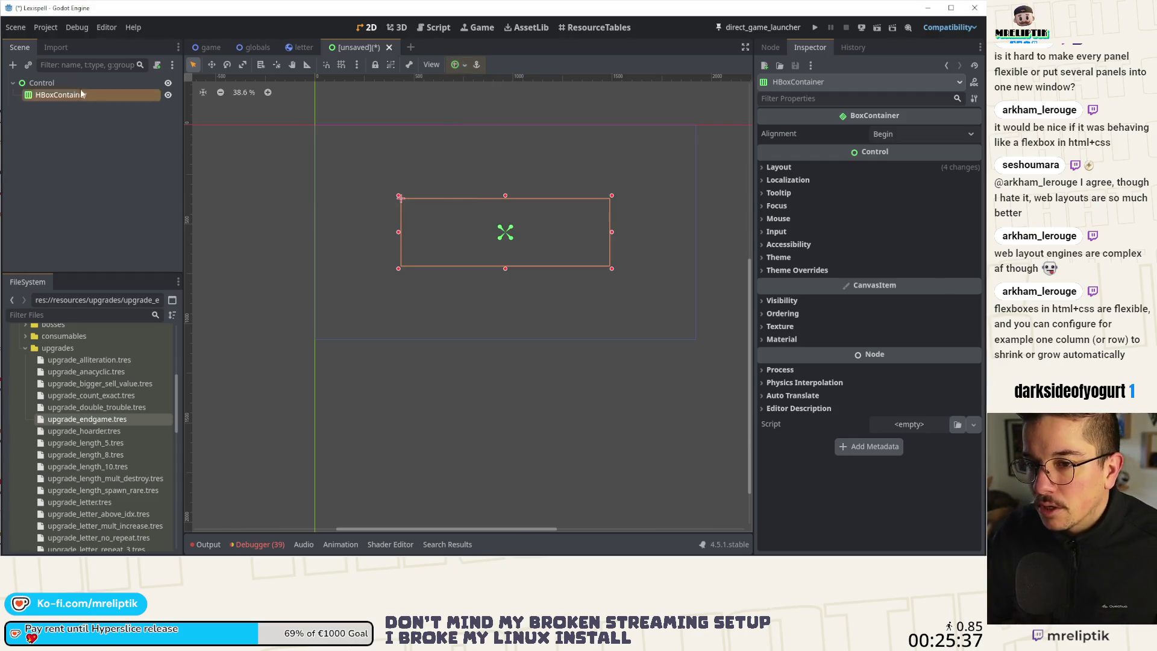
right_click(59, 96)
click(83, 107)
- Add a Button under the HBoxContainer, duplicate it as Button2, and select both
text(button)
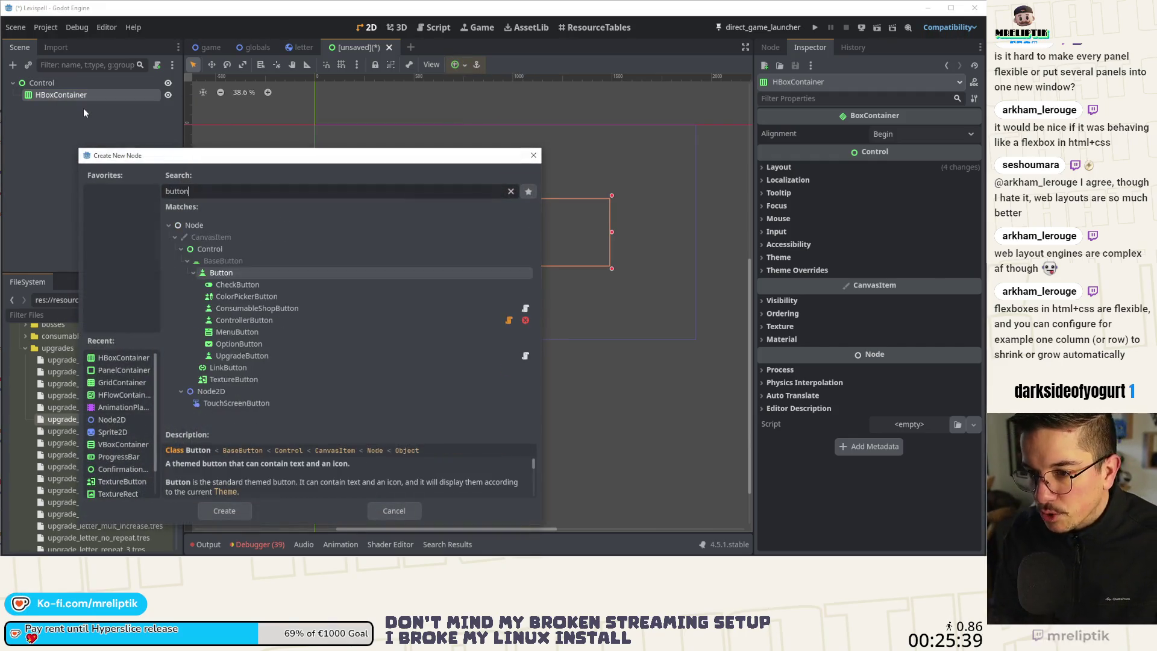
key(Return)
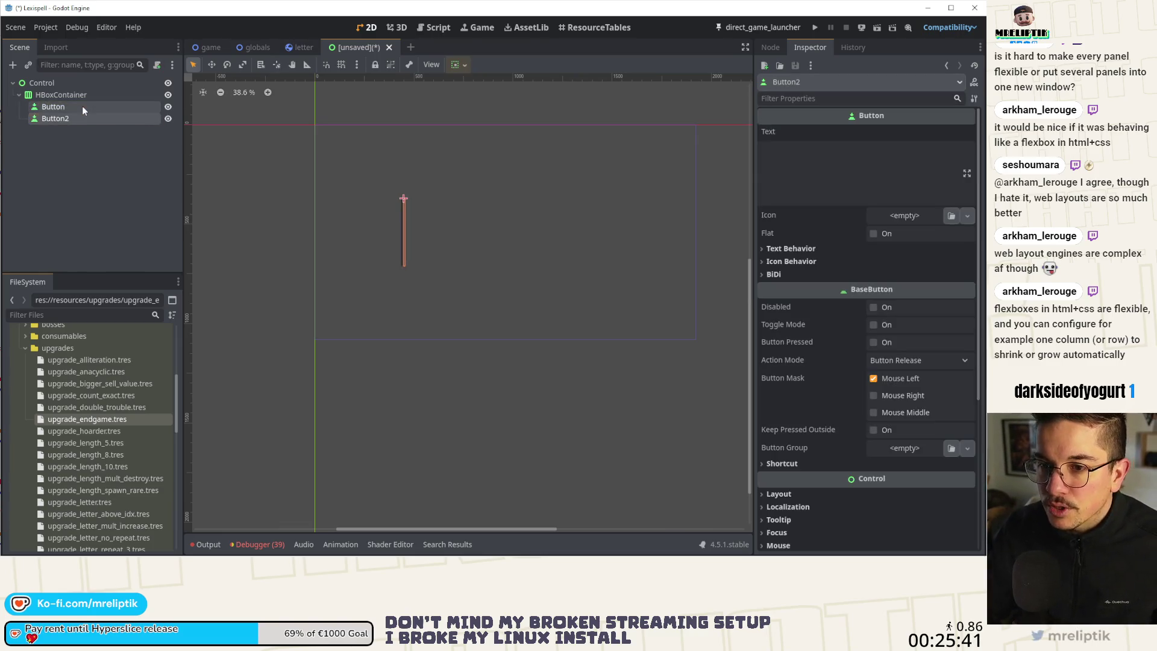
key(ctrl+d)
ctrl+click(73, 109)
scroll(794, 443, down, 5)
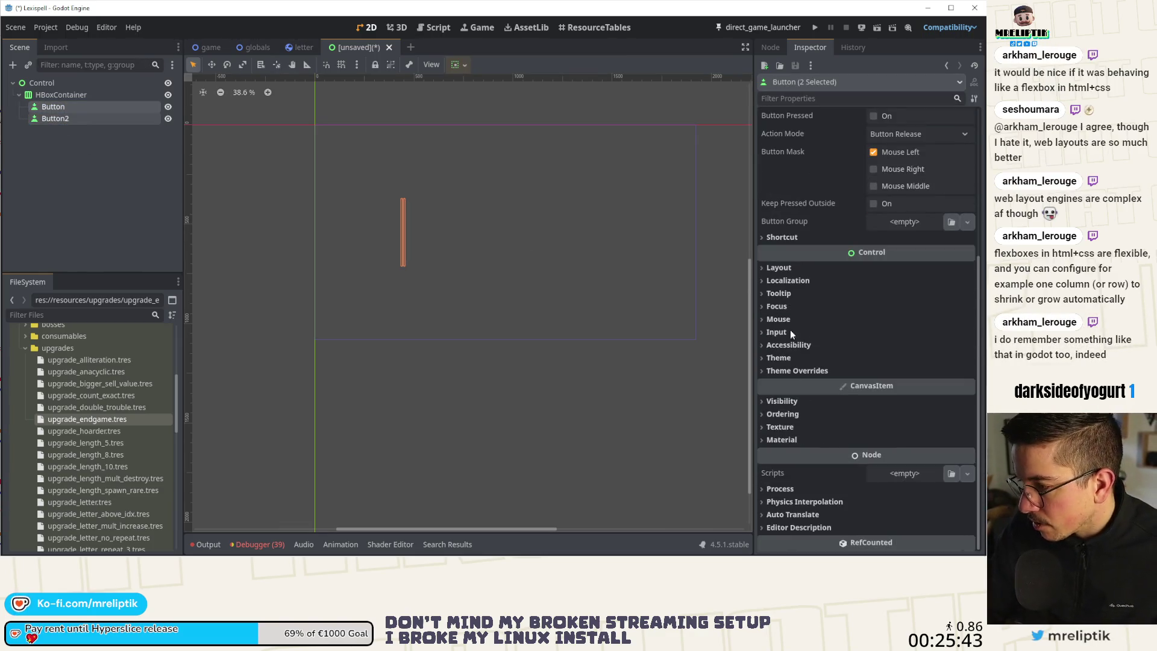
- Enable Horizontal Expand under Layout > Container Sizing for both buttons
click(779, 268)
click(779, 268)
click(779, 268)
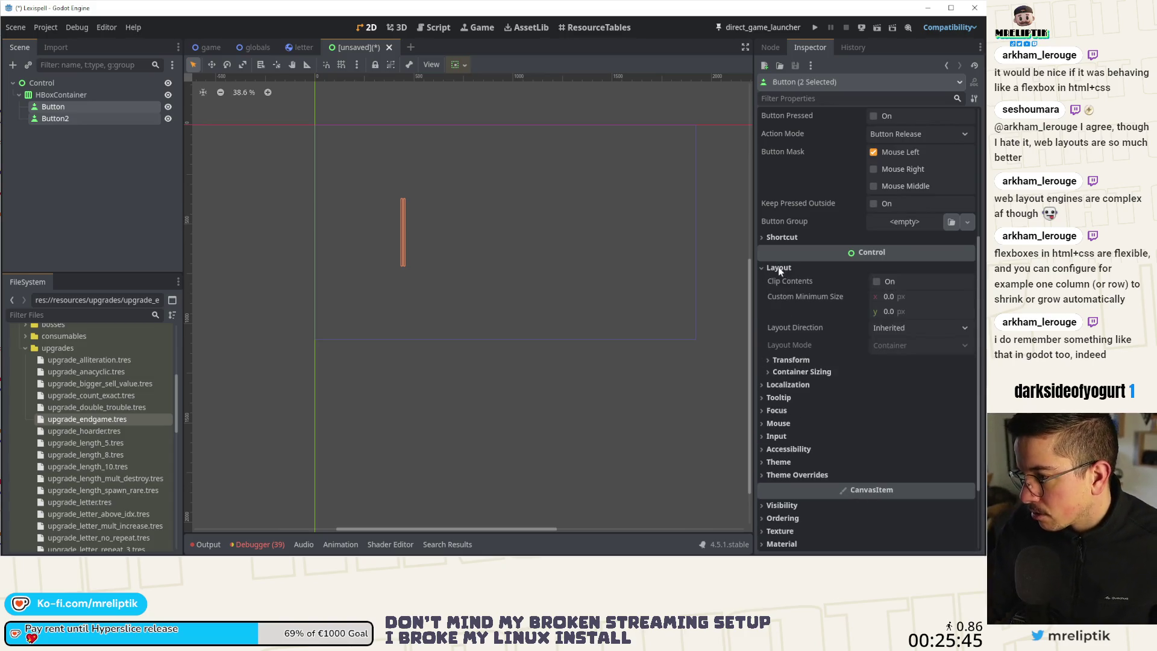
click(797, 371)
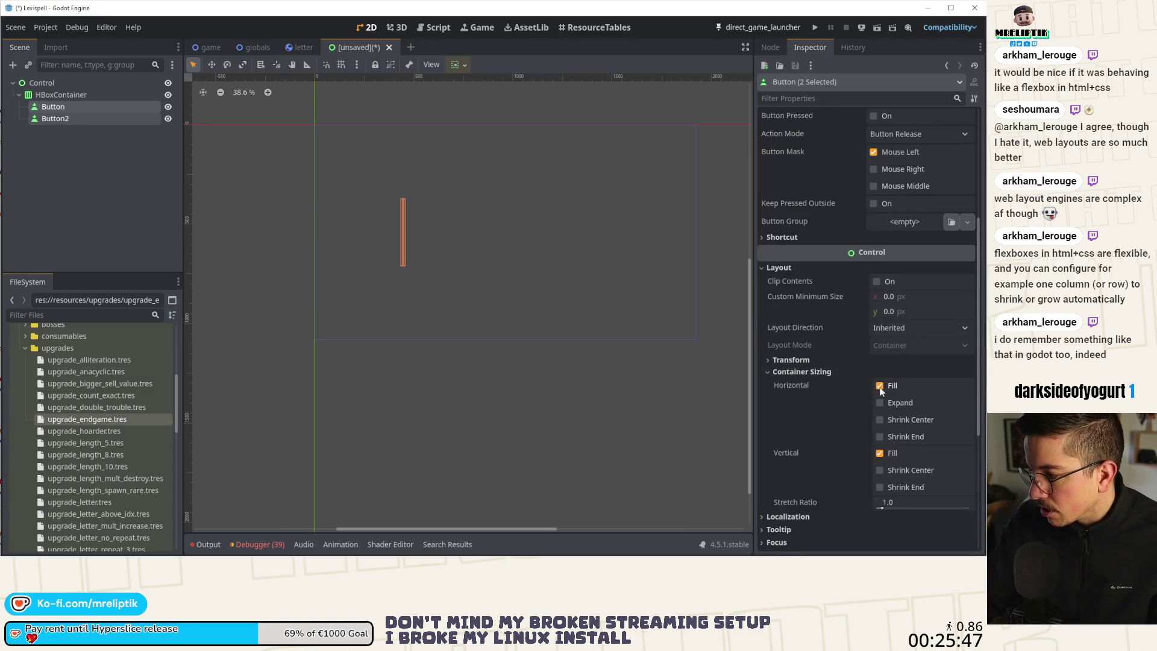
click(879, 402)
scroll(537, 304, down, 1)
scroll(537, 305, up, 2)
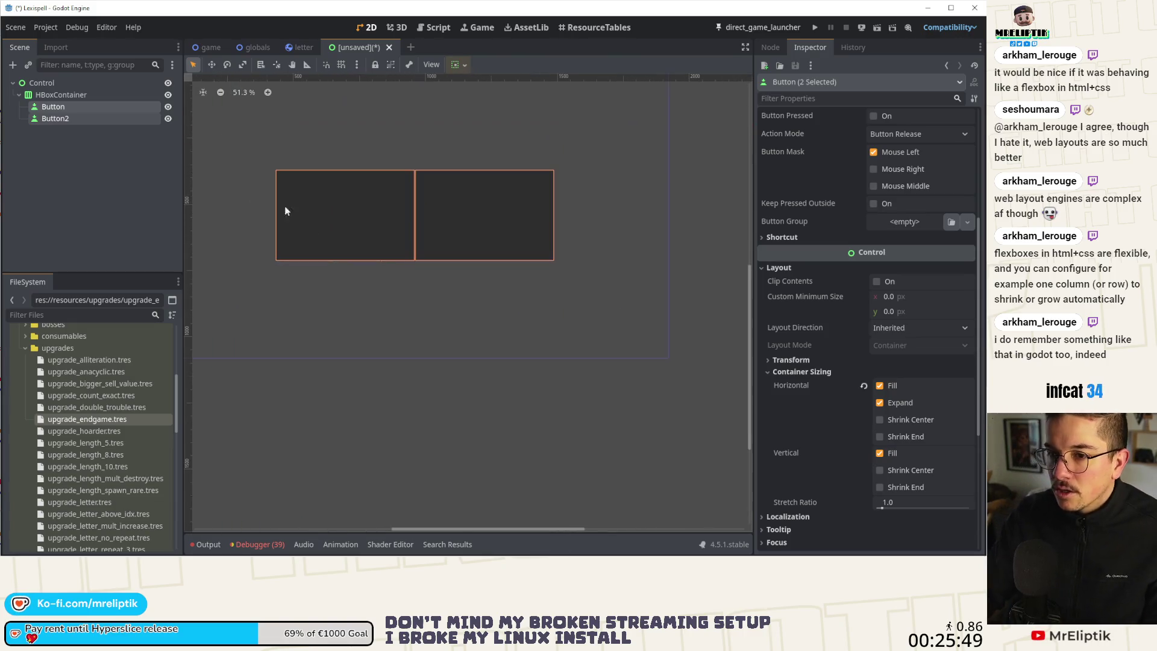
- Switch between the HBoxContainer and the first Button to check the layout, ending on Button
click(60, 94)
scroll(317, 204, up, 2)
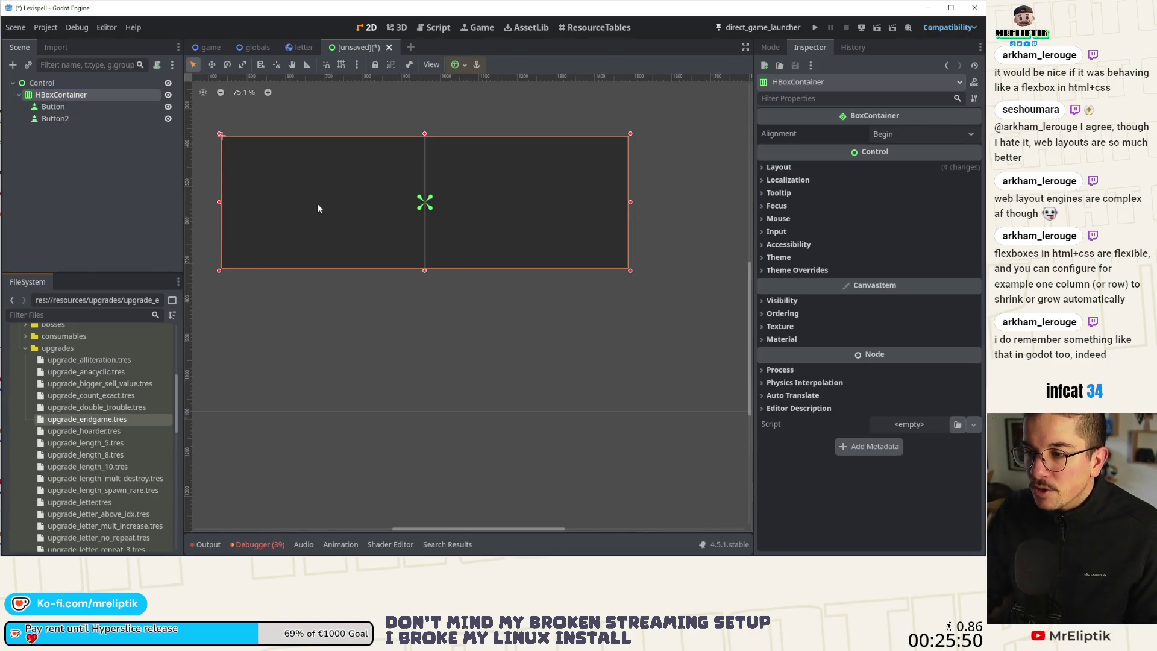
click(58, 109)
click(60, 99)
click(61, 110)
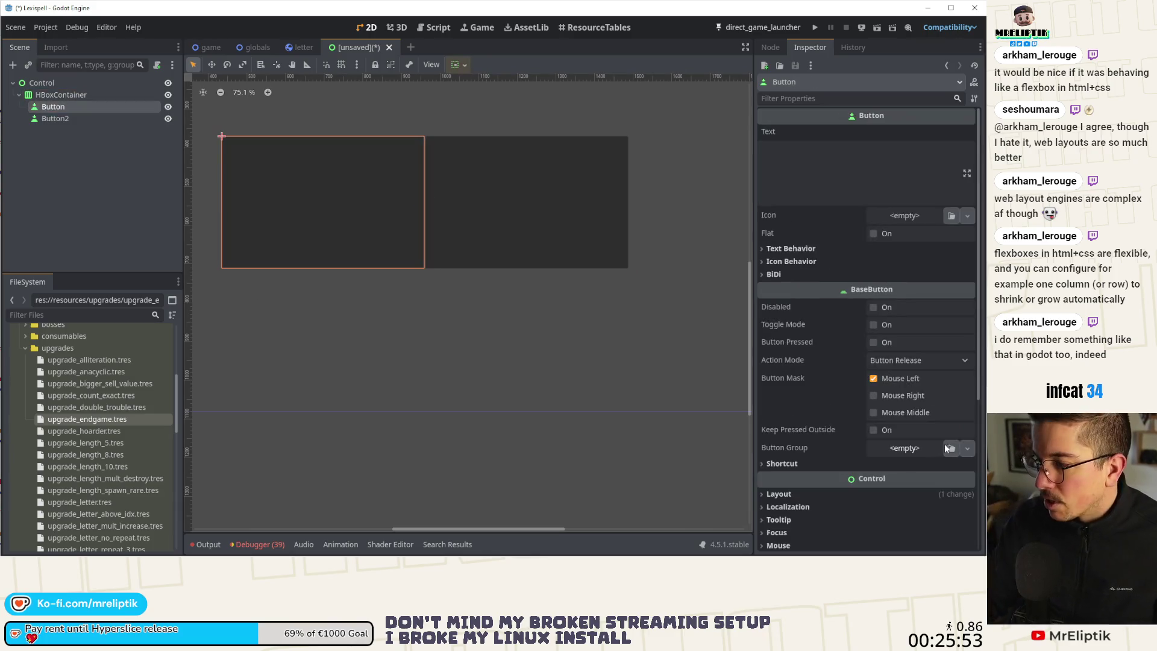
- Try a 0.5 Stretch Ratio on the first Button, restore 1.0, and turn off Horizontal Expand
scroll(852, 382, down, 4)
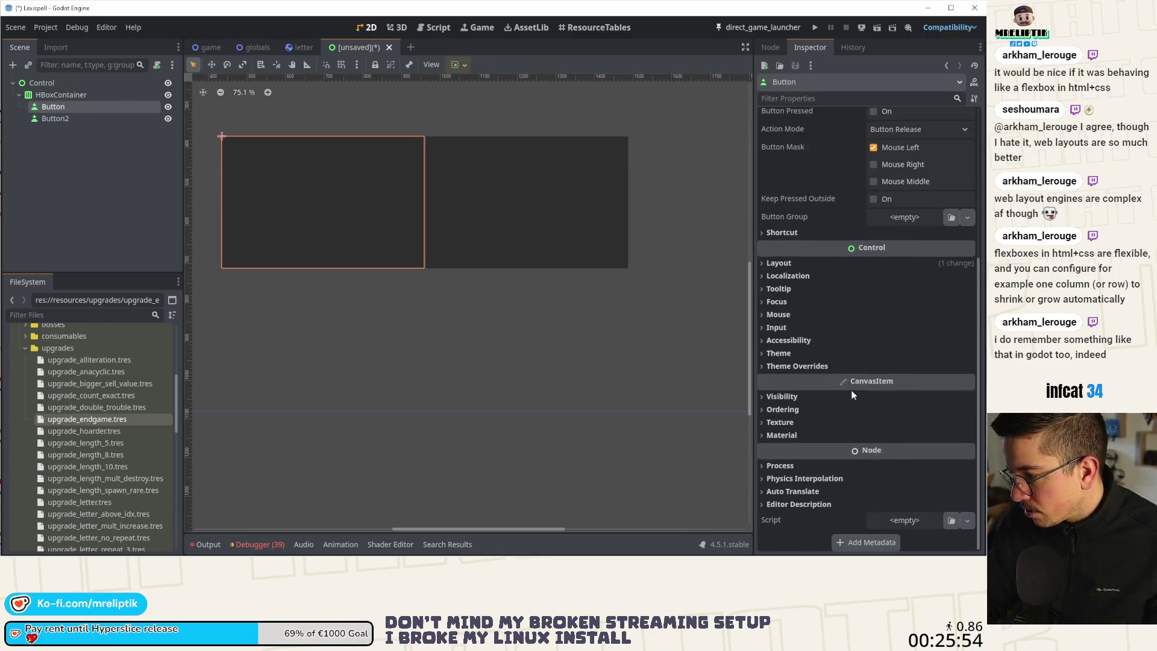
click(773, 274)
click(777, 264)
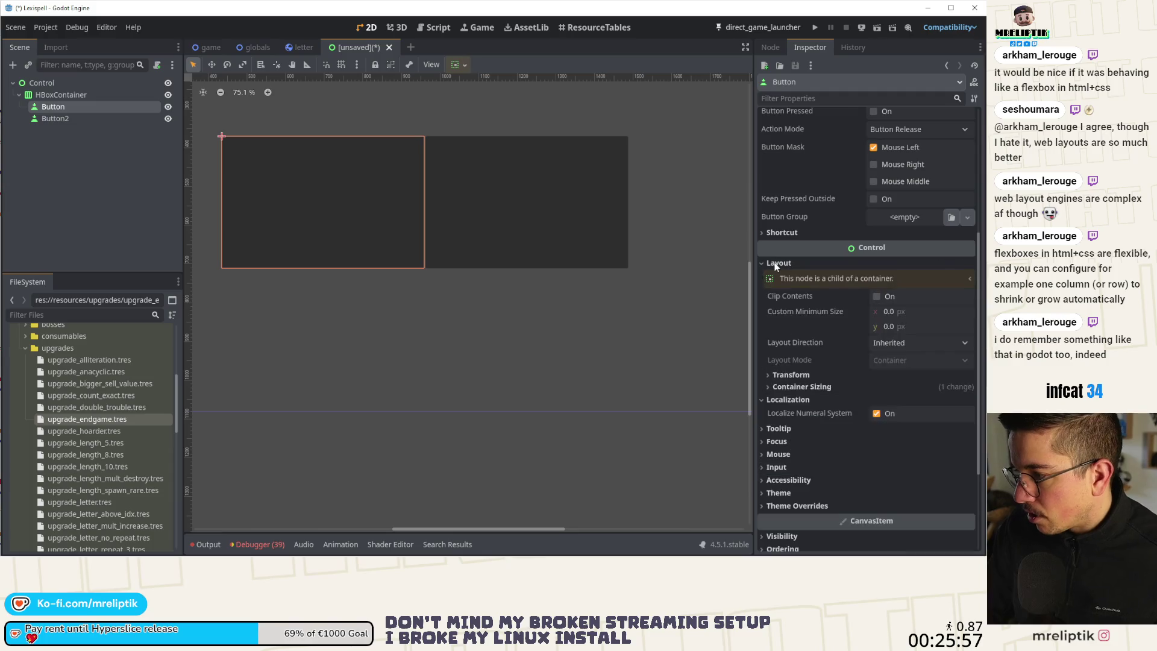
click(787, 388)
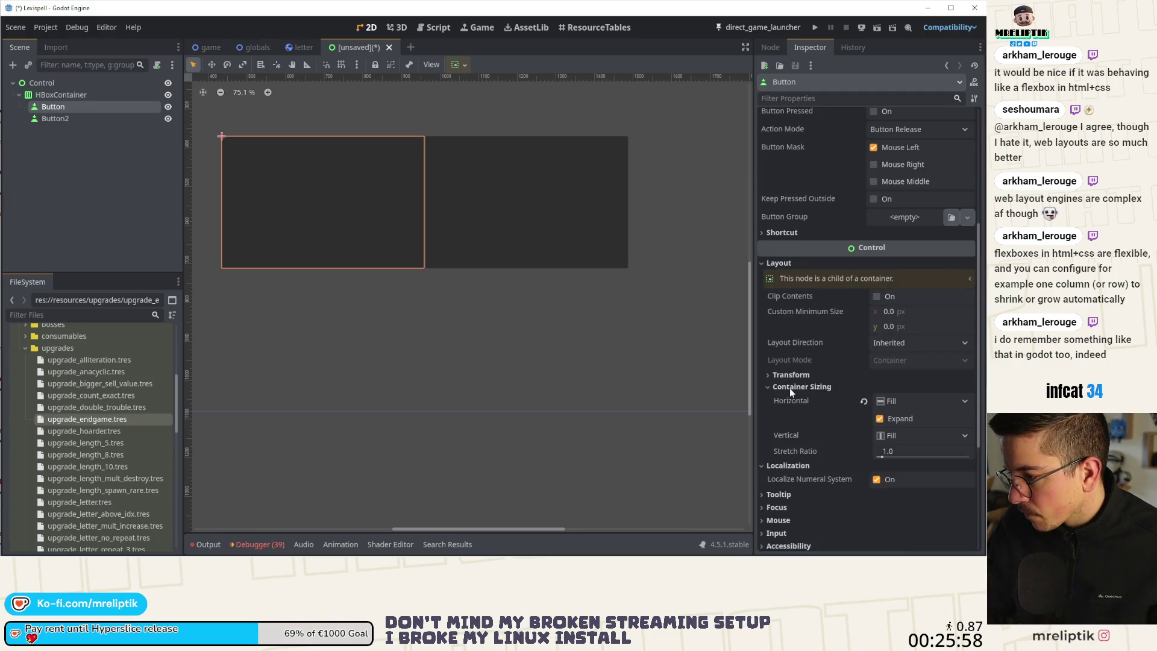
click(912, 459)
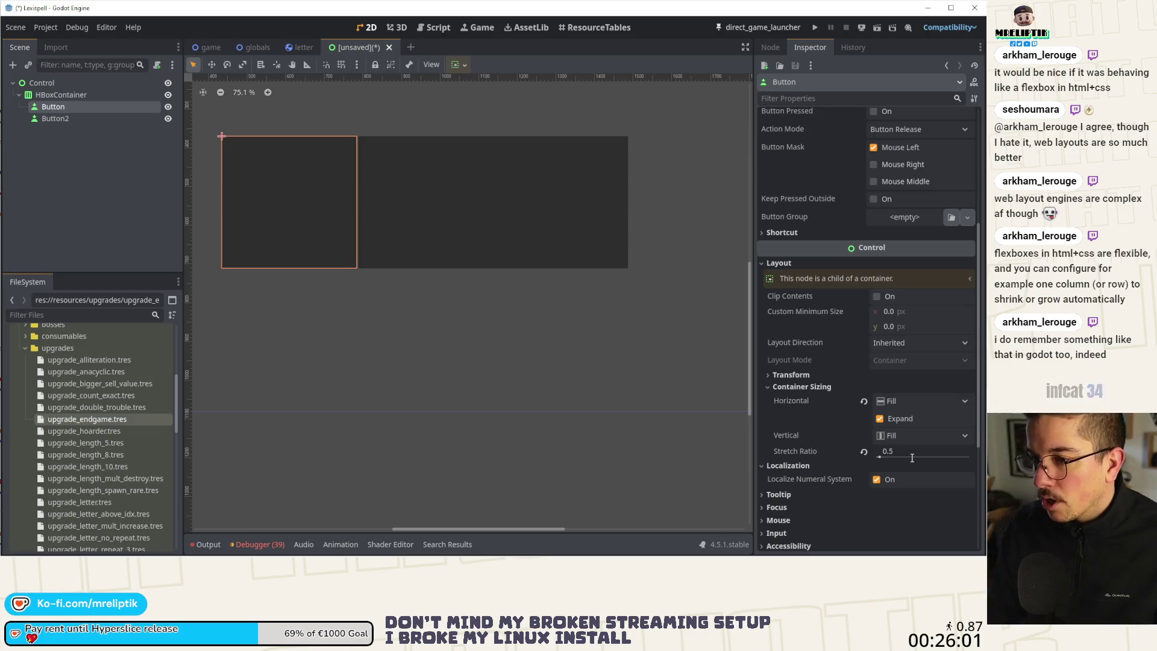
click(121, 179)
click(83, 94)
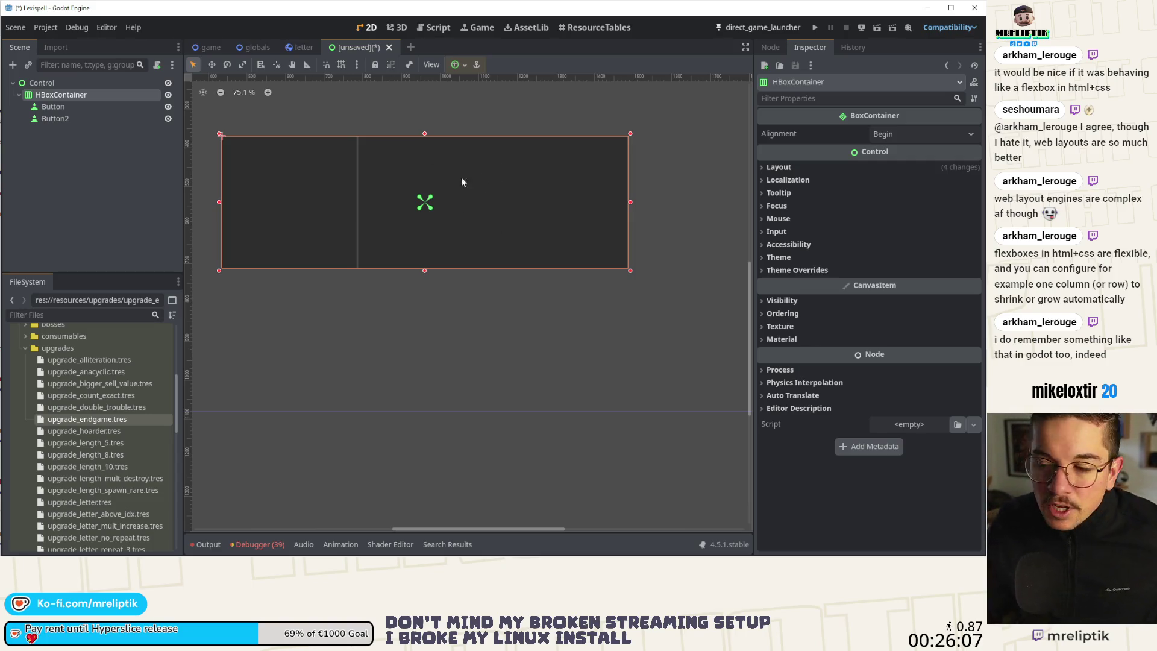
click(94, 109)
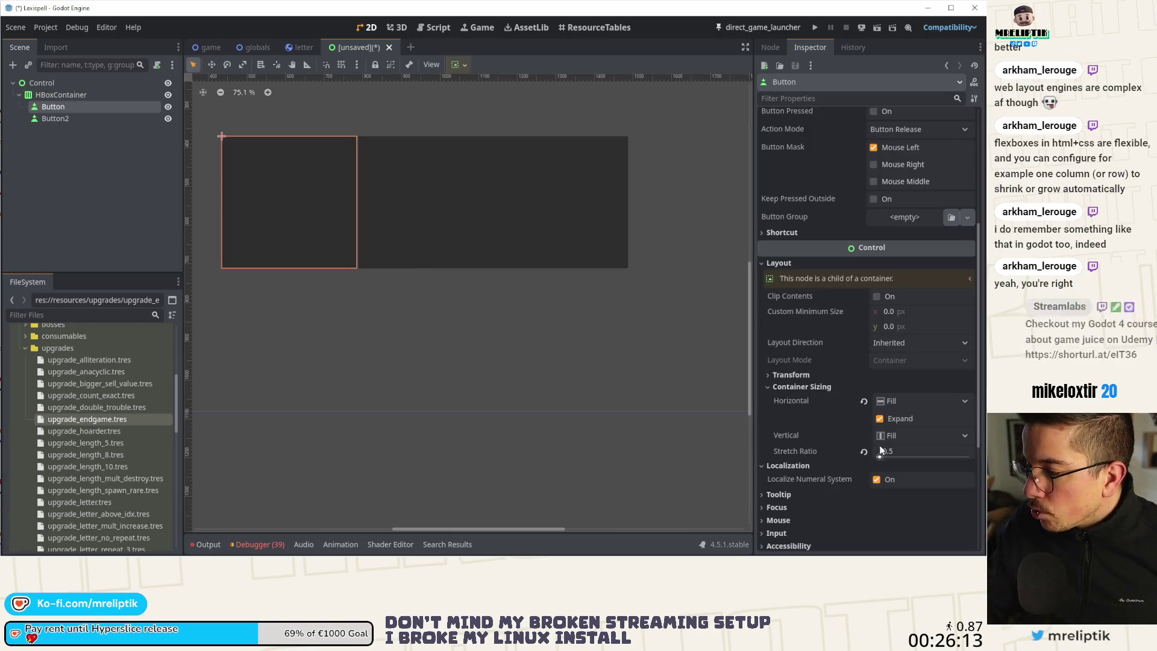
drag(881, 450, 870, 452)
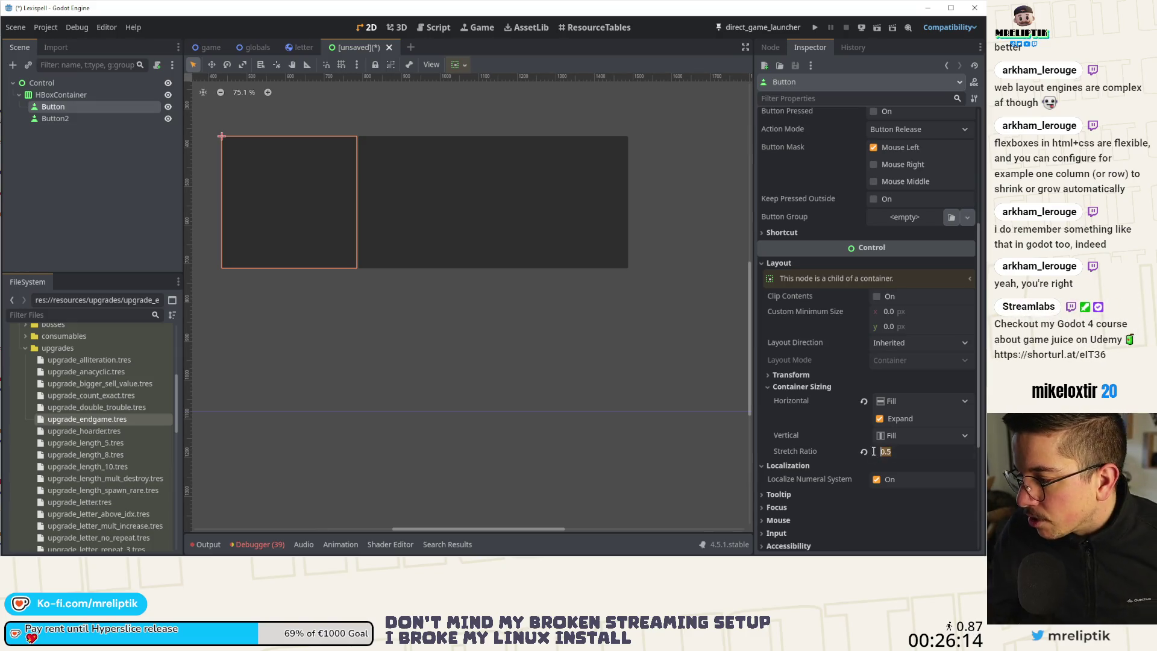
click(881, 419)
click(902, 331)
text(300)
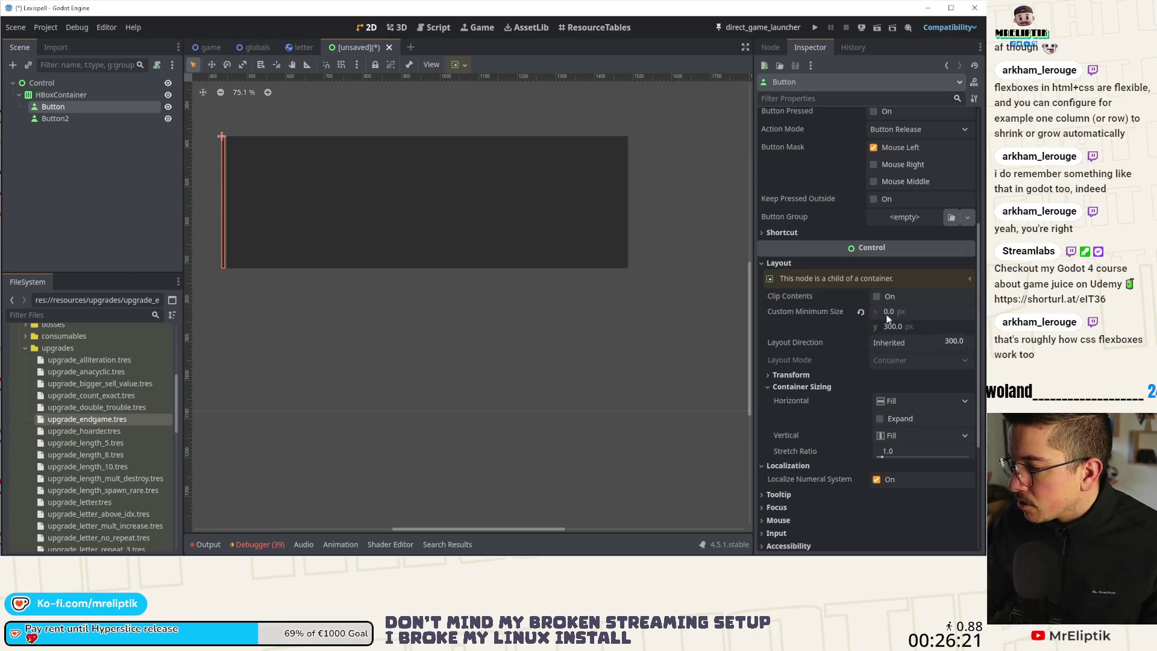
- Set the first Button's Custom Minimum Size to 150 px width, 0 height, and save
click(861, 311)
click(883, 312)
text(50)
key(Return)
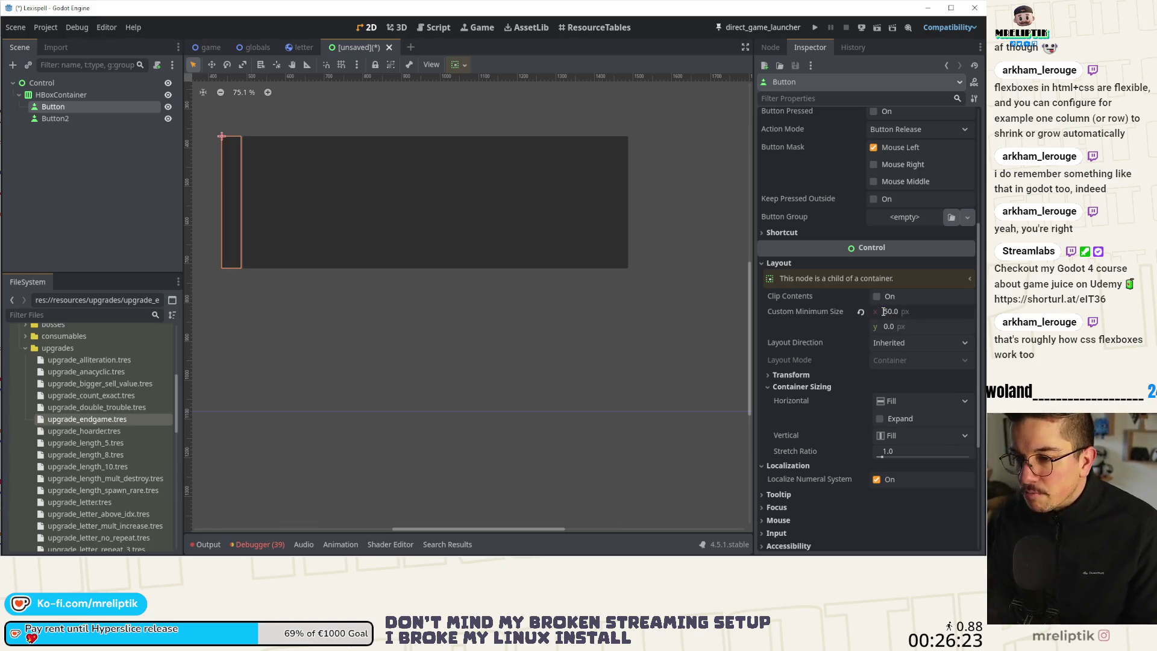
text(1540)
key(Return)
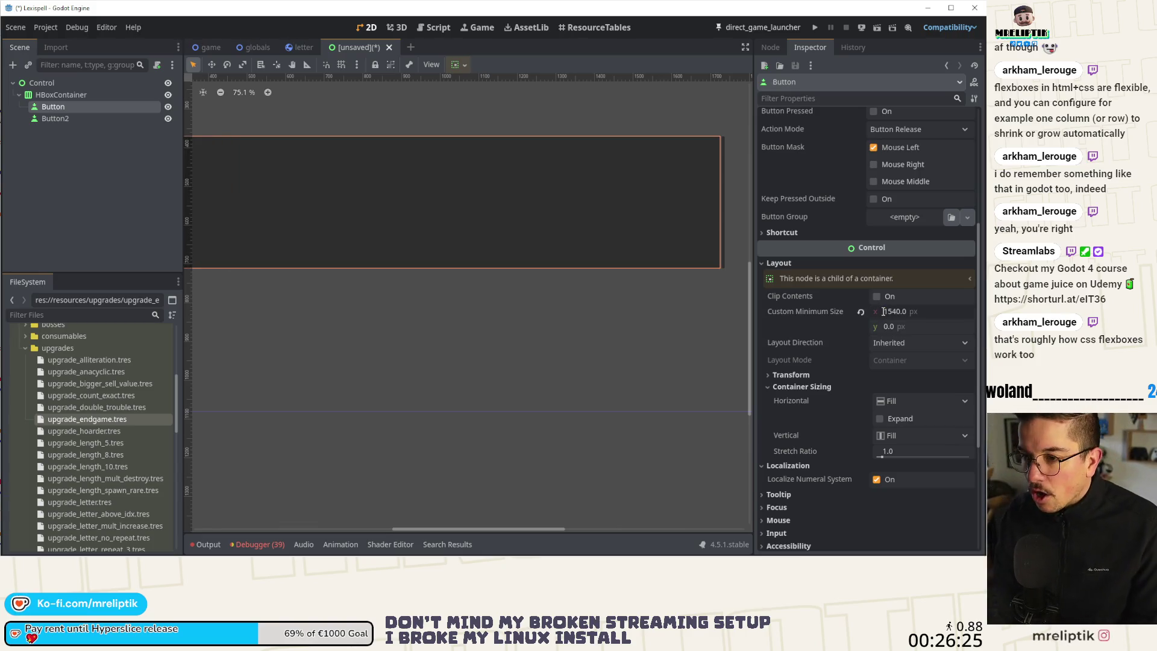
text(50)
key(Return)
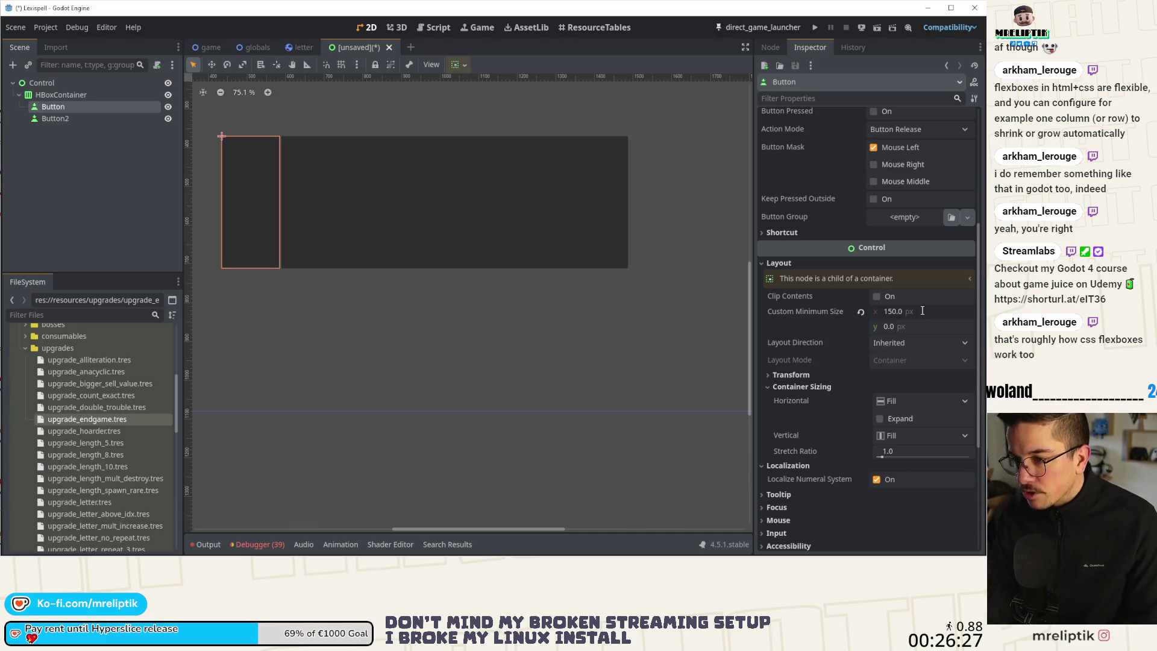
key(ctrl+s)
key(Escape)
- Compare the buttons' sizes and undo an accidental HBoxContainer edge resize
click(60, 95)
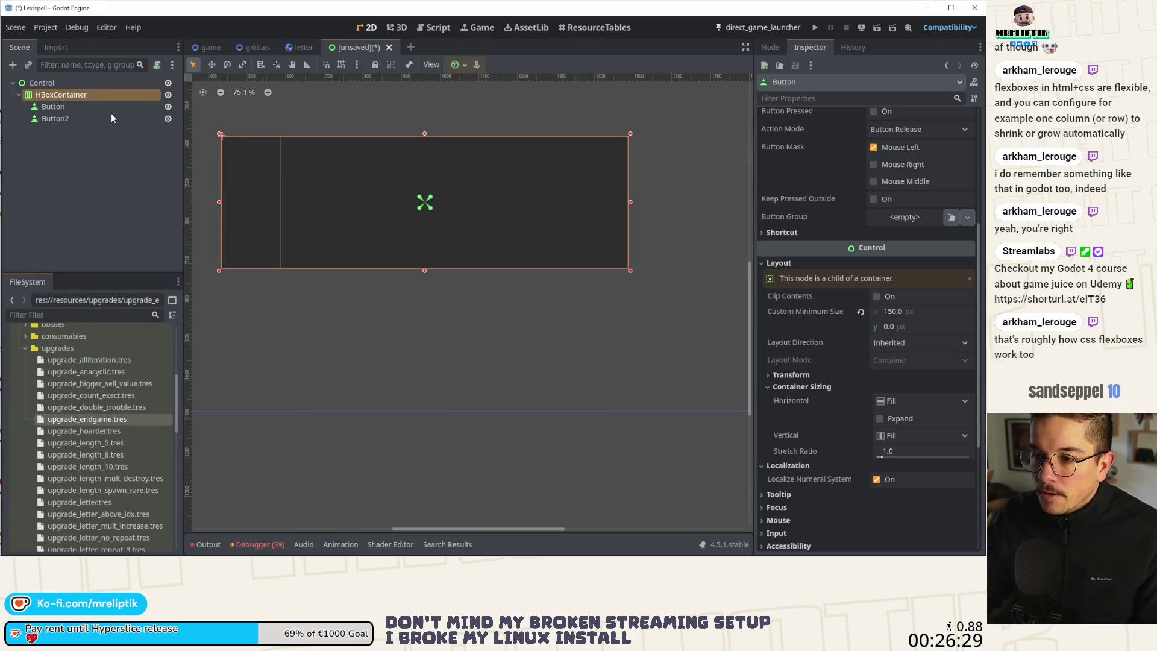
scroll(337, 193, up, 1)
click(81, 116)
click(252, 193)
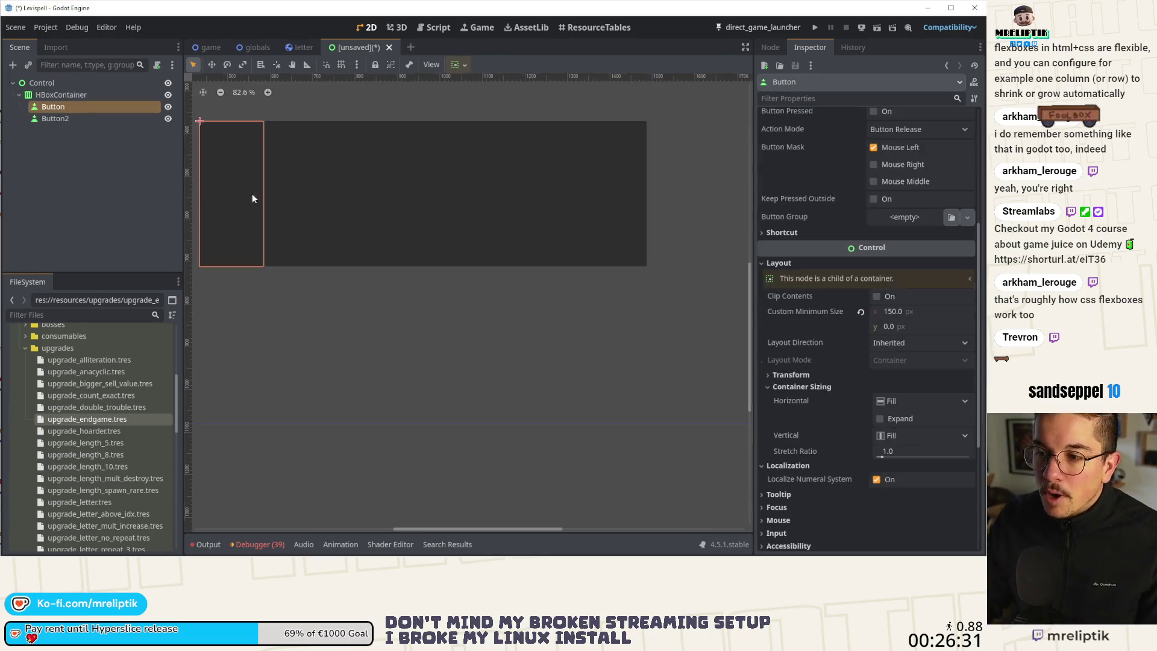
scroll(252, 194, down, 1)
click(89, 94)
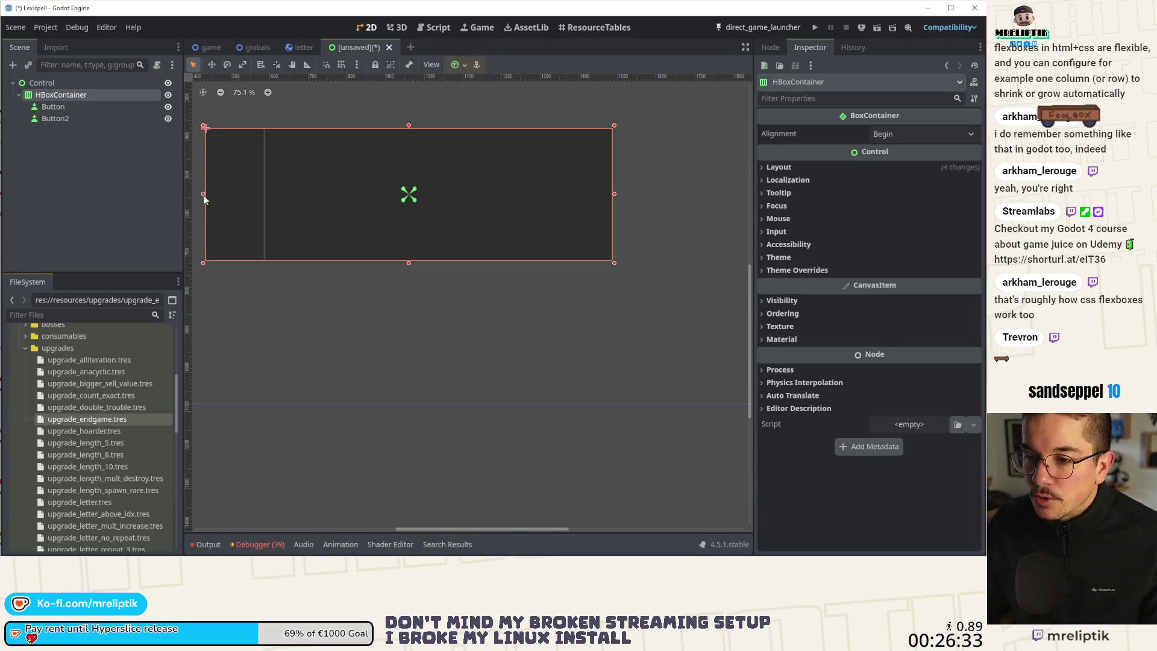
mouse_move(203, 193)
mouse_down()
mouse_move(438, 212)
mouse_move(326, 214)
mouse_move(418, 215)
mouse_move(314, 226)
mouse_up()
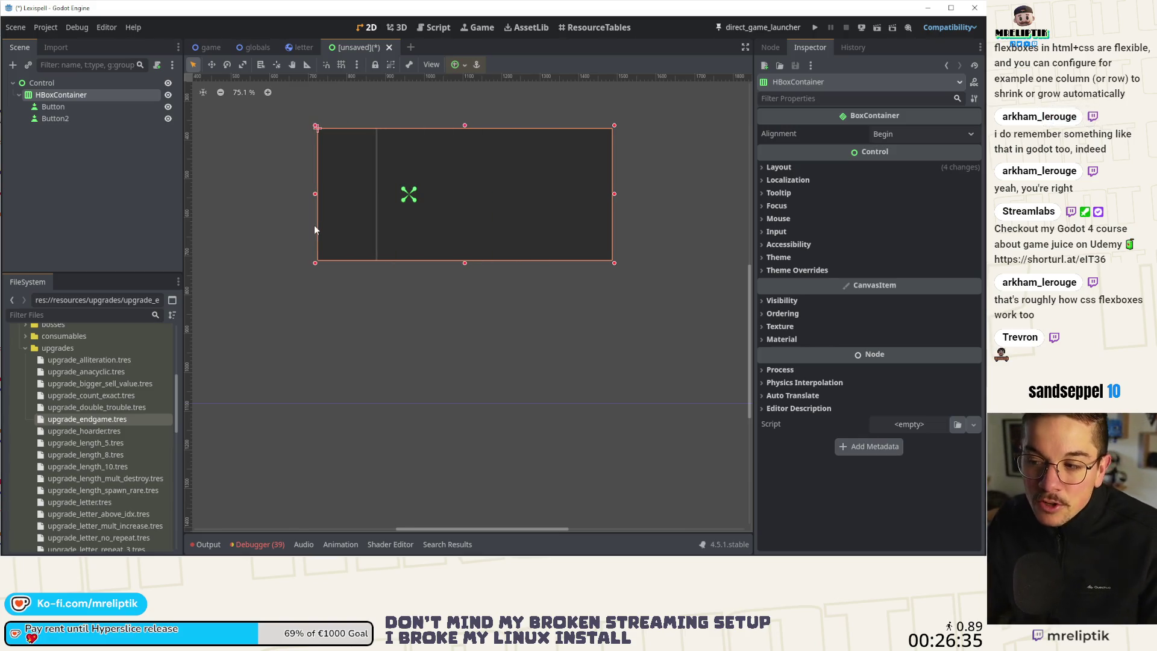
key(ctrl+z)
scroll(454, 199, down, 4)
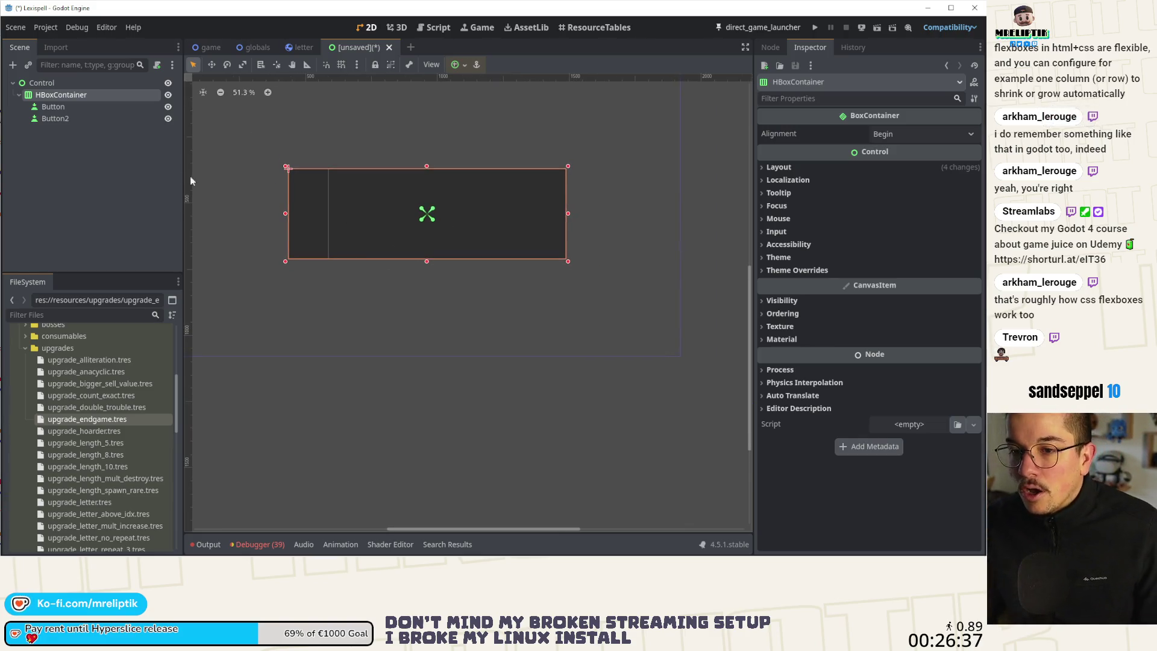
- Create an HSplitContainer child under the root Control, found by searching 'split'
right_click(70, 95)
click(71, 96)
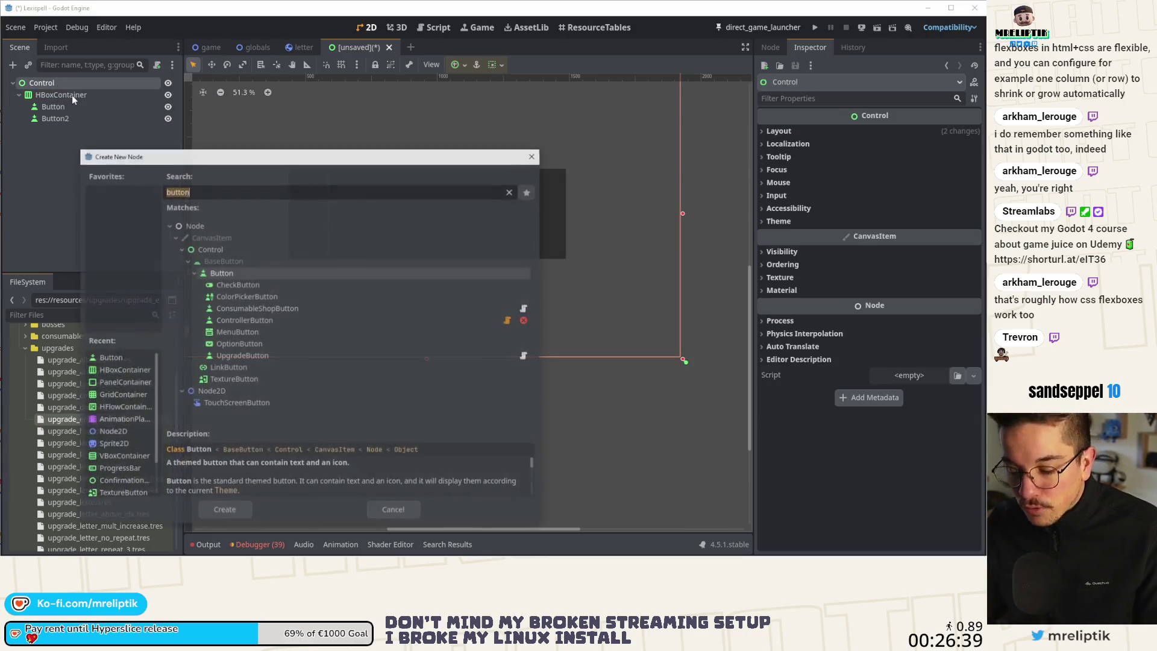
text(s)
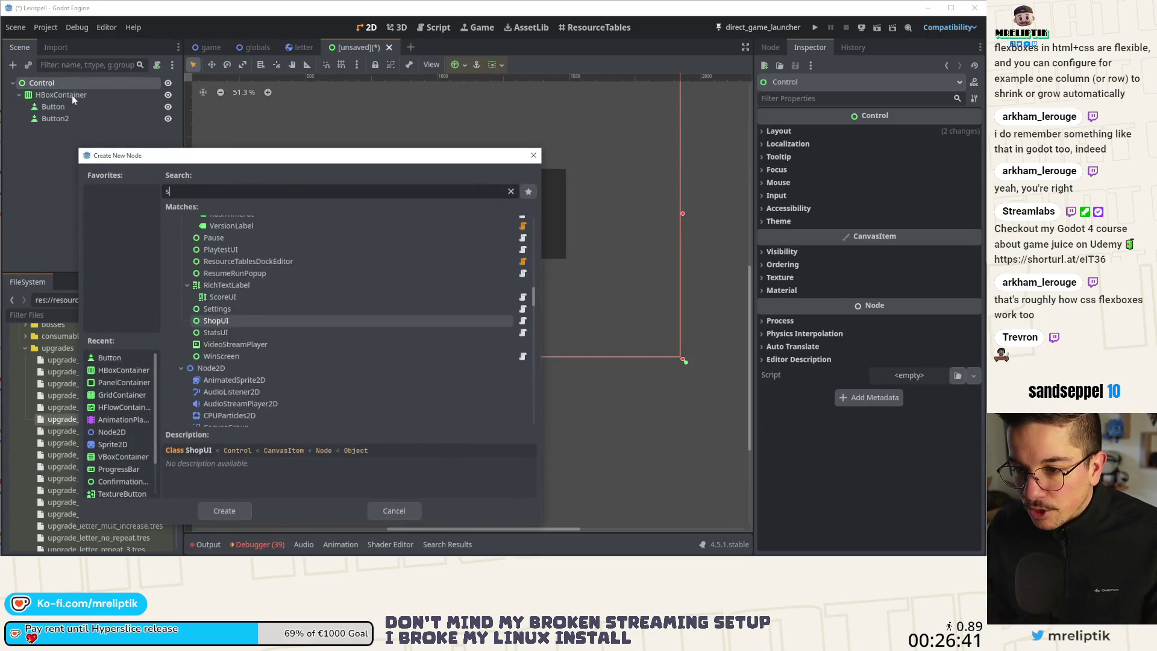
text(ep)
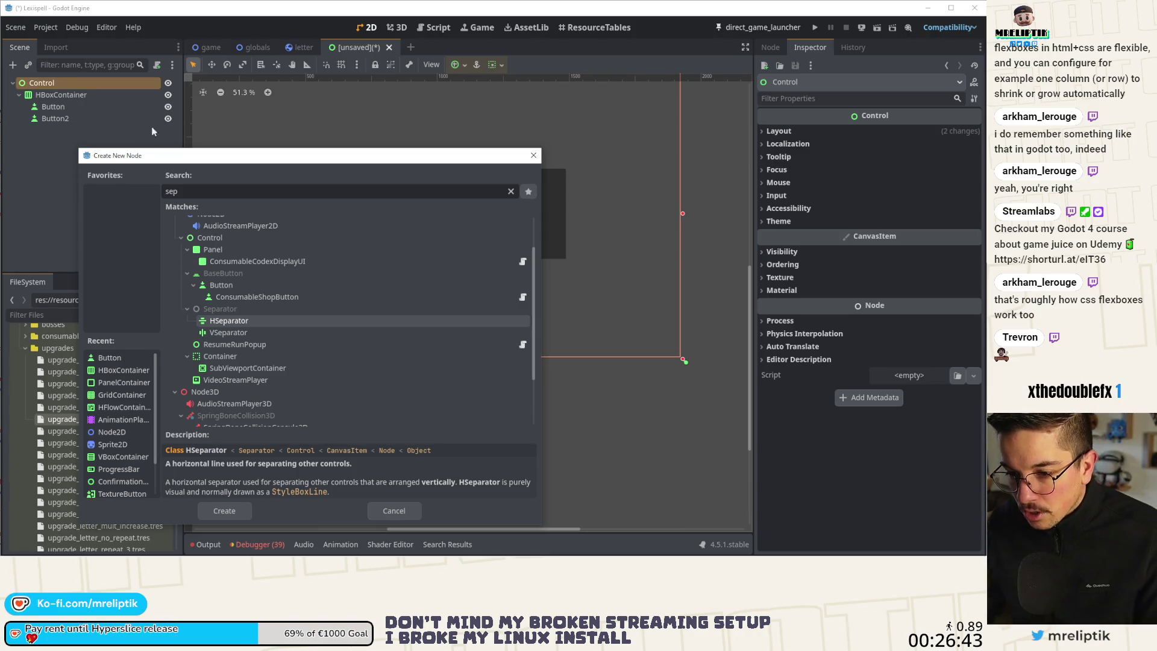
scroll(265, 324, up, 2)
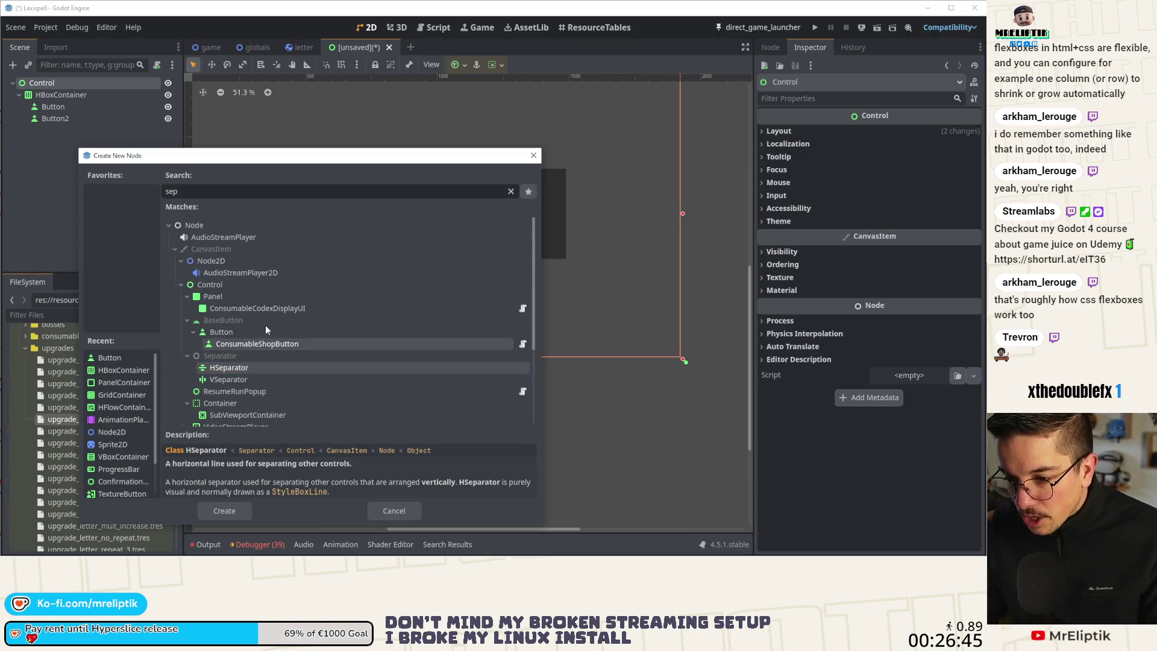
click(209, 284)
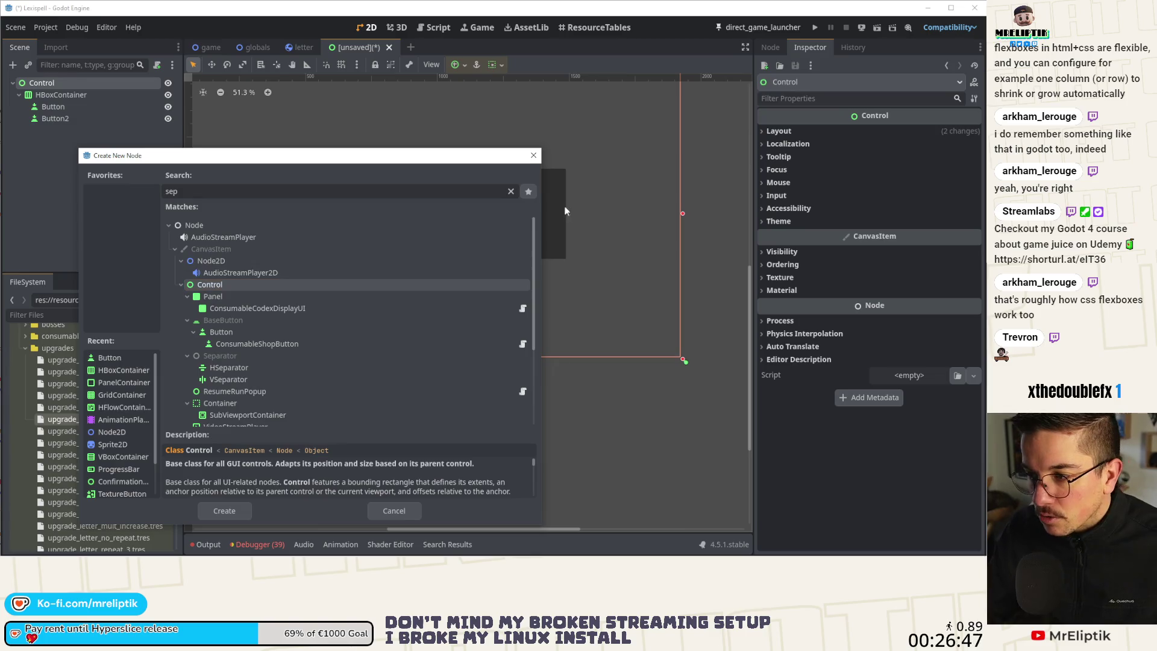
click(511, 192)
text(s)
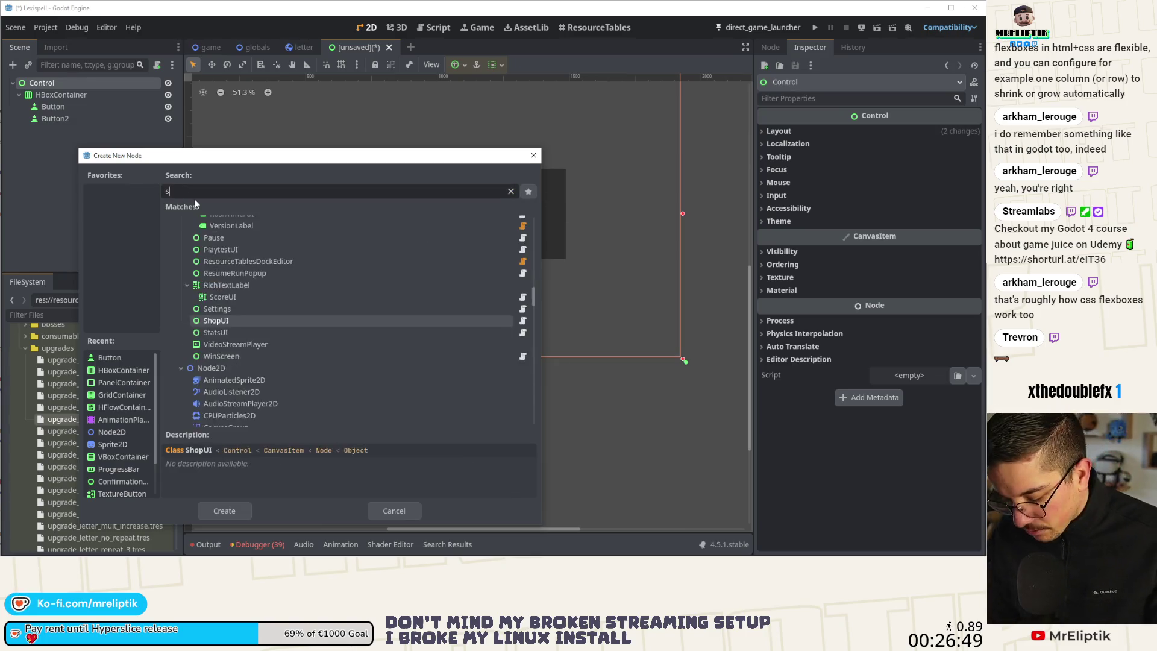
text(plit)
double_click(288, 284)
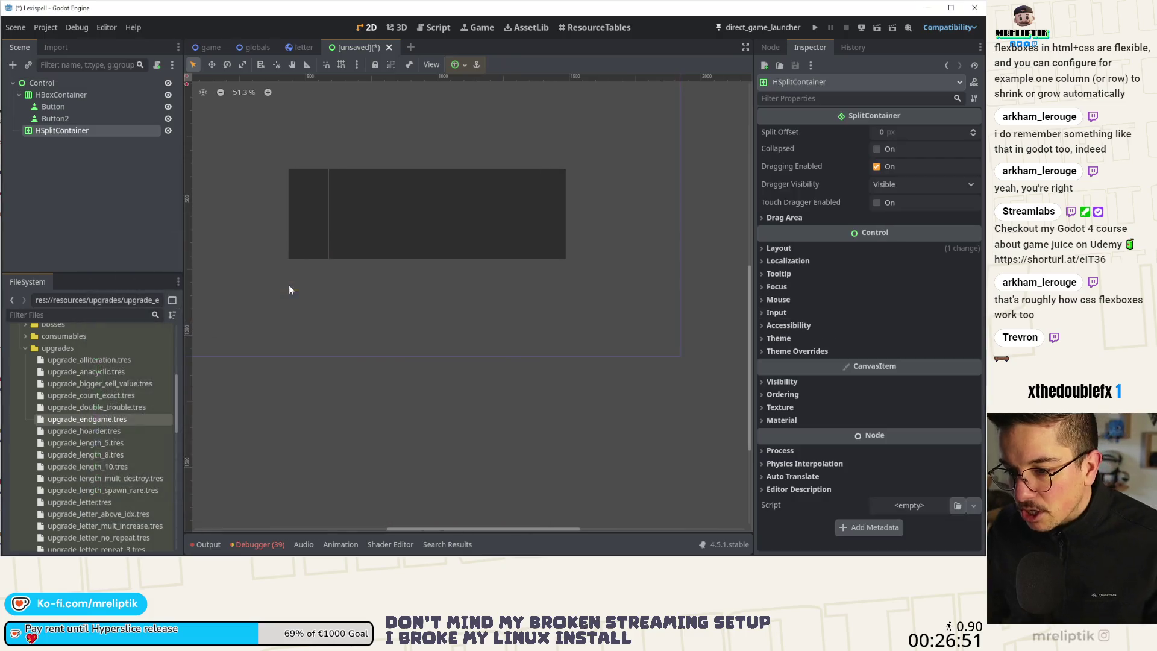
- Copy Button and Button2 from the HBoxContainer
click(70, 130)
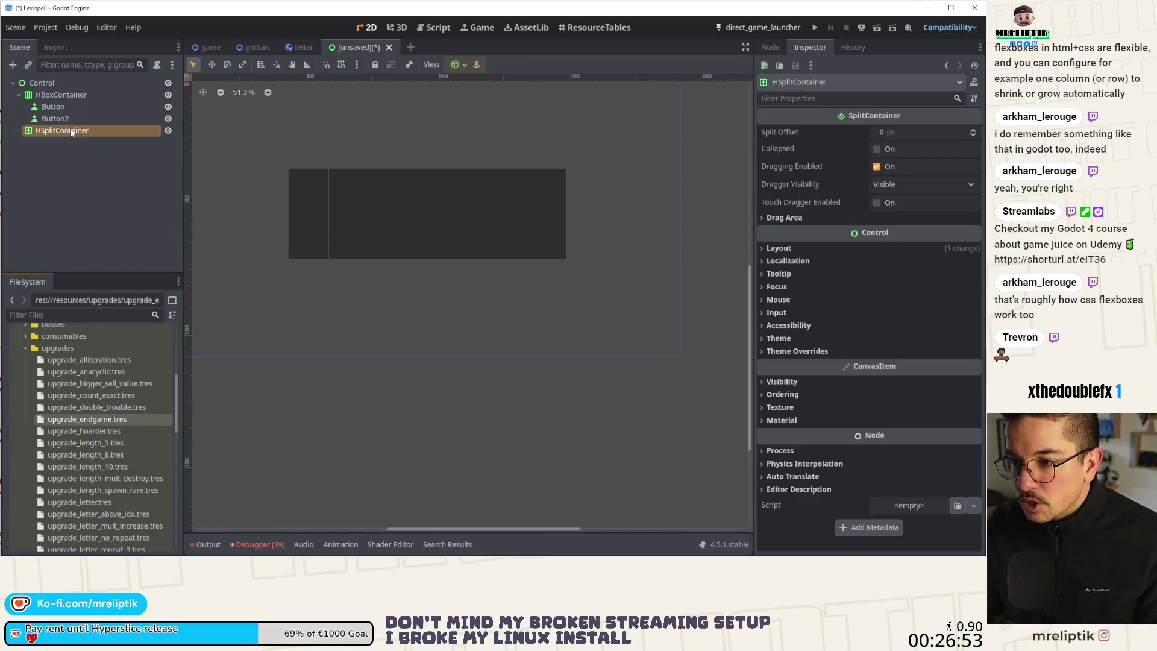
shift+click(63, 117)
key(ctrl+c)
- Paste copies of Button and Button2 into the HSplitContainer
click(68, 132)
key(ctrl+v)
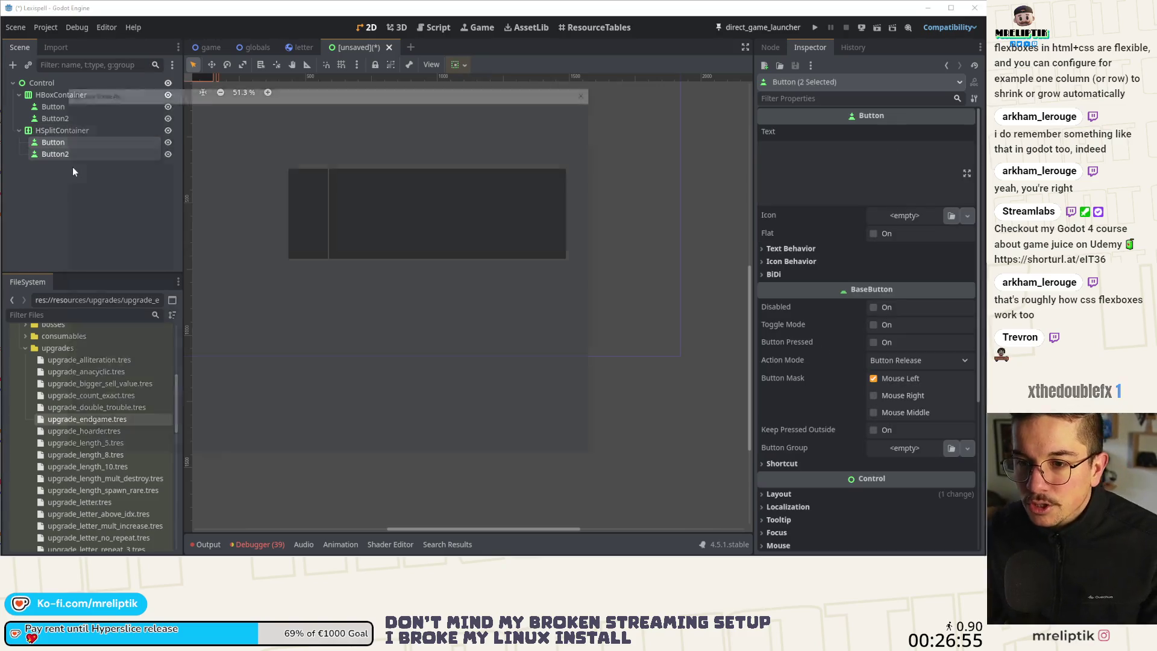
key(Escape)
- Enlarge the HSplitContainer, give it the Center anchor and move it above the HBoxContainer
click(62, 130)
scroll(370, 225, down, 3)
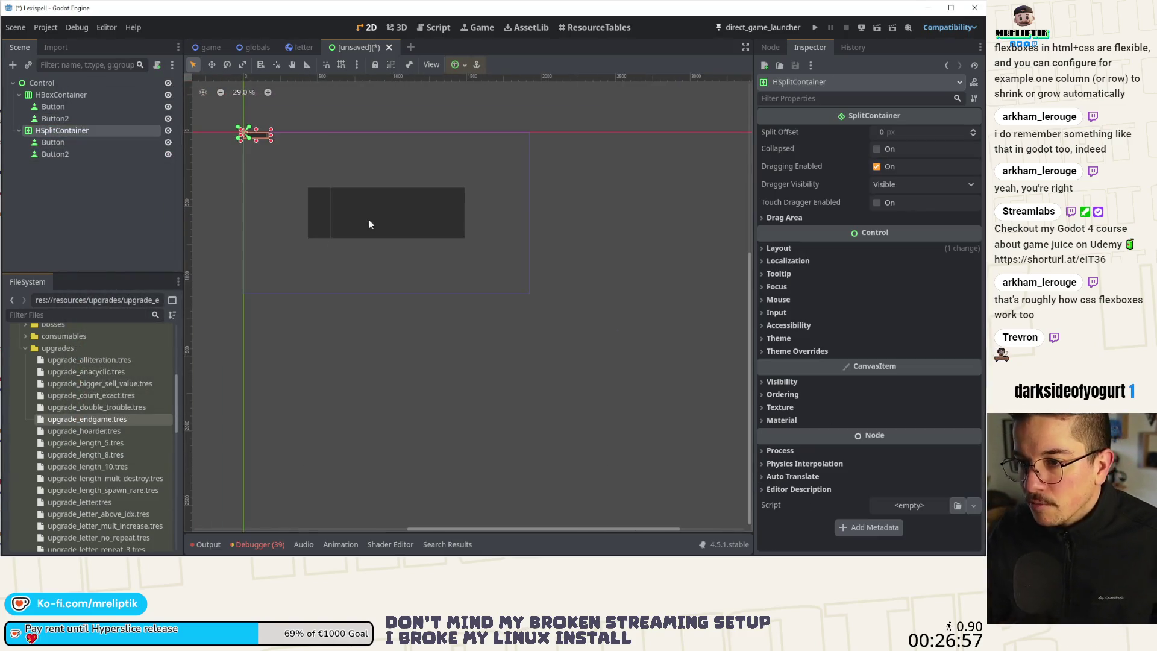
scroll(272, 137, up, 3)
drag(271, 139, 364, 196)
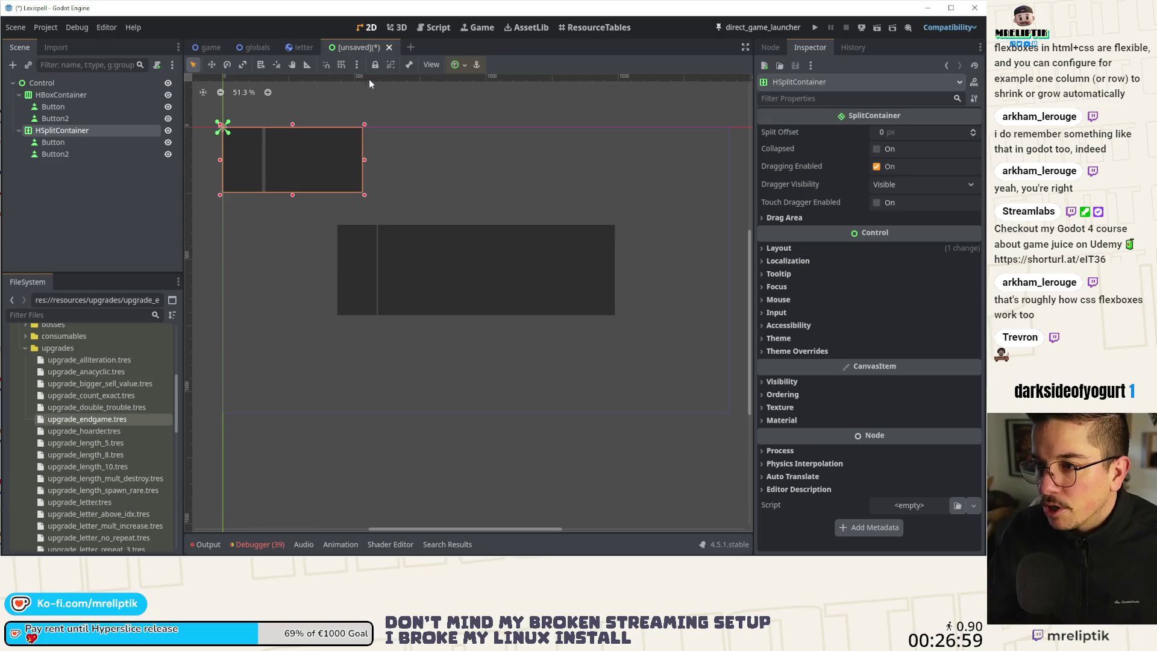
click(456, 65)
click(481, 121)
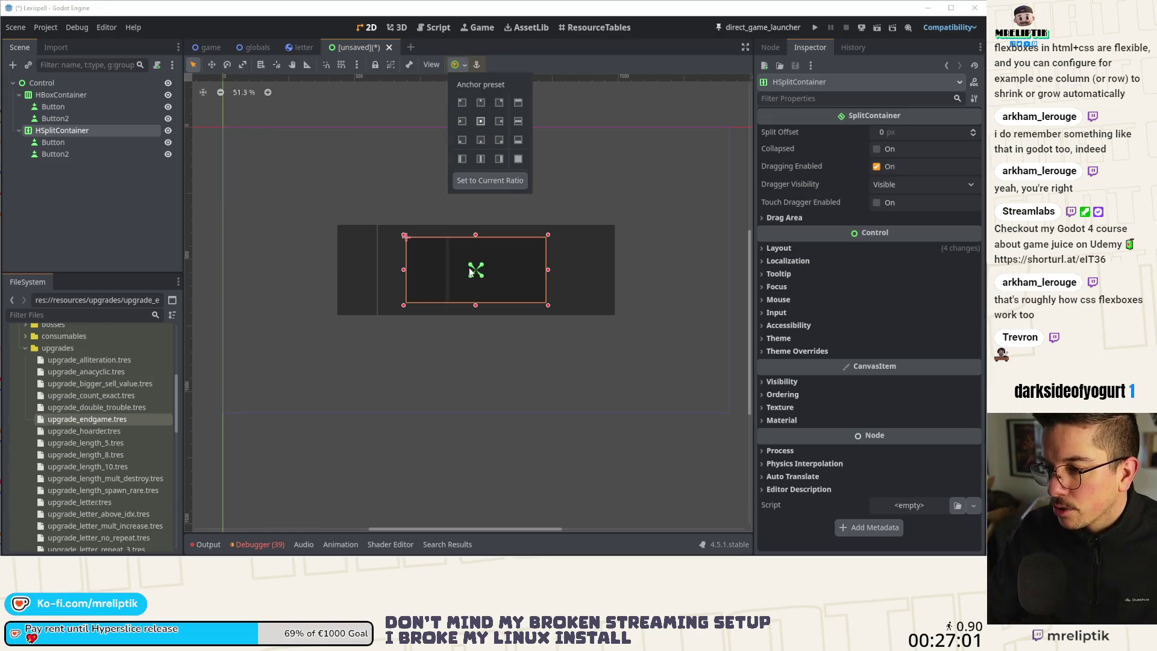
drag(470, 271, 473, 187)
click(62, 131)
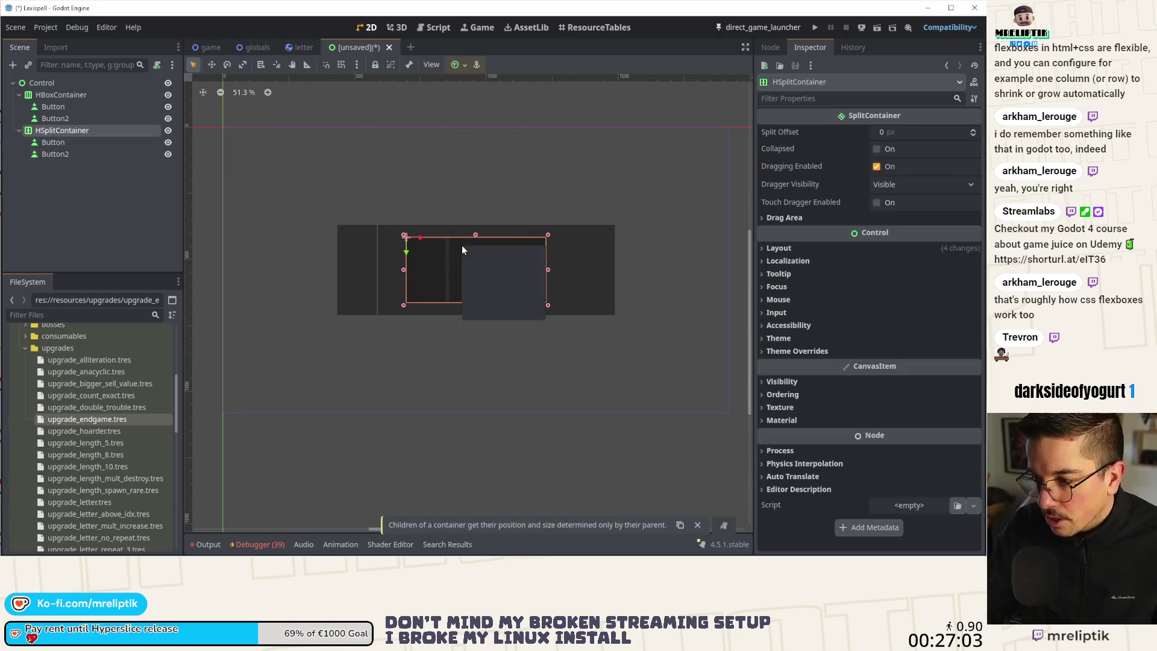
click(482, 269)
drag(485, 265, 486, 181)
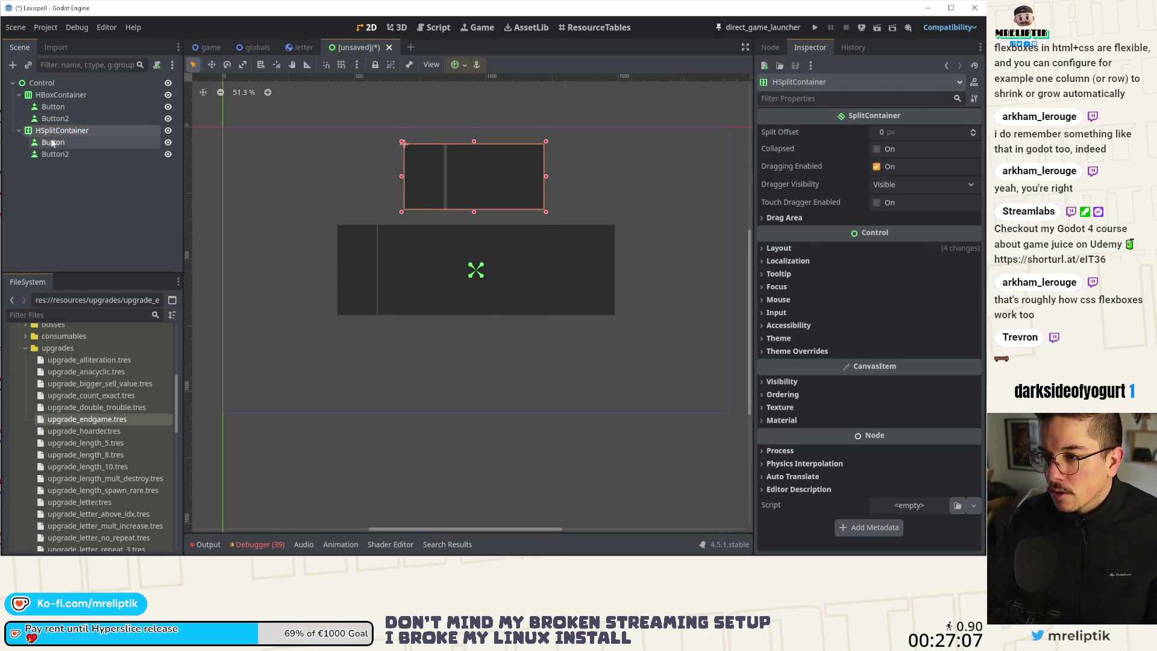
- Widen the HSplitContainer out to both the left and the right
click(52, 143)
scroll(456, 173, up, 5)
click(62, 130)
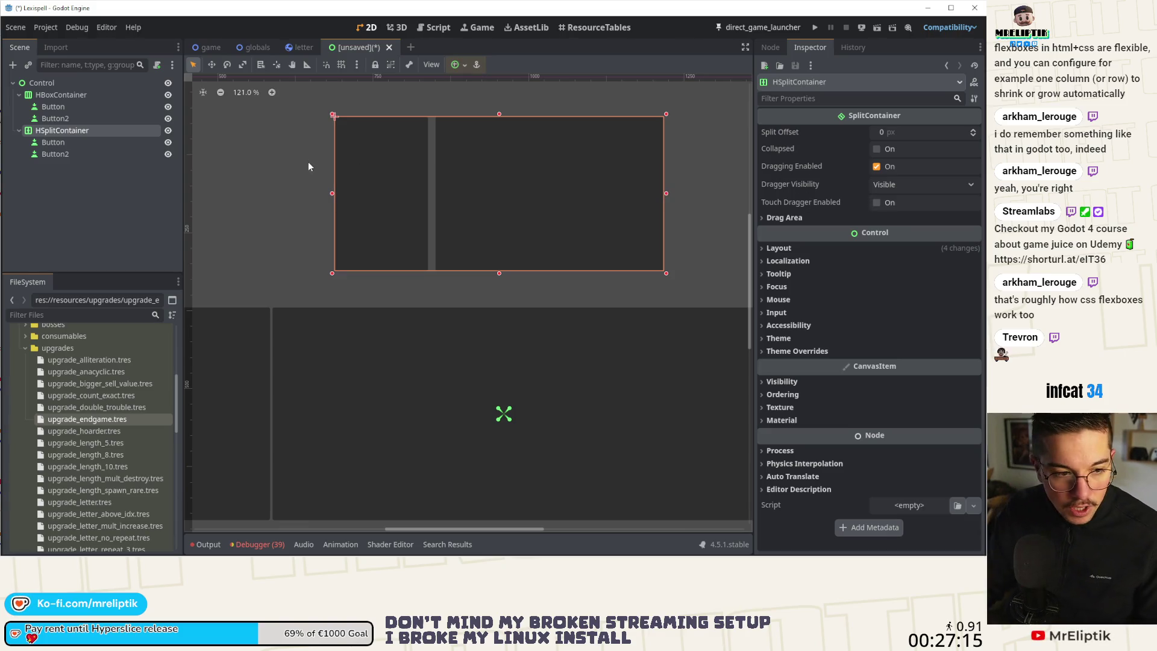
scroll(467, 202, down, 5)
drag(408, 194, 317, 200)
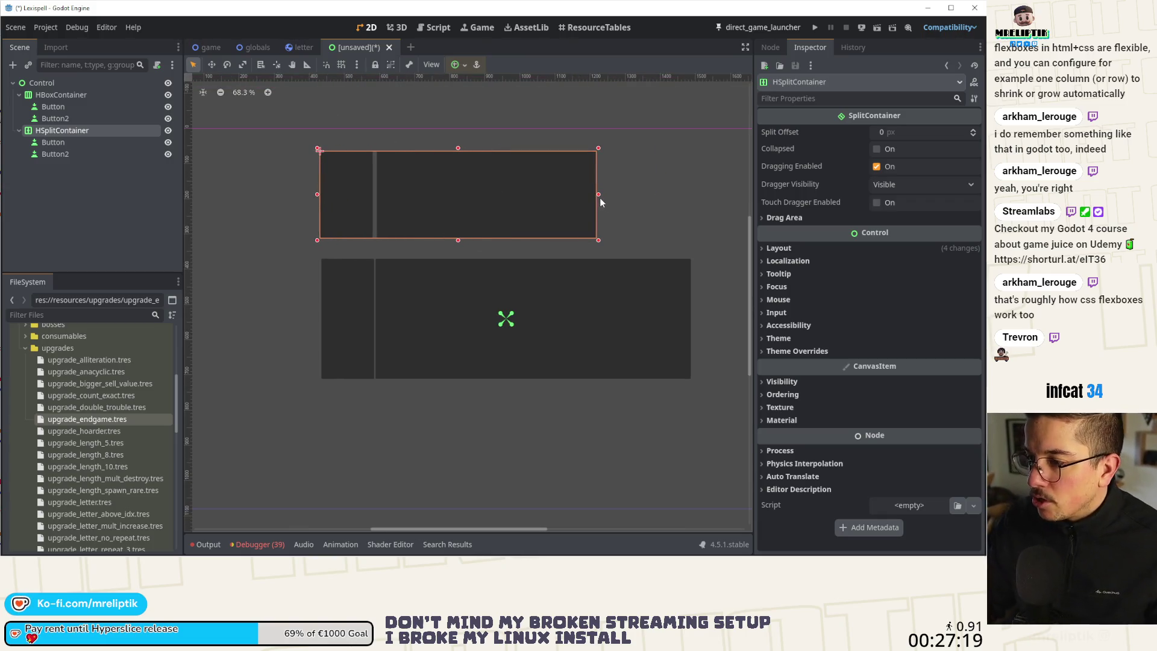
drag(601, 201, 689, 201)
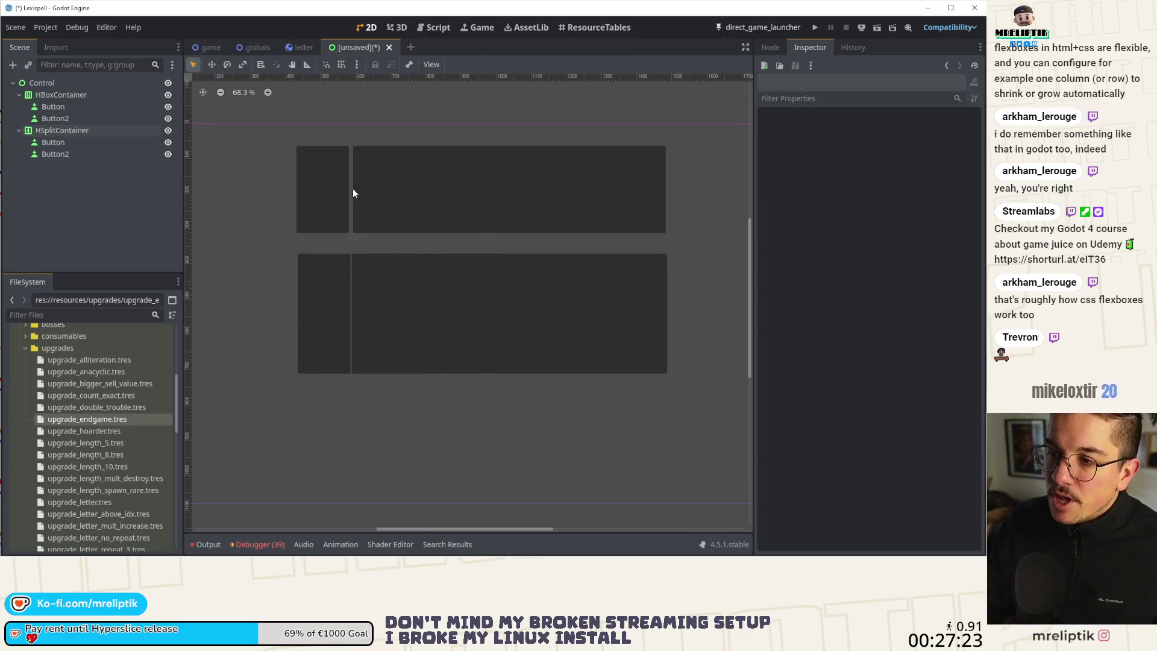
- Tick Container Sizing > Expand on the split's first Button, then save the scene
click(53, 142)
click(61, 130)
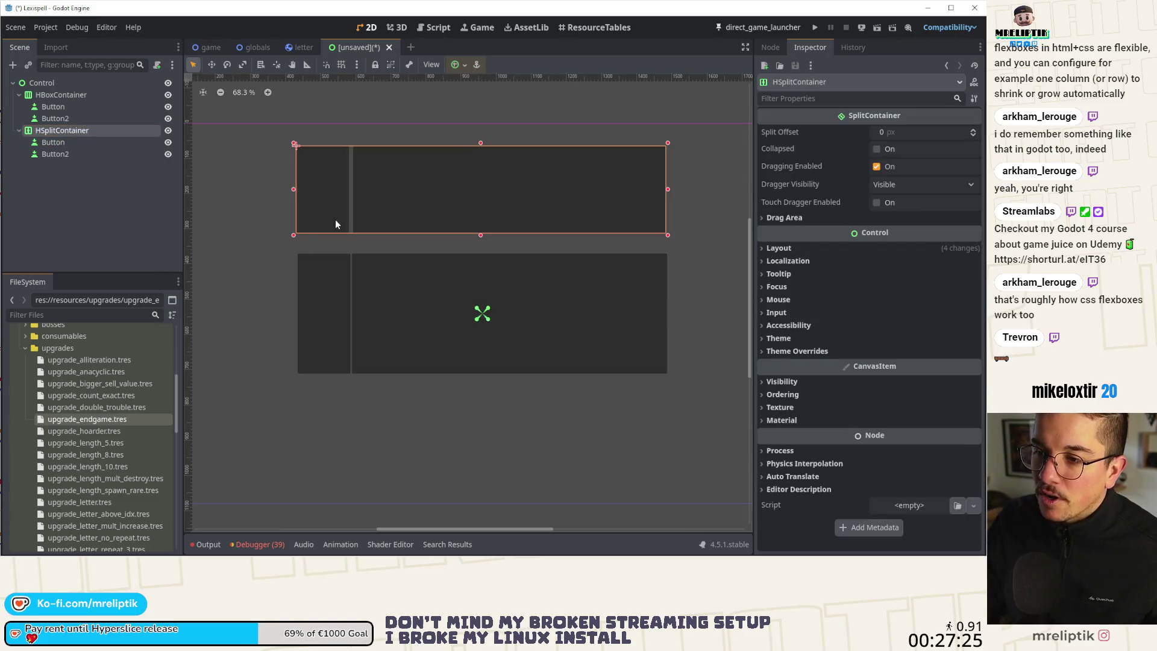
click(72, 142)
scroll(851, 345, down, 3)
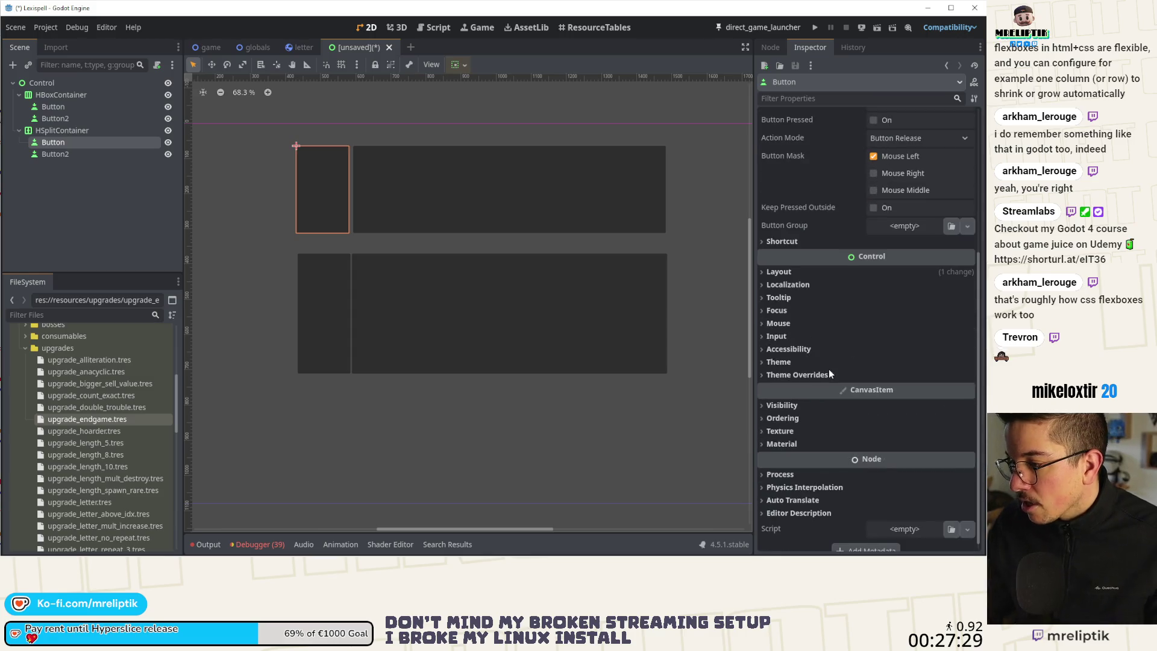
click(774, 272)
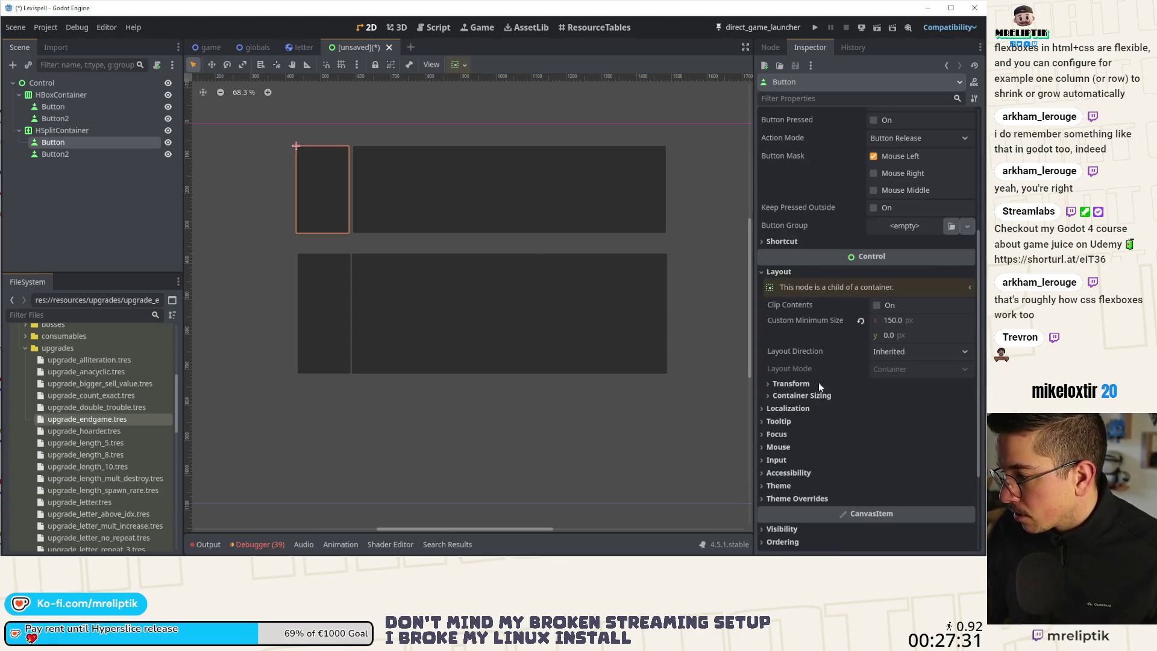
click(801, 395)
click(880, 427)
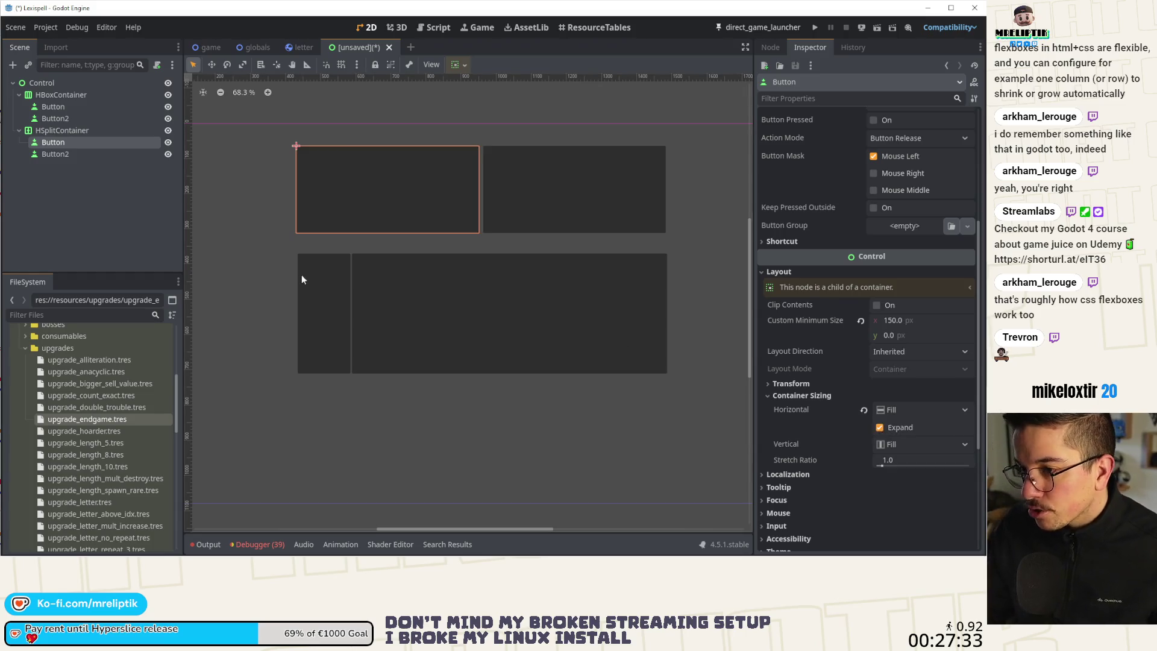
click(147, 198)
key(ctrl+s)
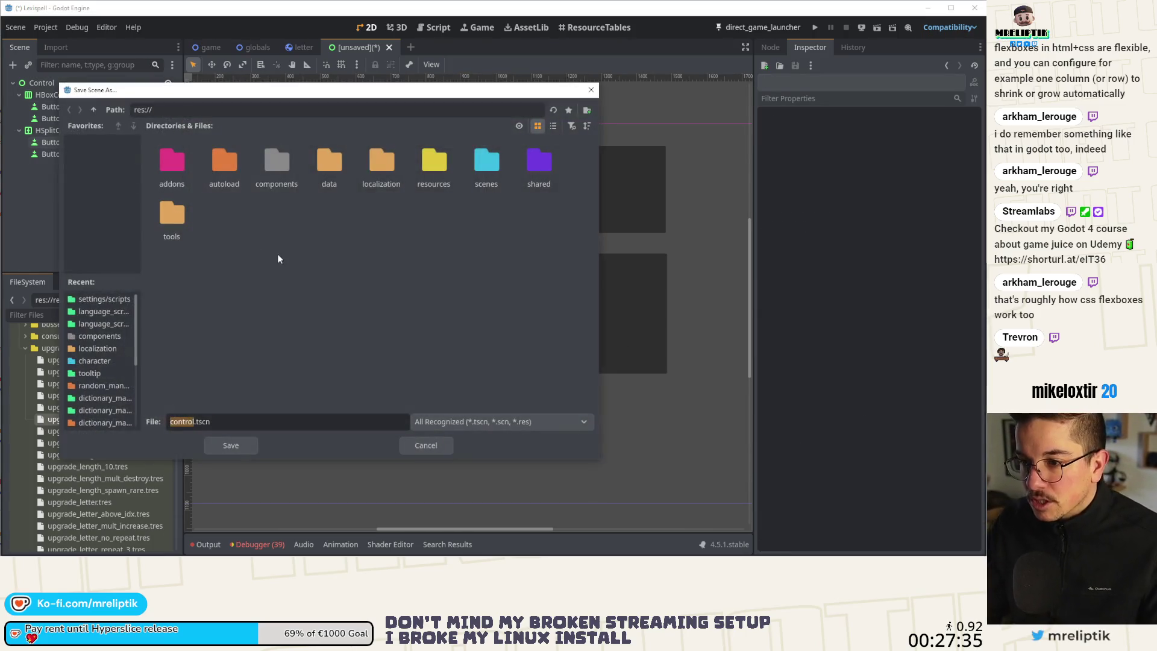
- Save the scene as test.tscn and run it
text(test)
key(Return)
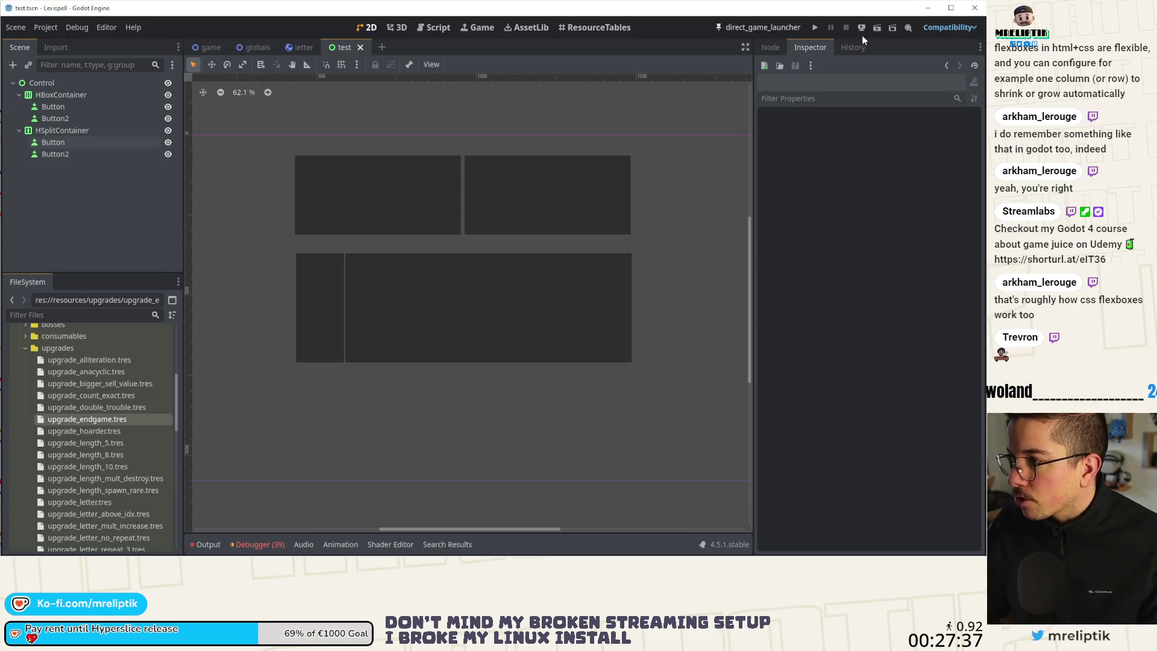
click(878, 29)
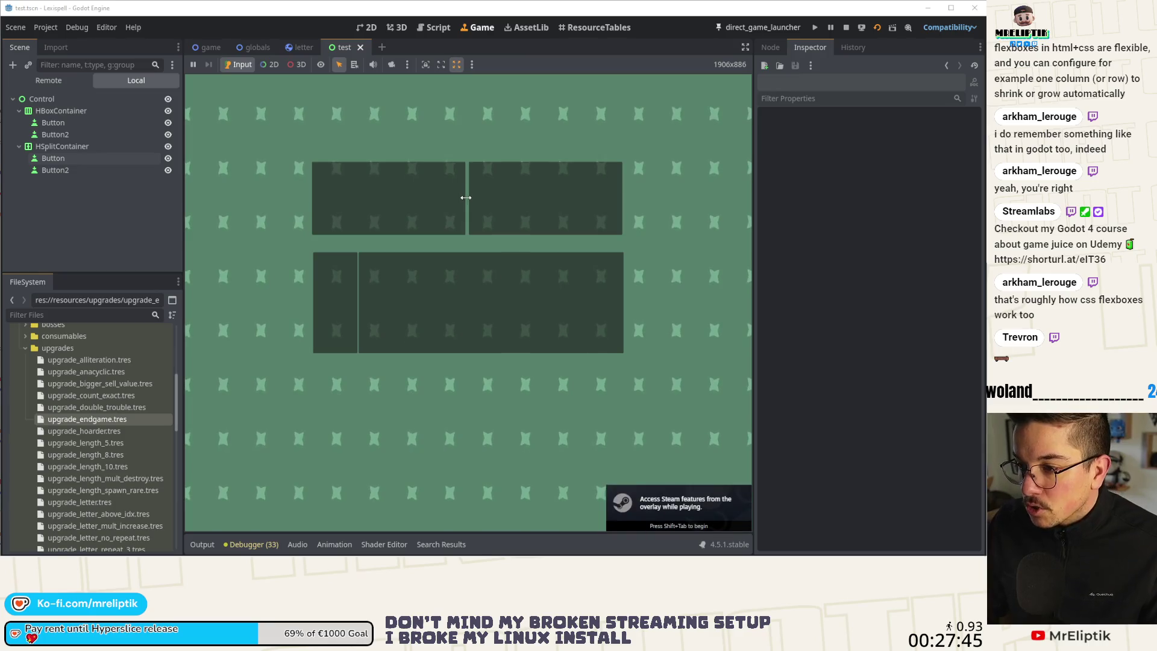
- Drag the top split divider back and forth in the running game, ending near the middle
mouse_move(468, 216)
mouse_down()
mouse_move(371, 216)
mouse_move(550, 214)
mouse_move(266, 224)
mouse_move(486, 214)
mouse_up()
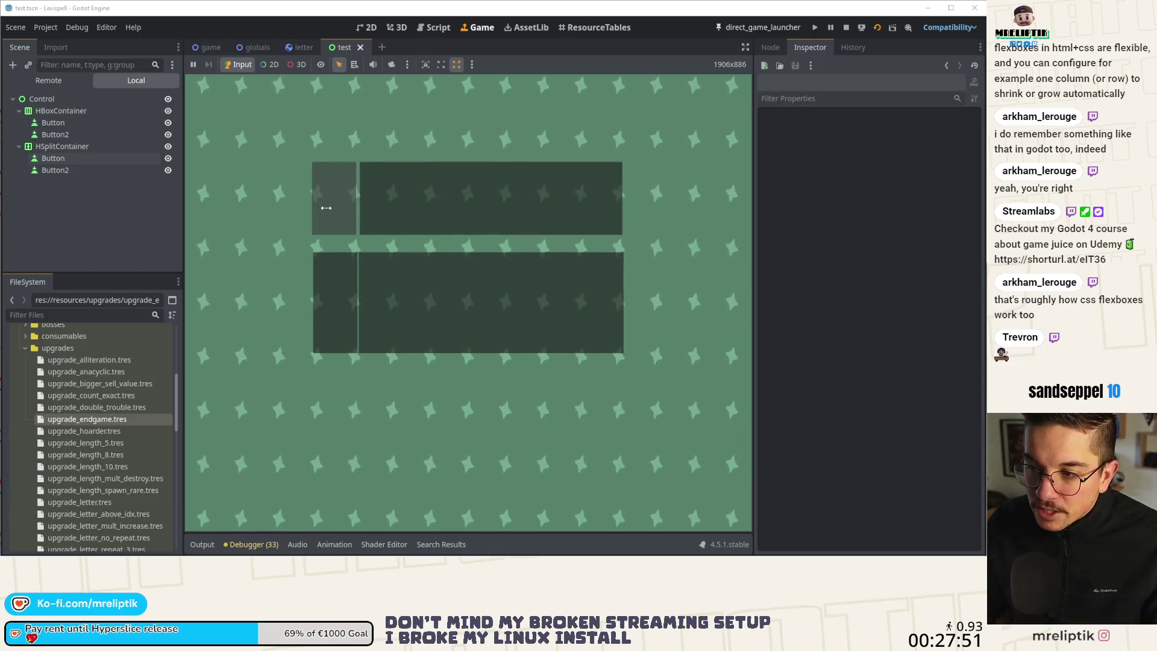
drag(326, 207, 354, 211)
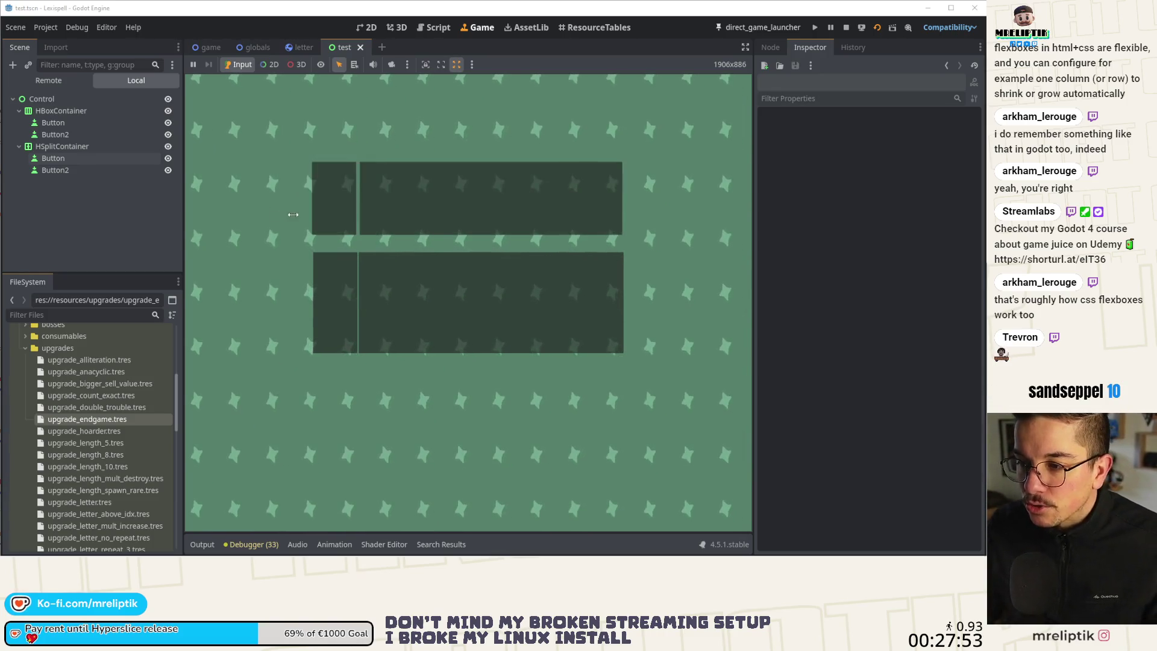
drag(579, 217, 627, 217)
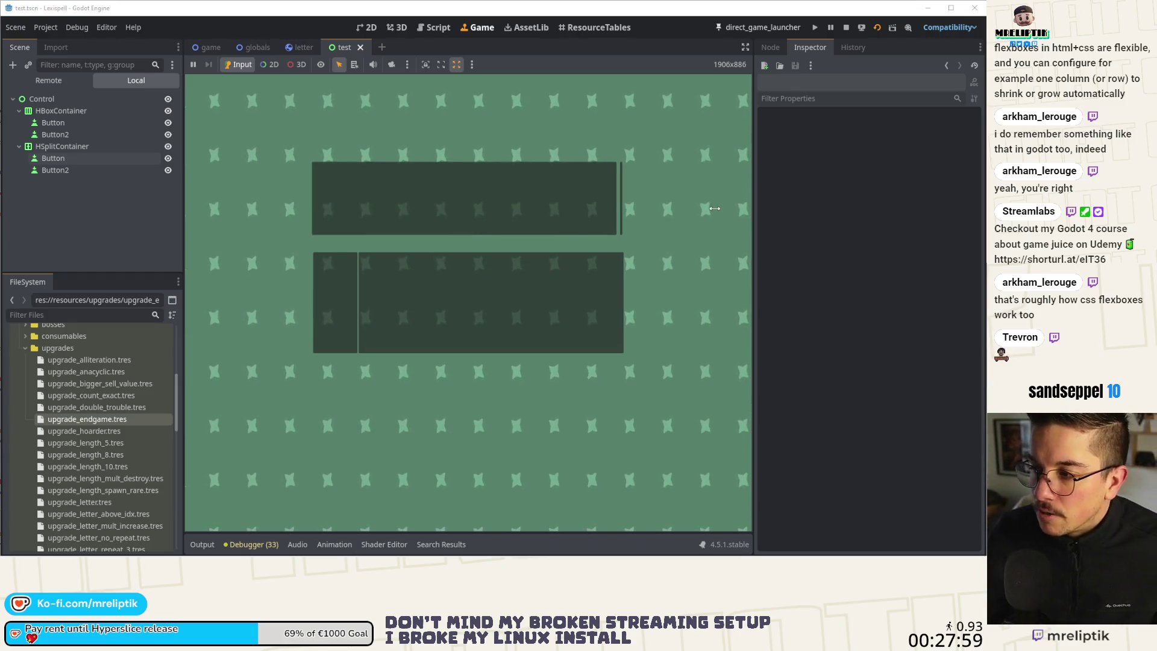
drag(458, 201, 467, 202)
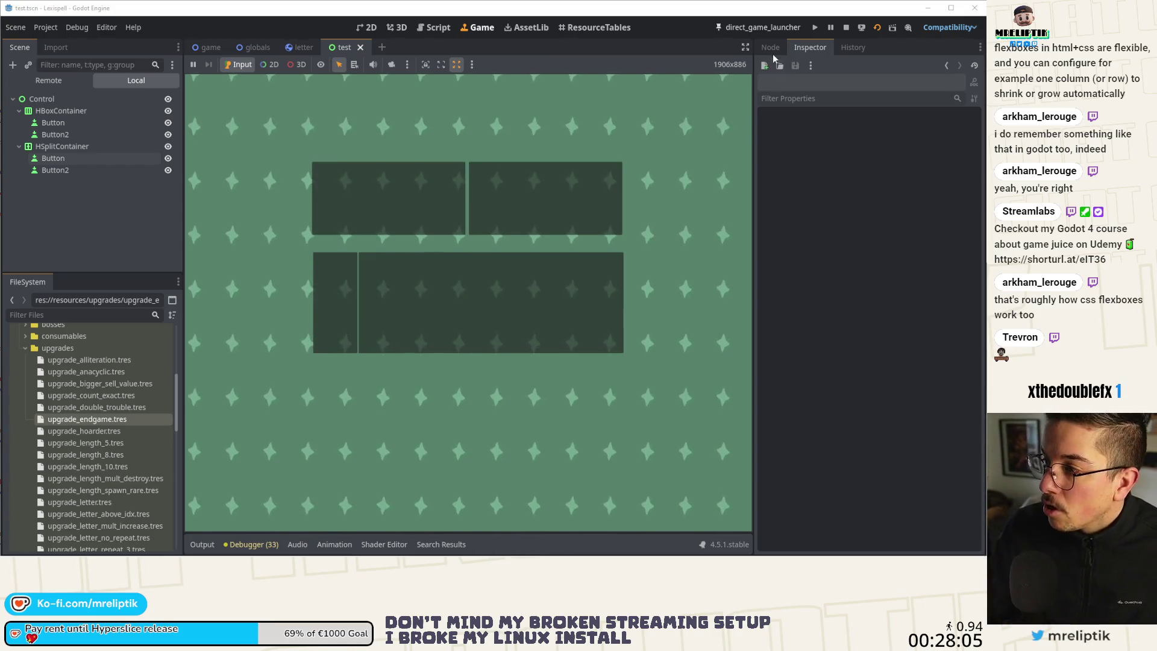
click(60, 111)
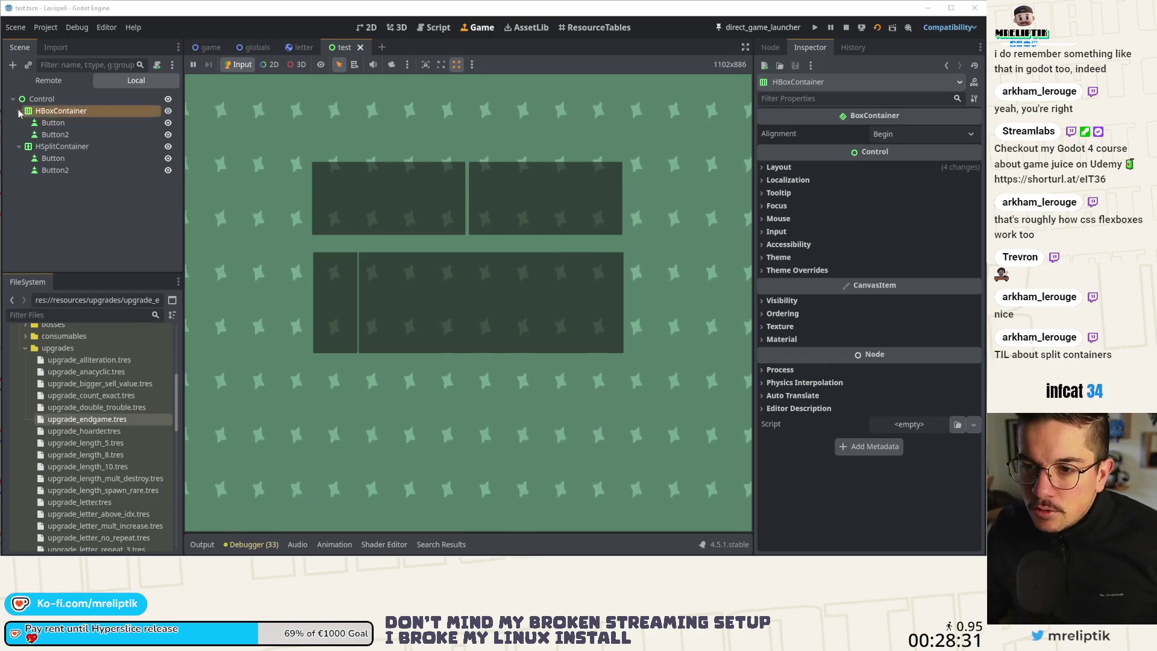
- Inspect the root Control, narrow the left top pane, then switch to the developer's website
click(42, 98)
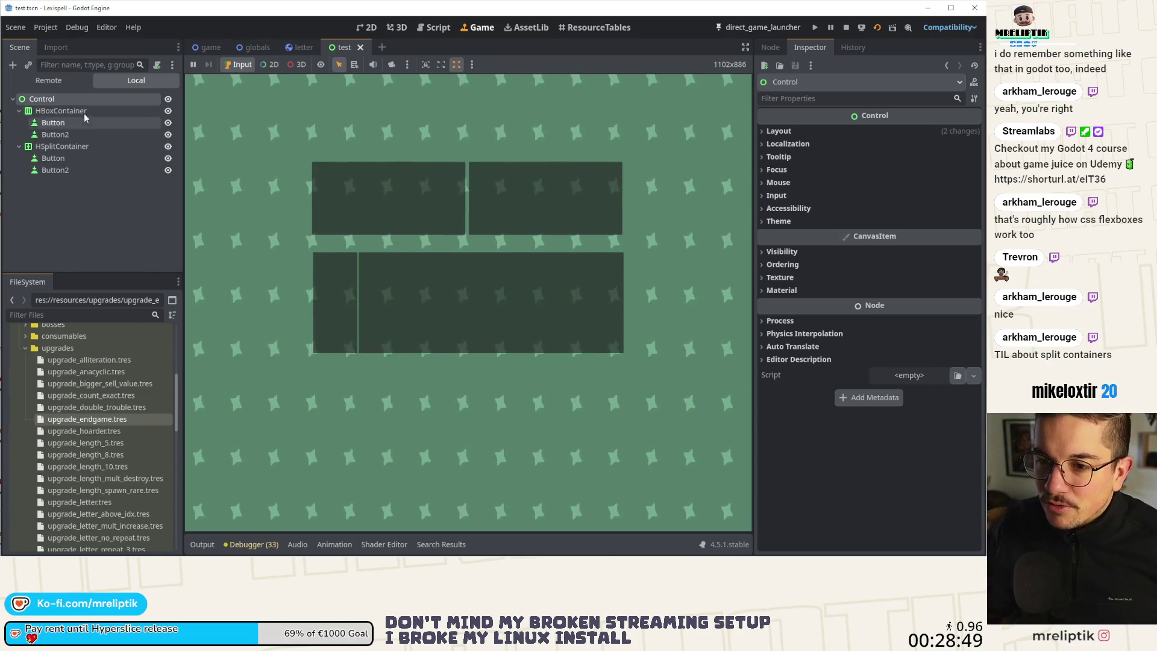
mouse_move(467, 194)
mouse_down()
mouse_move(291, 207)
mouse_move(400, 211)
mouse_move(388, 199)
mouse_up()
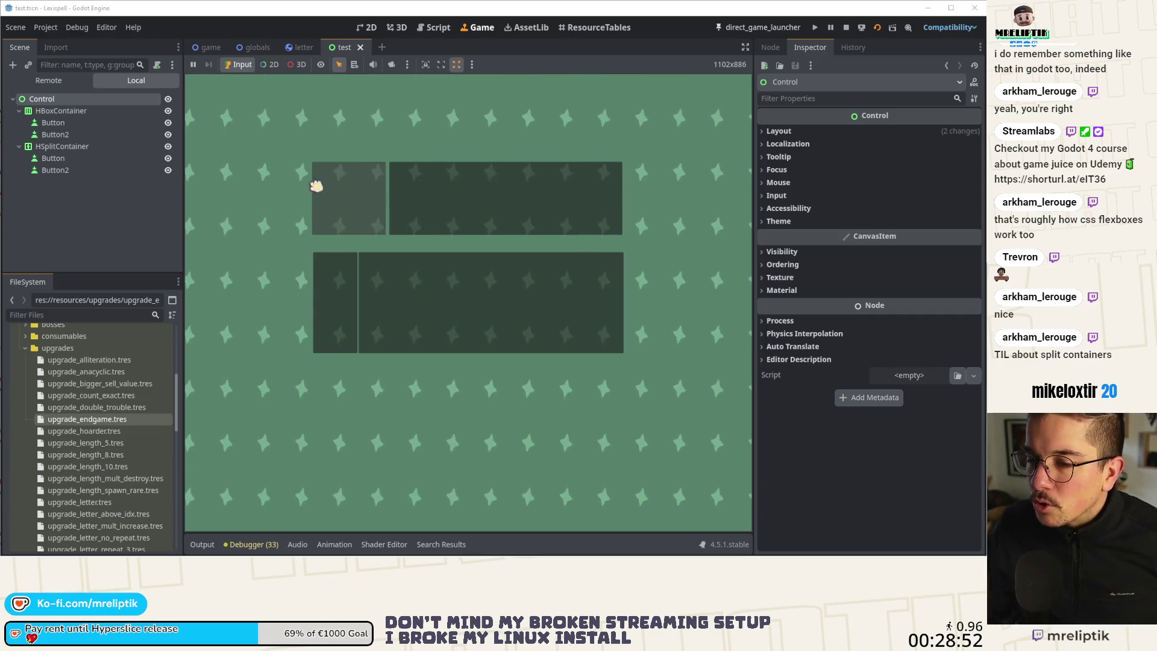
click(128, 218)
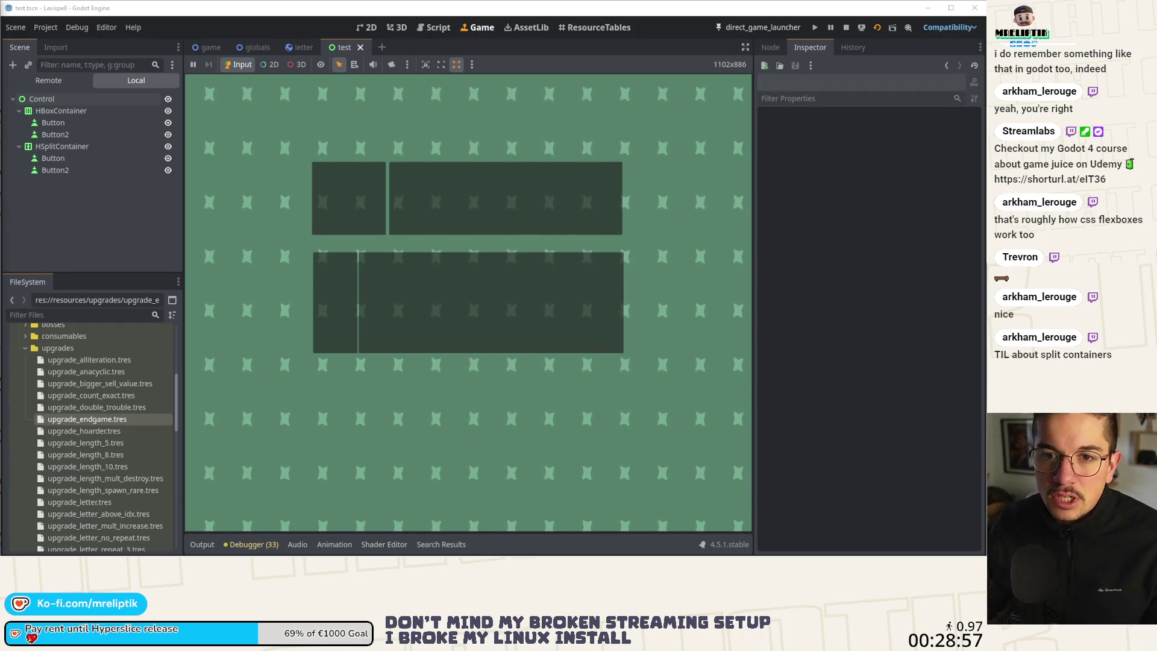
key(alt+Tab)
click(437, 272)
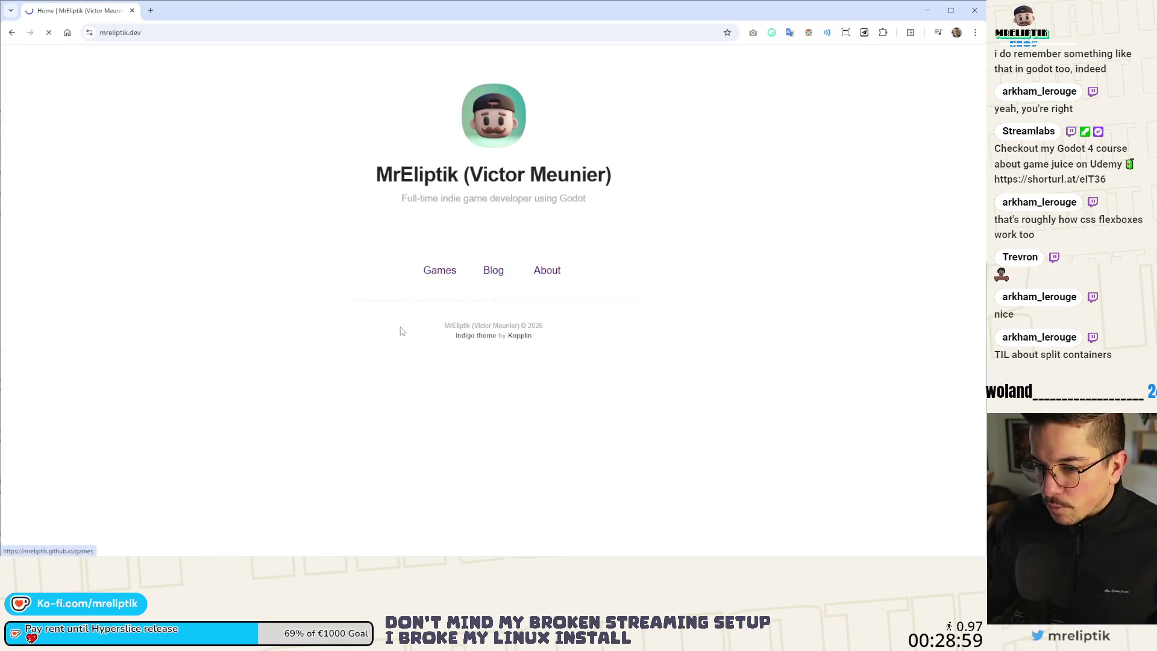
- Restore Chrome to a smaller window and narrow it so the games grid reflows
scroll(560, 301, down, 2)
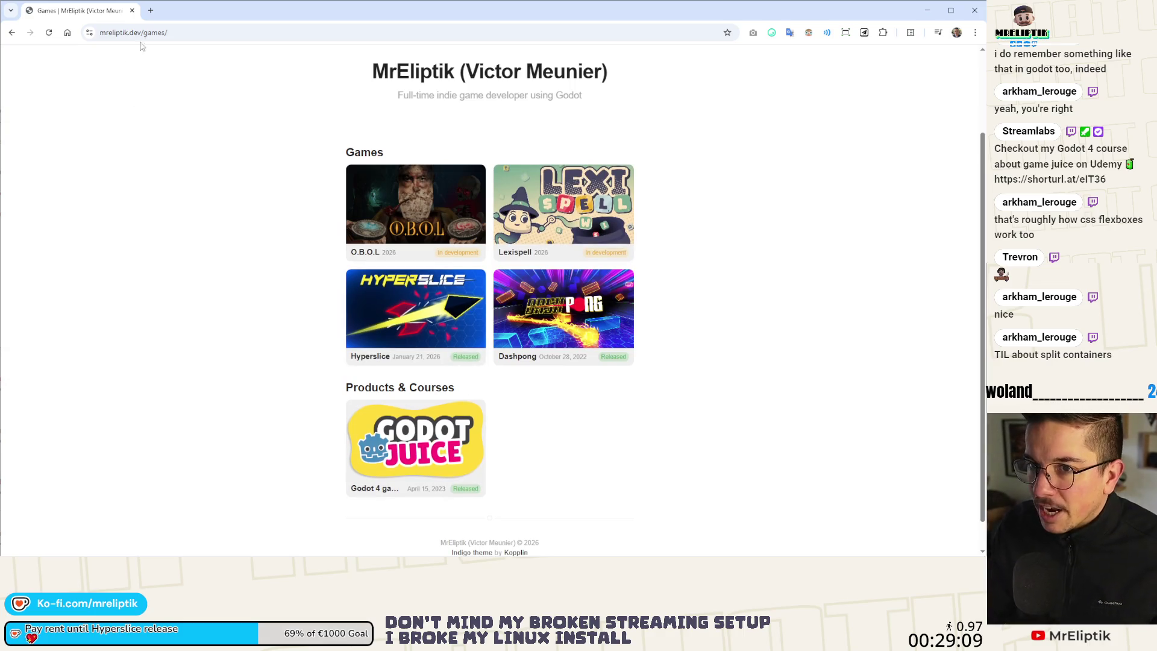
mouse_move(144, 10)
mouse_down()
mouse_move(100, 27)
mouse_move(177, 15)
mouse_up()
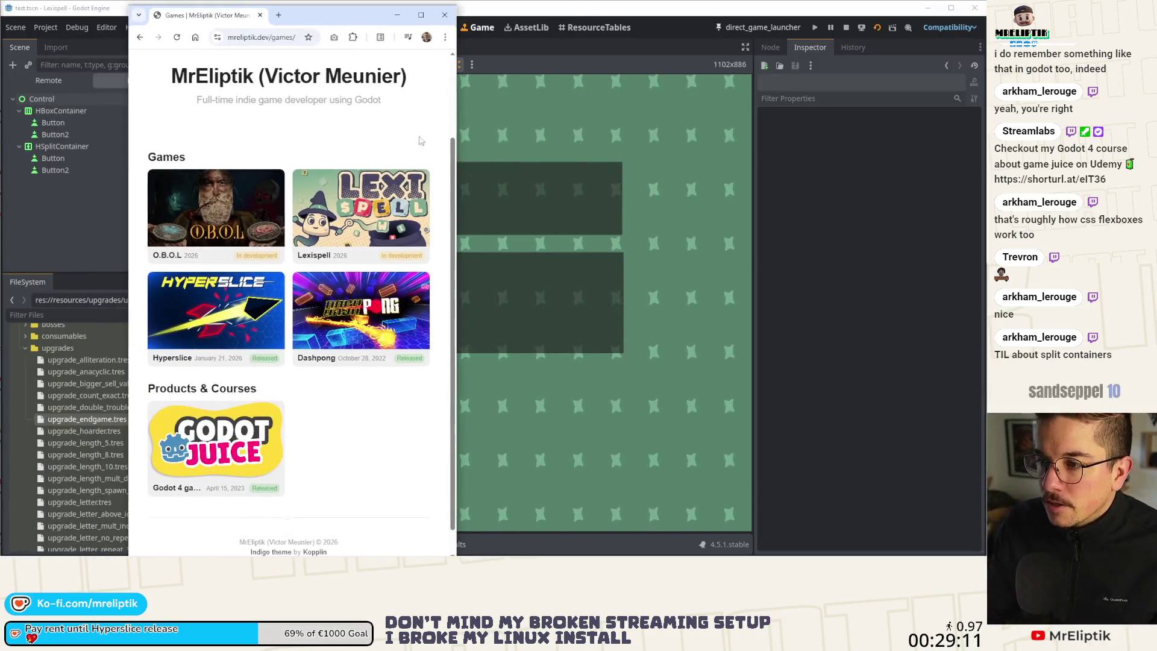
drag(456, 145, 386, 145)
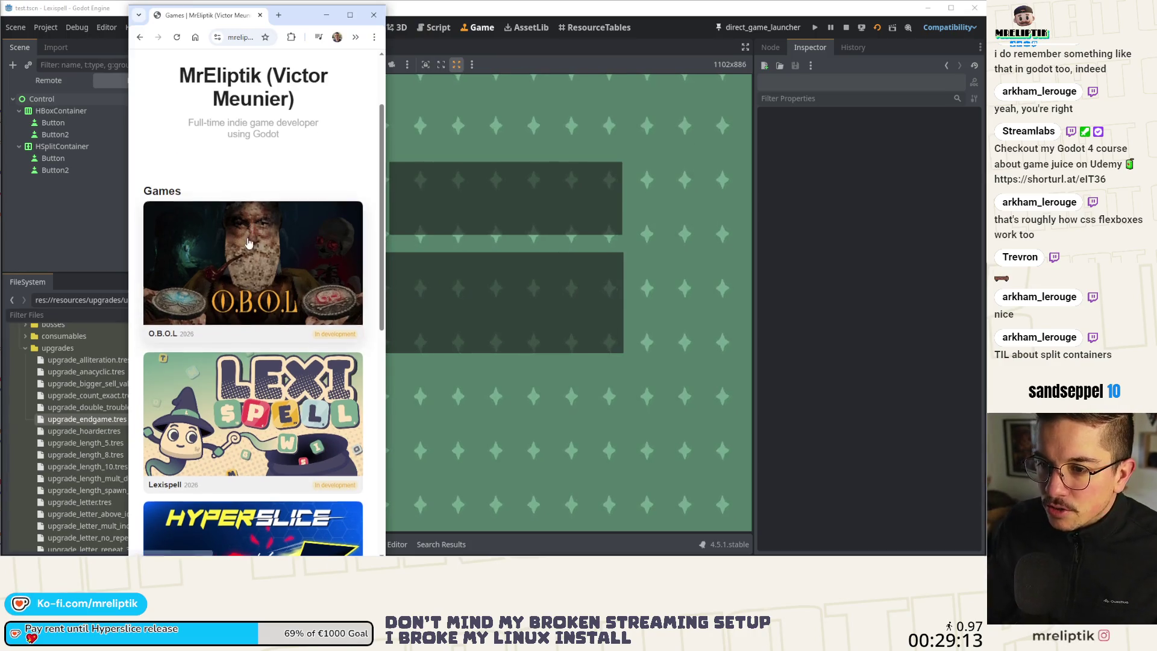
- Scroll the single-column games list, widen the window back to two columns, then close Chrome
scroll(248, 242, down, 5)
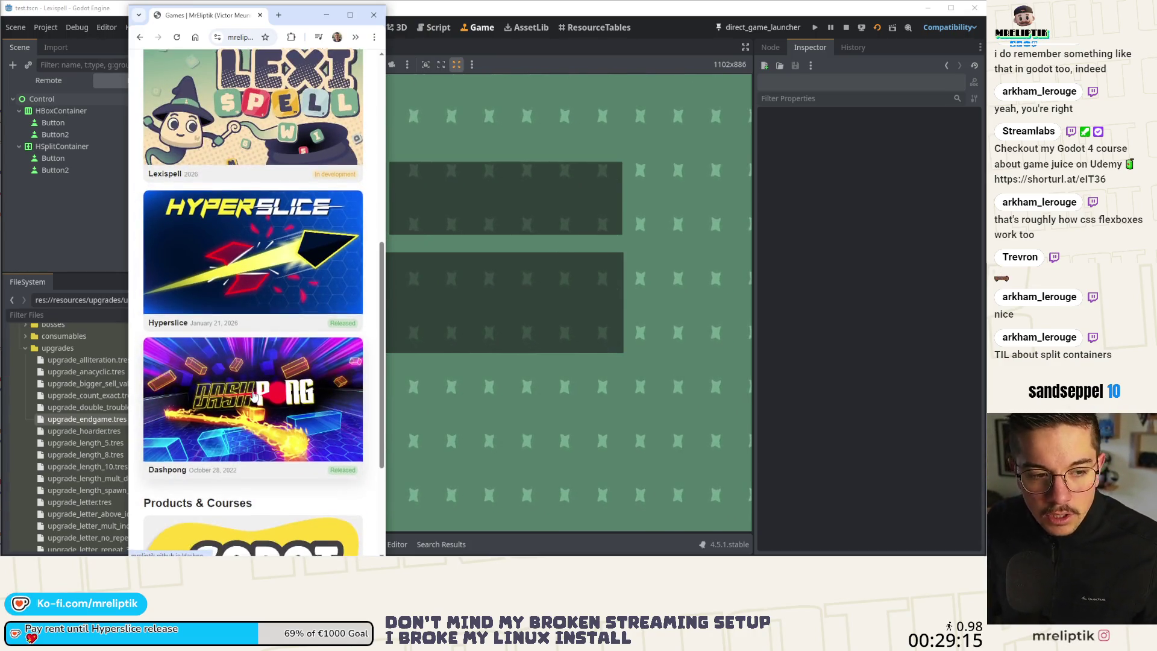
scroll(254, 395, down, 3)
scroll(254, 394, up, 5)
scroll(274, 410, up, 5)
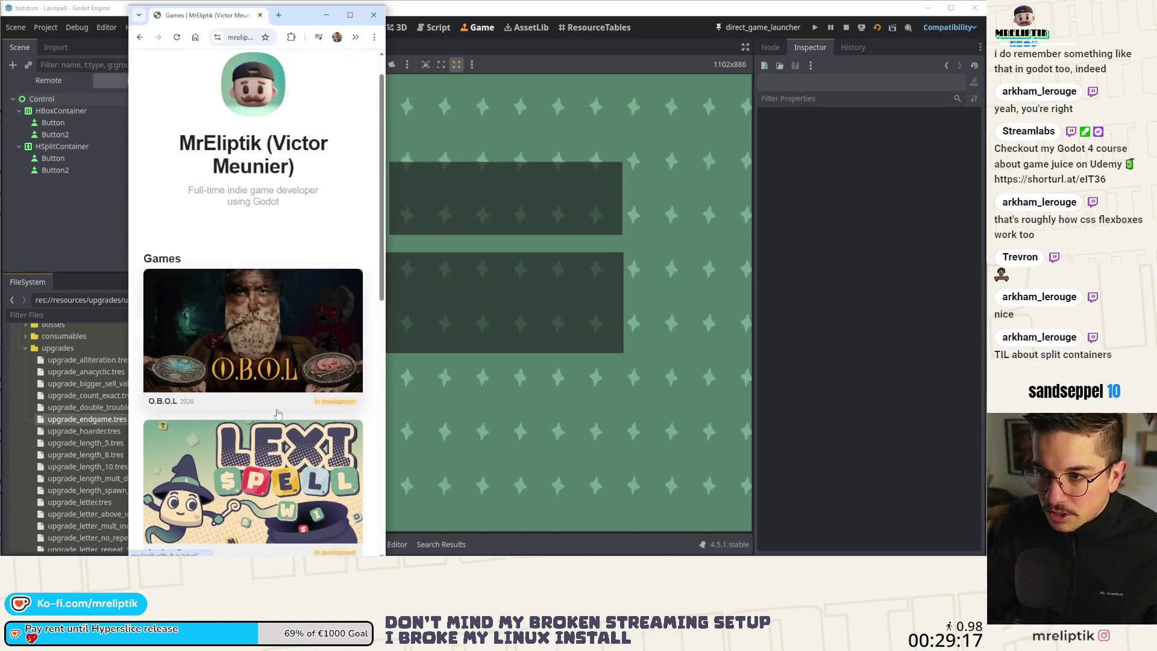
scroll(277, 413, down, 3)
scroll(277, 404, down, 3)
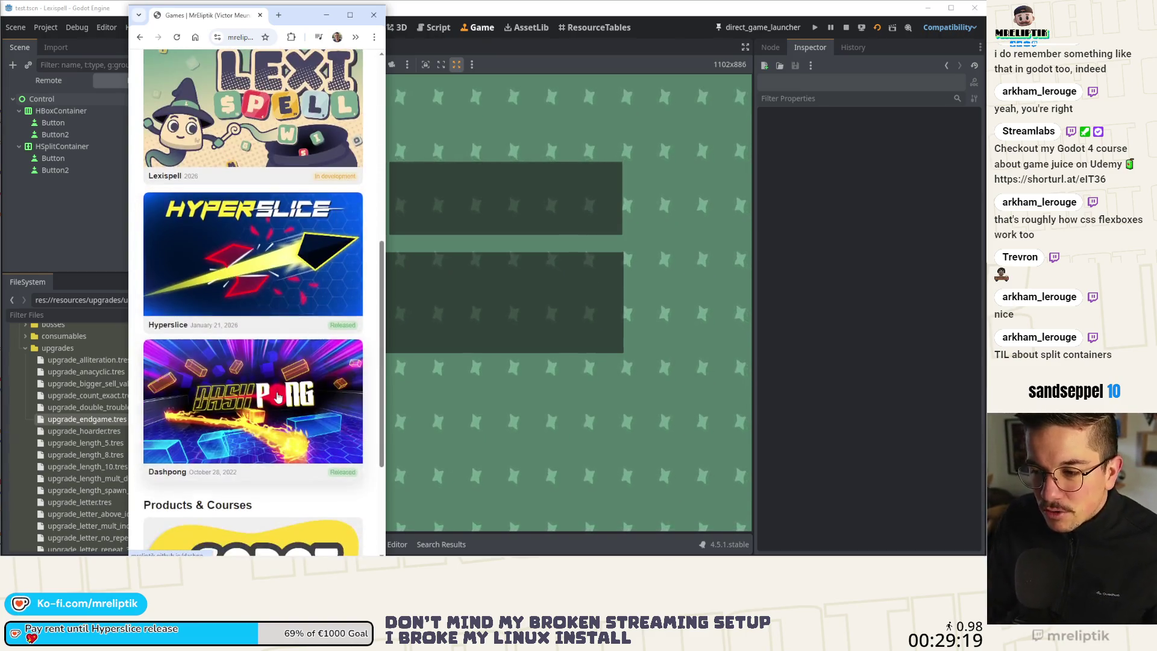
scroll(278, 396, down, 3)
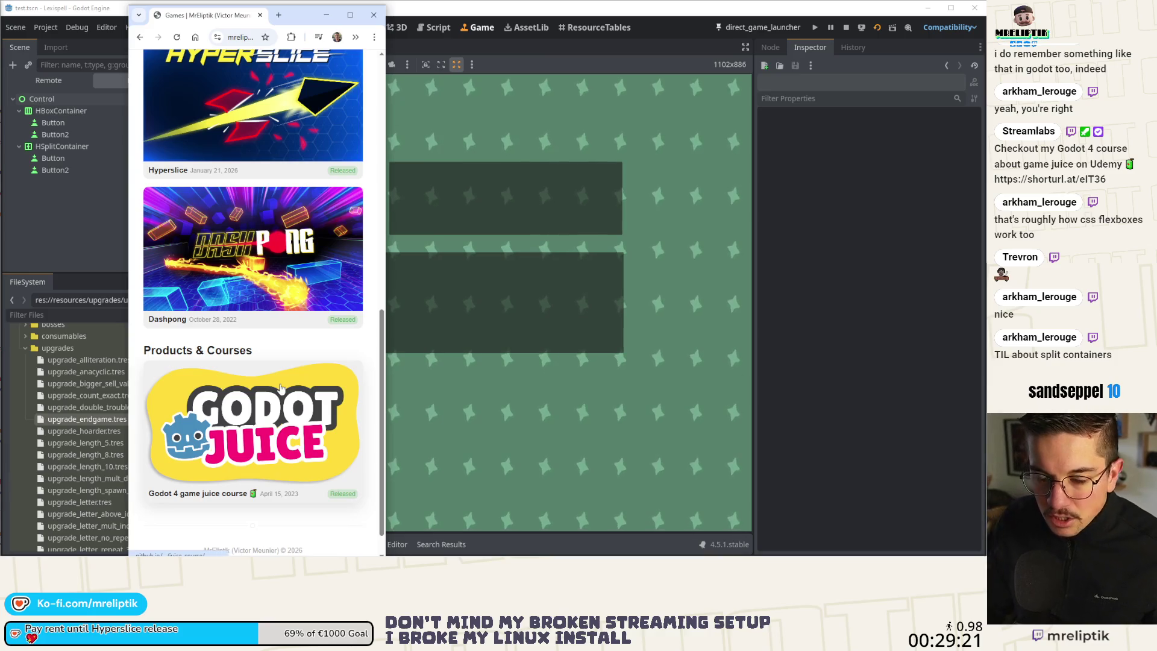
scroll(289, 337, up, 3)
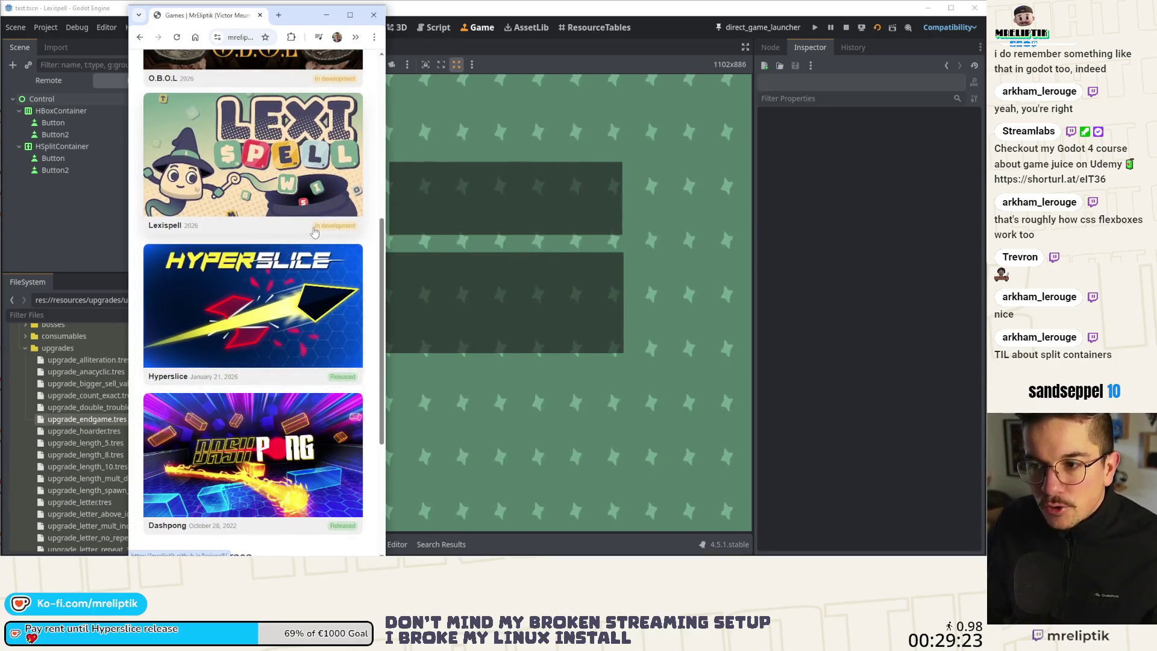
mouse_move(386, 154)
mouse_down()
mouse_move(696, 157)
mouse_move(426, 180)
mouse_move(335, 214)
mouse_move(725, 226)
mouse_up()
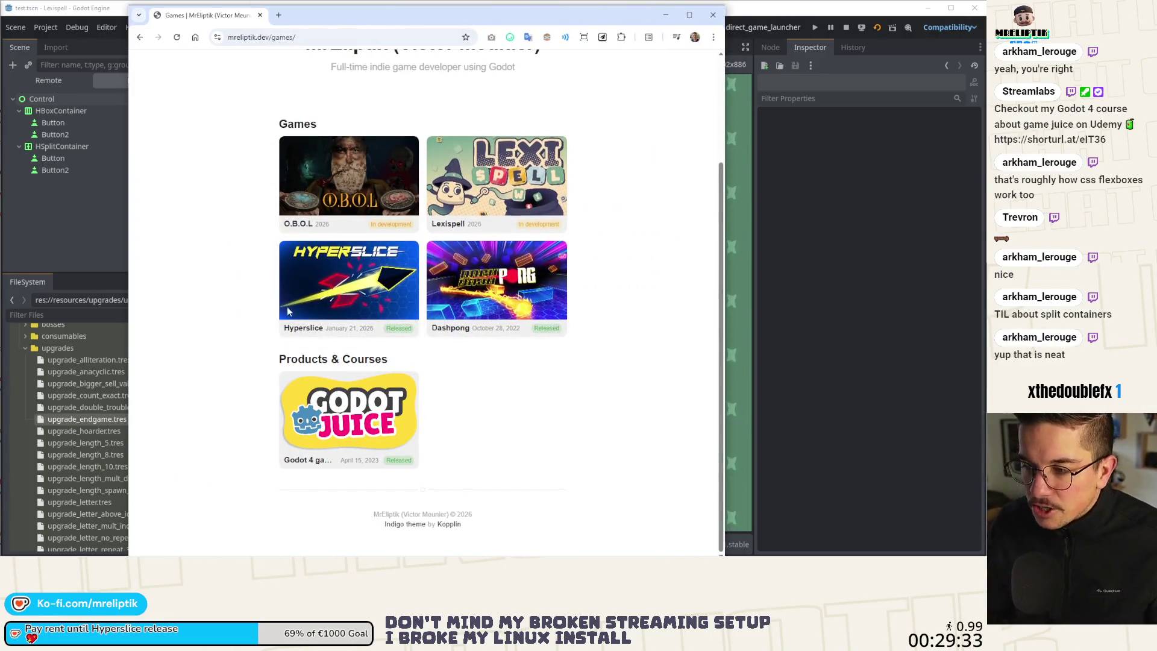
click(260, 15)
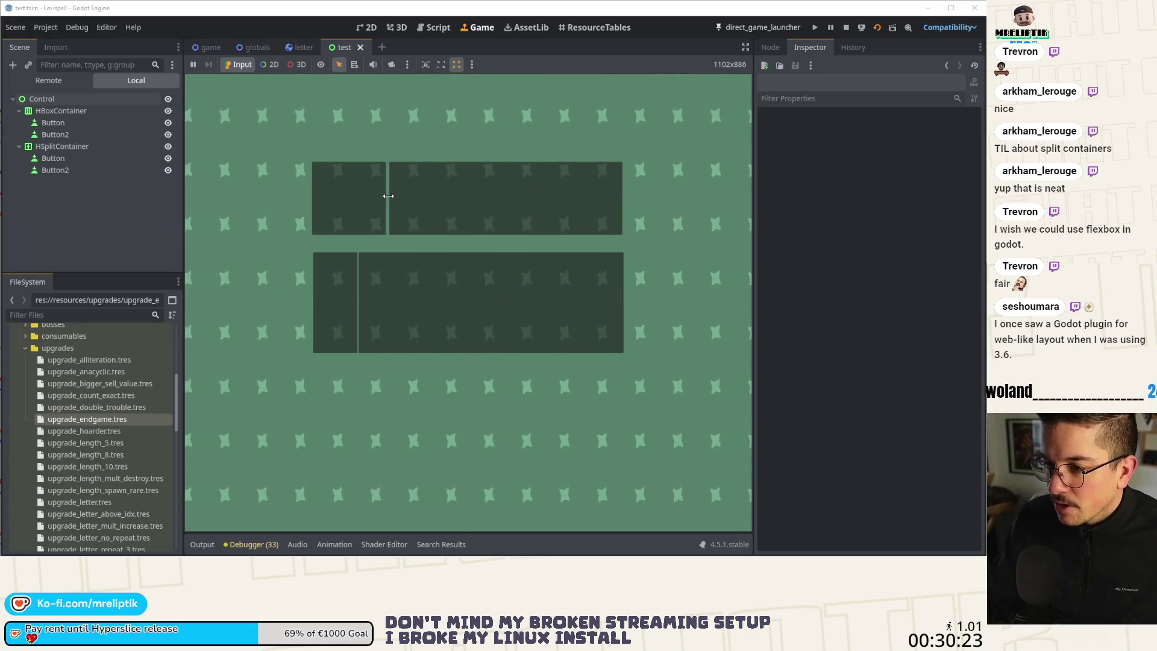
- Resize the left top pane in the running game, then close the test scene
drag(400, 203, 474, 208)
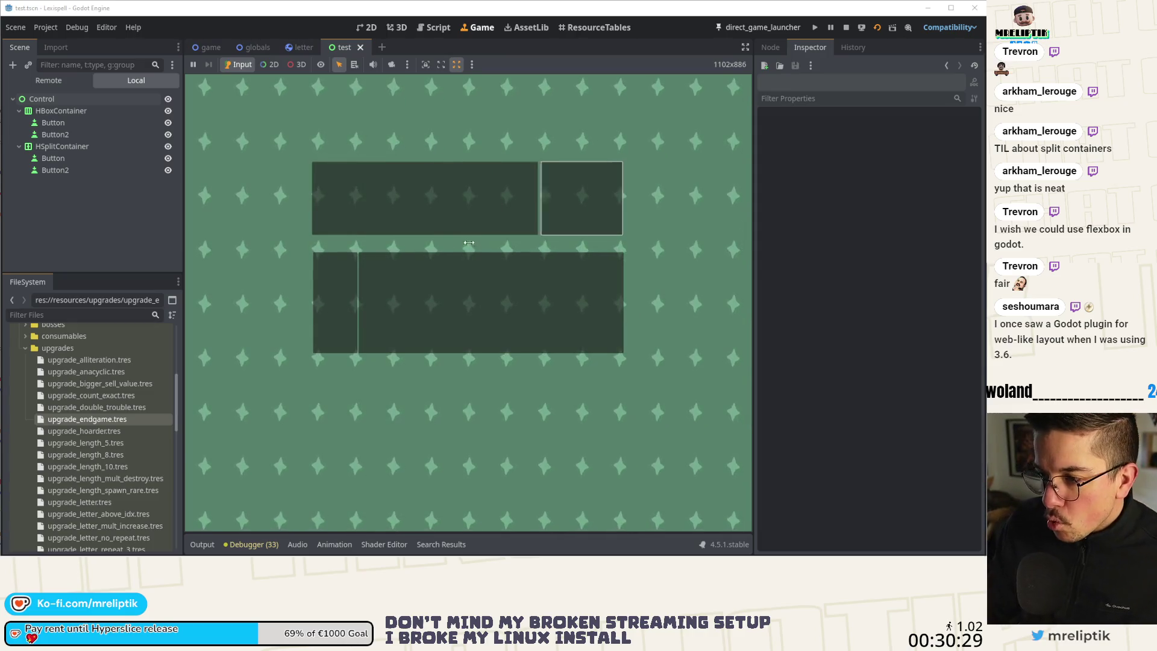
drag(468, 242, 446, 261)
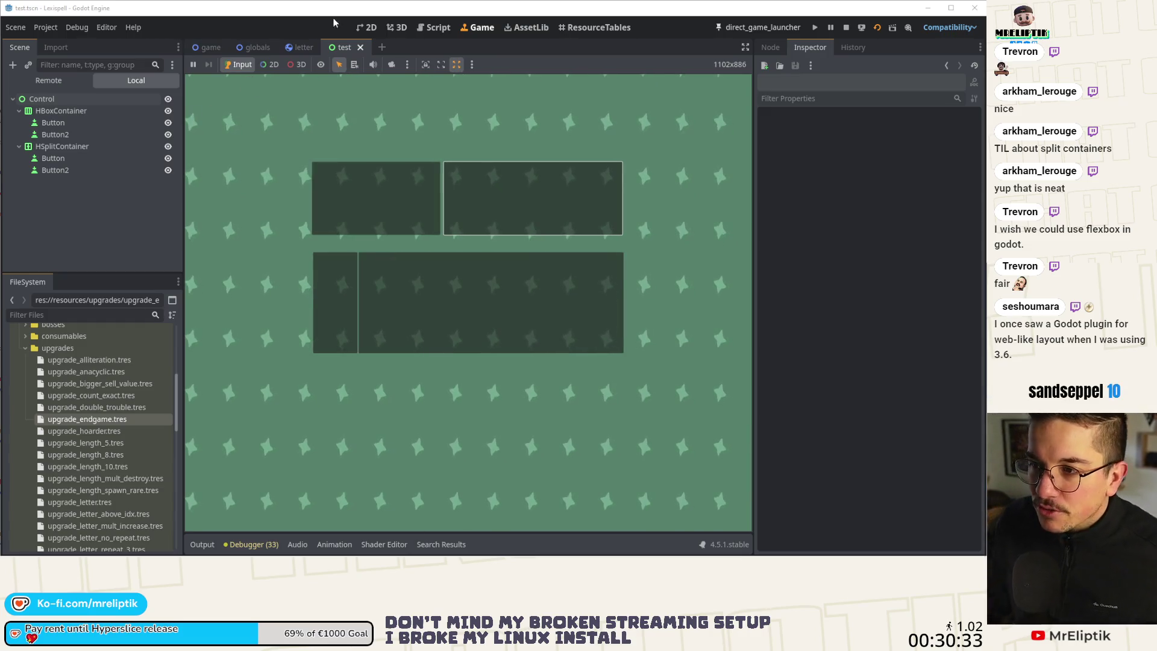
click(361, 47)
- Delete test.tscn from the FileSystem and switch to the globals scene
scroll(89, 399, down, 10)
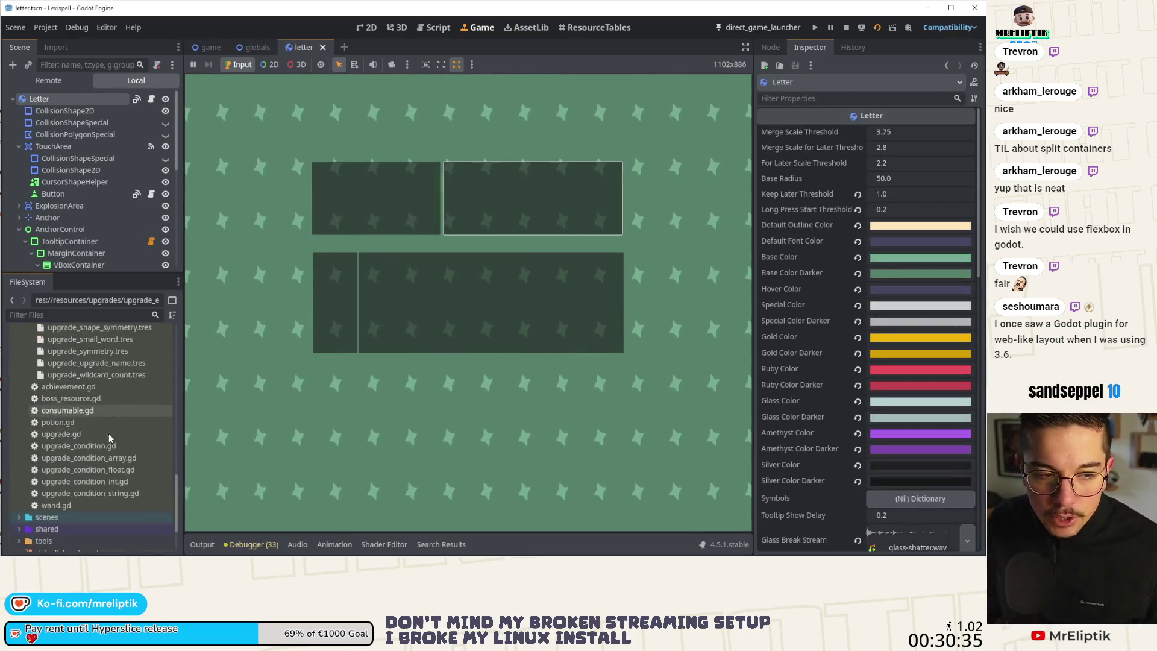
scroll(107, 473, down, 3)
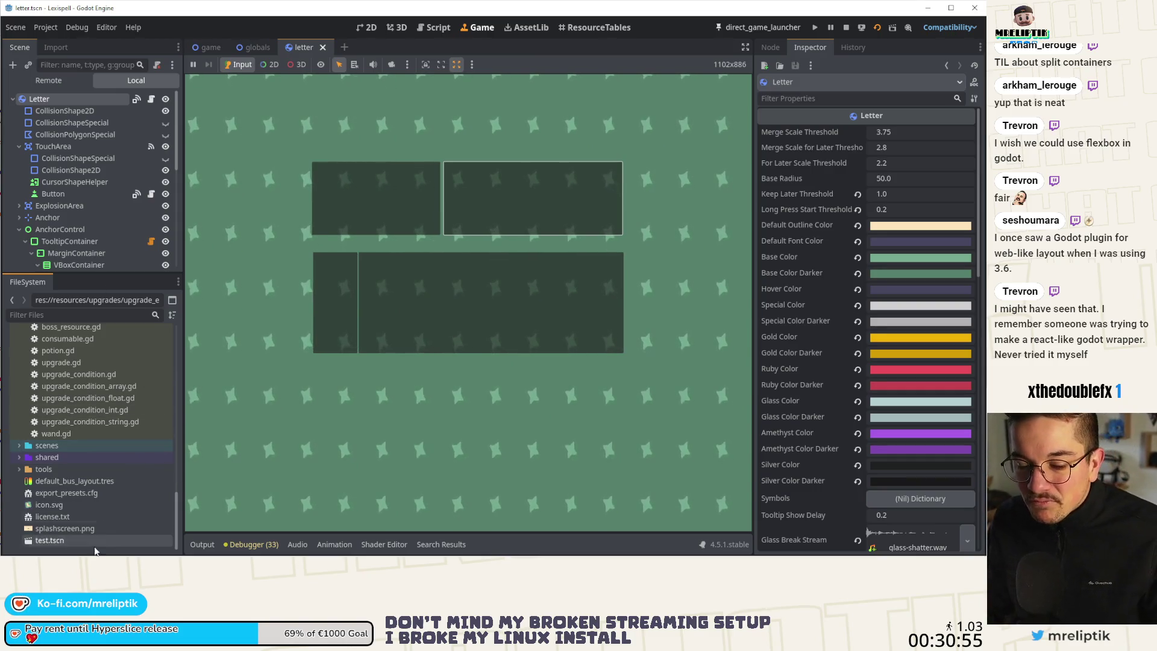
click(72, 540)
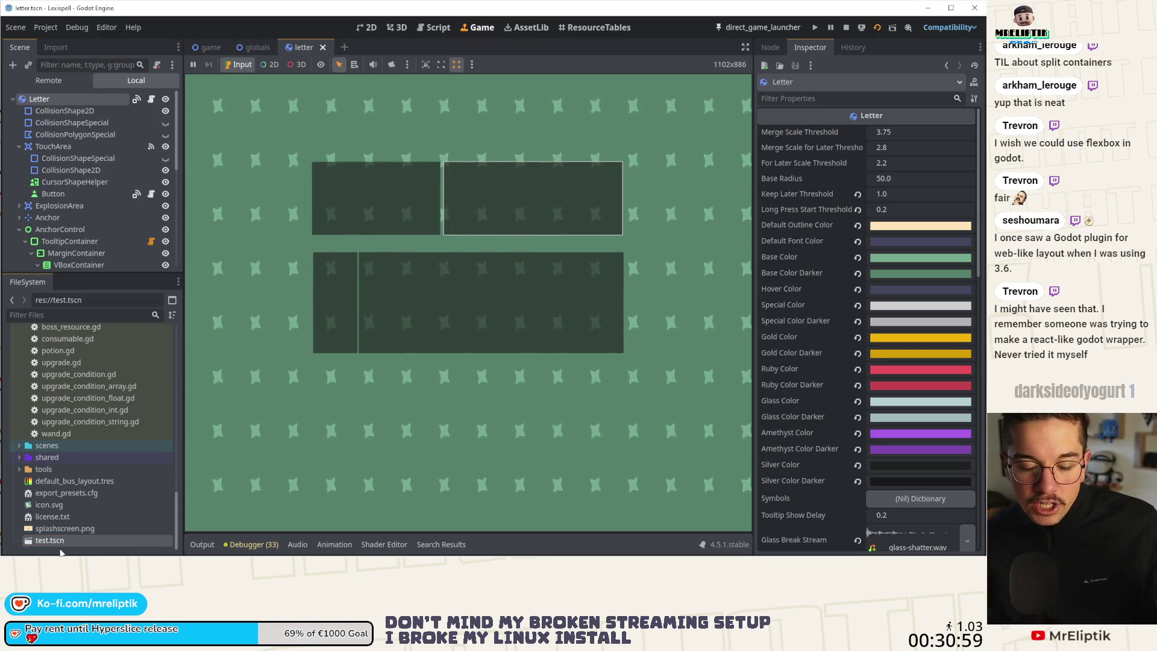
right_click(60, 540)
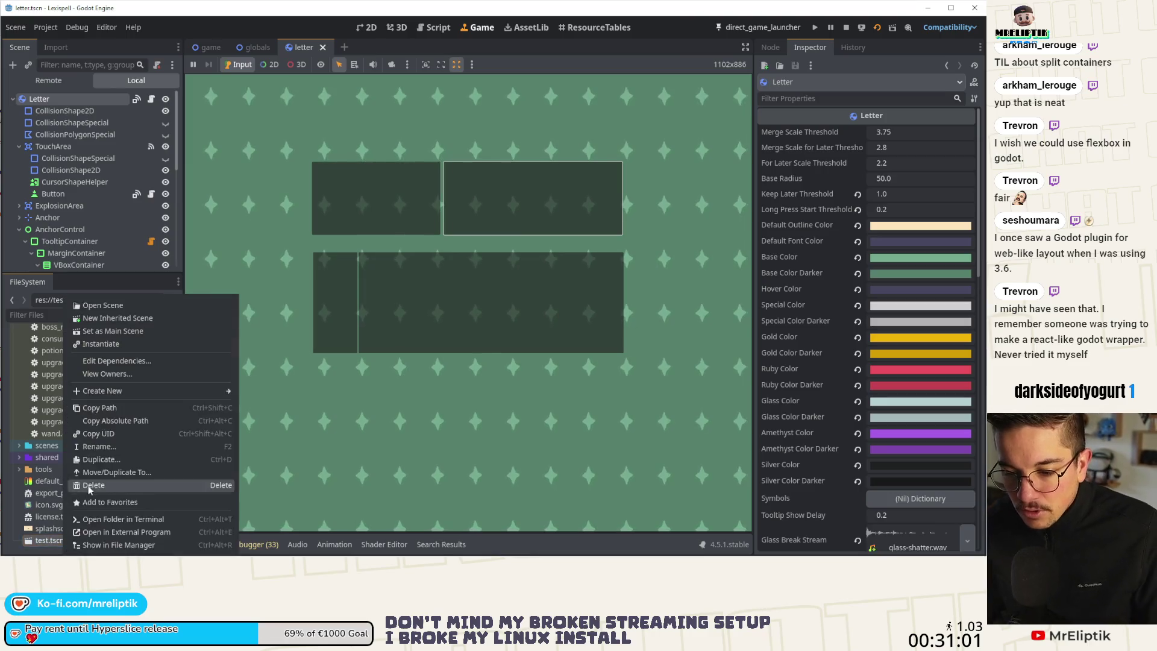
click(91, 487)
click(254, 326)
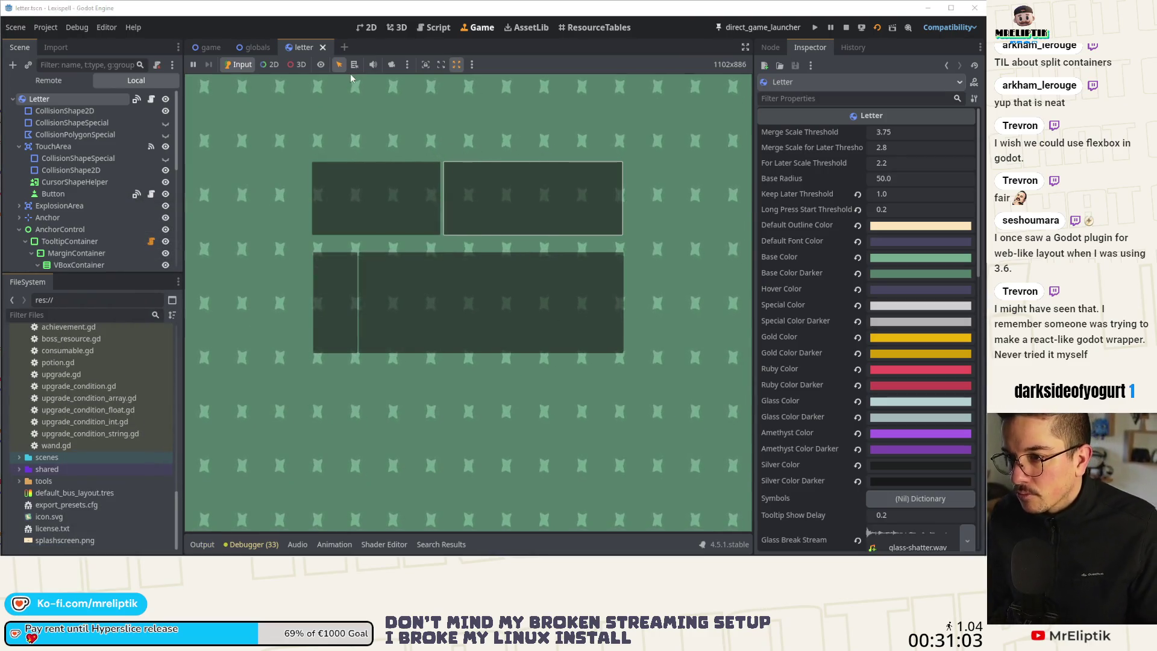
click(254, 47)
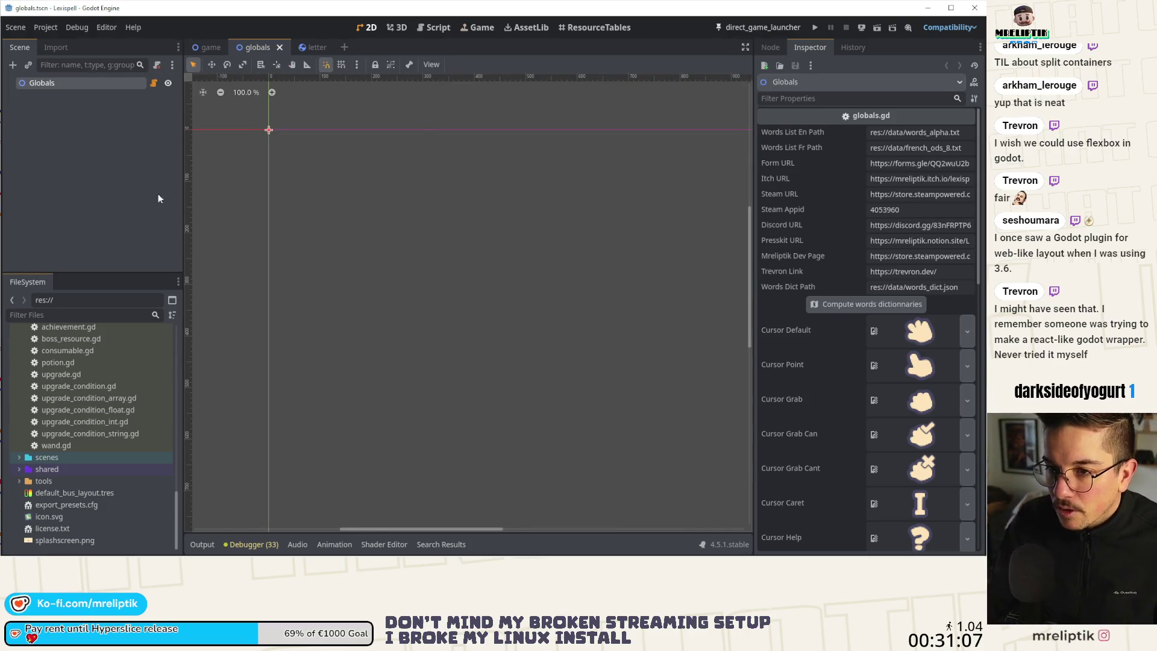
- Clear the Globals node selection and switch to the letter scene
click(146, 206)
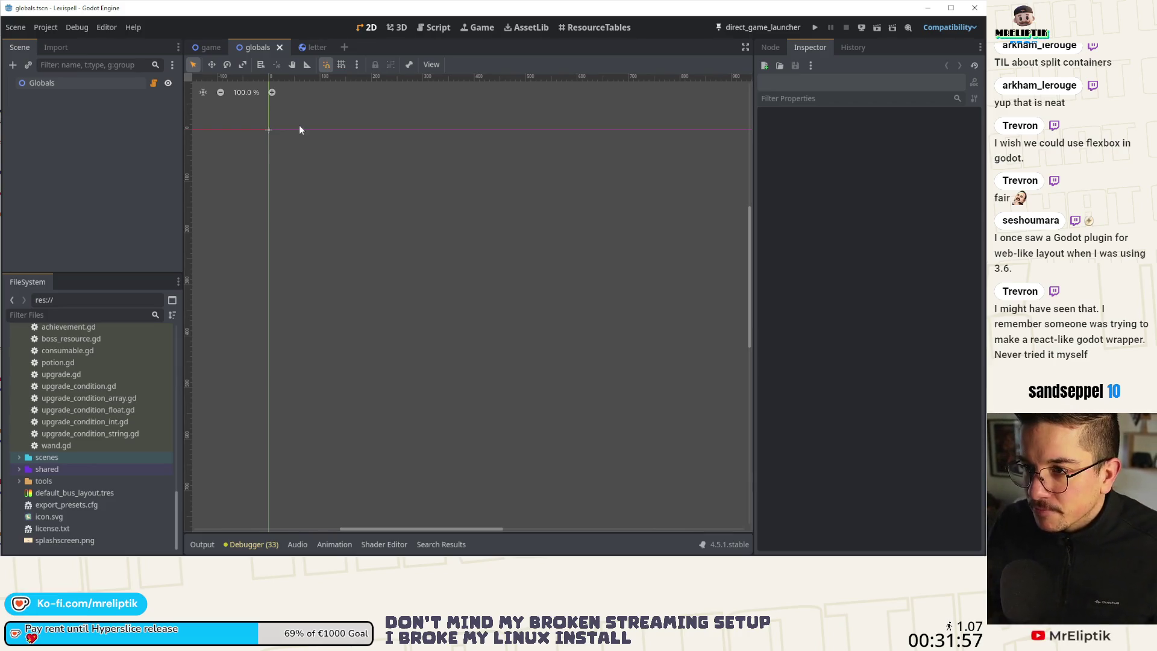
click(305, 53)
- Quick-open the stats scene from the globals scene
click(254, 47)
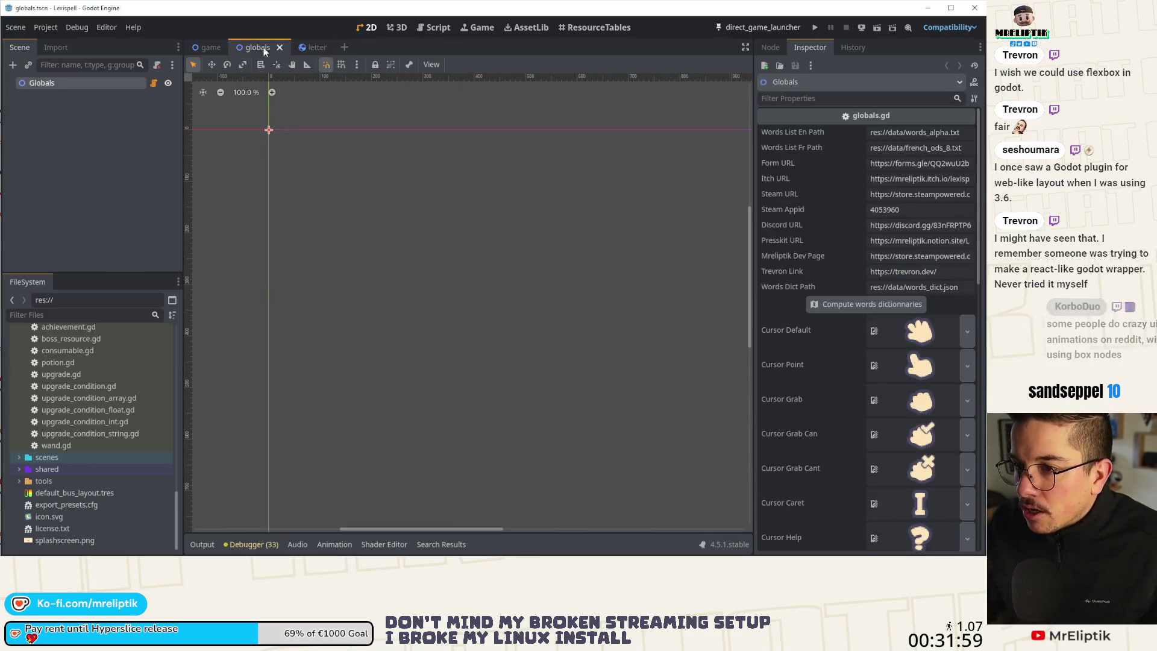
click(71, 198)
key(ctrl+shift+o)
text(stats)
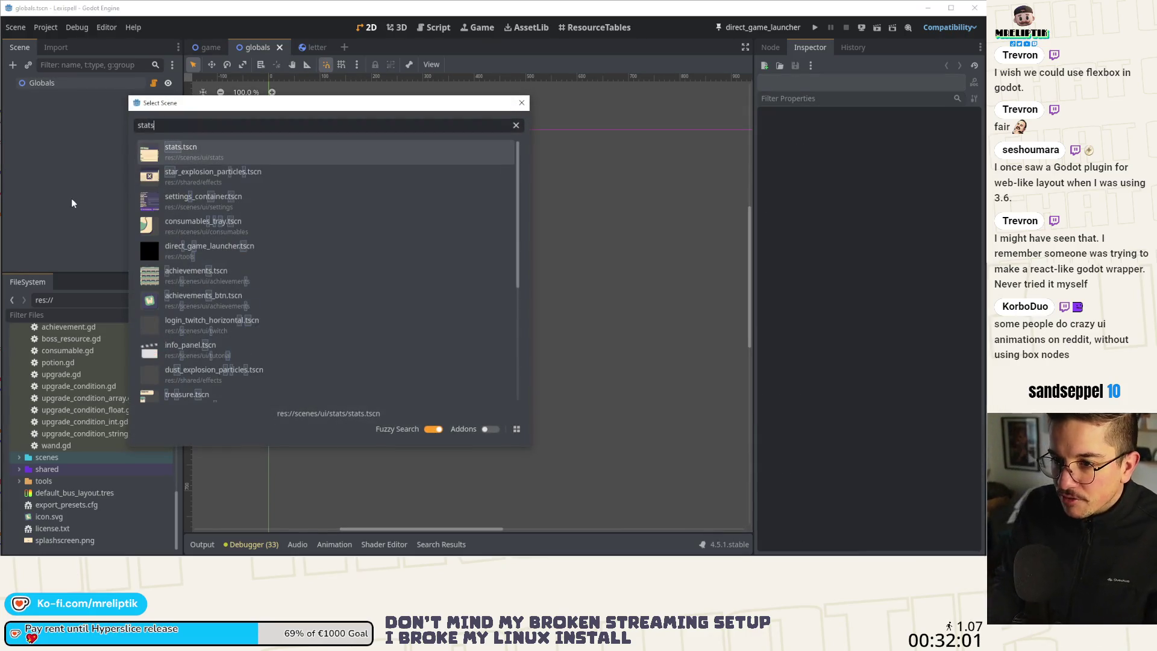
key(Return)
- Run the game, view CONTROLES and the MANETTE bindings, then return to the stats layout
scroll(256, 96, down, 2)
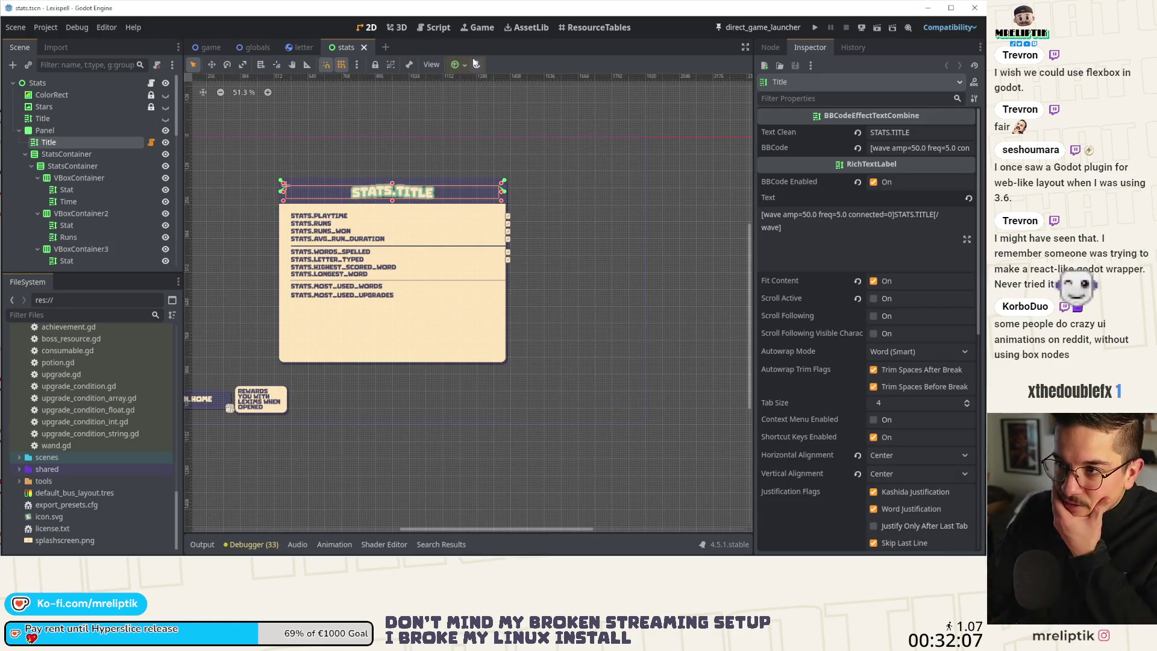
click(759, 27)
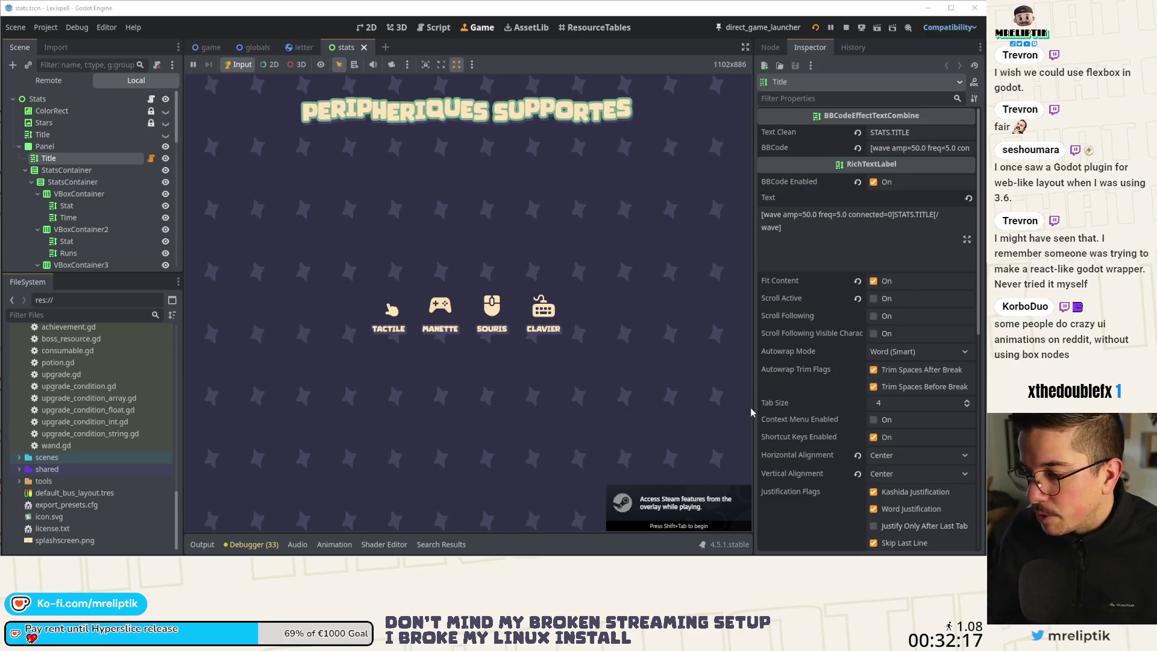
click(575, 374)
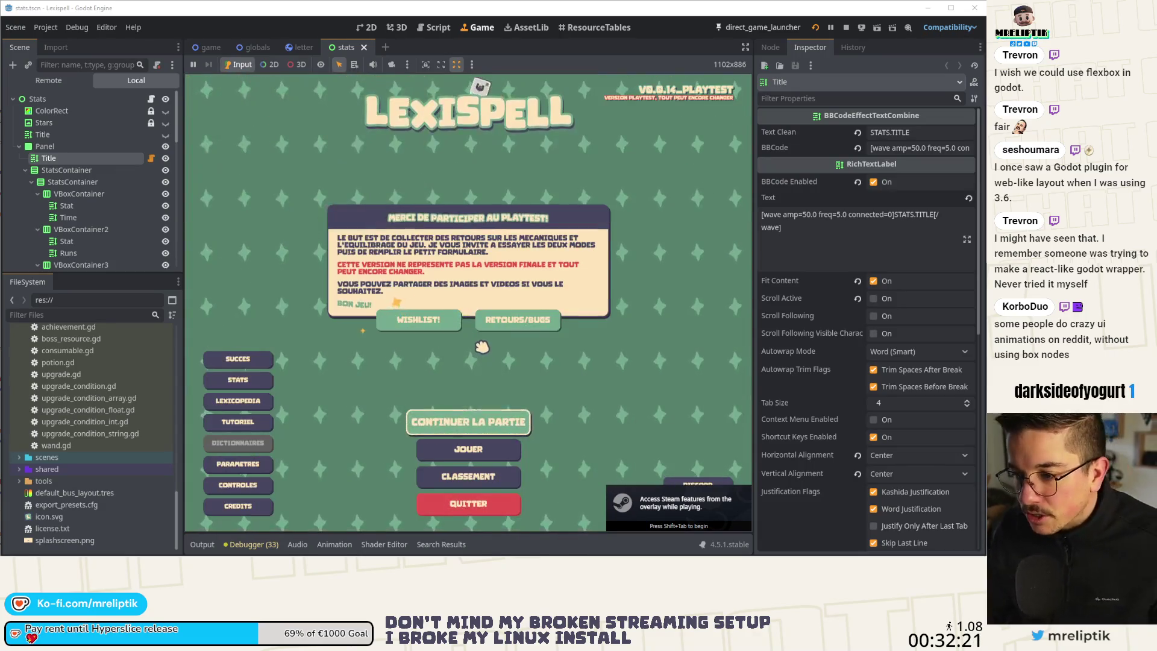
click(746, 47)
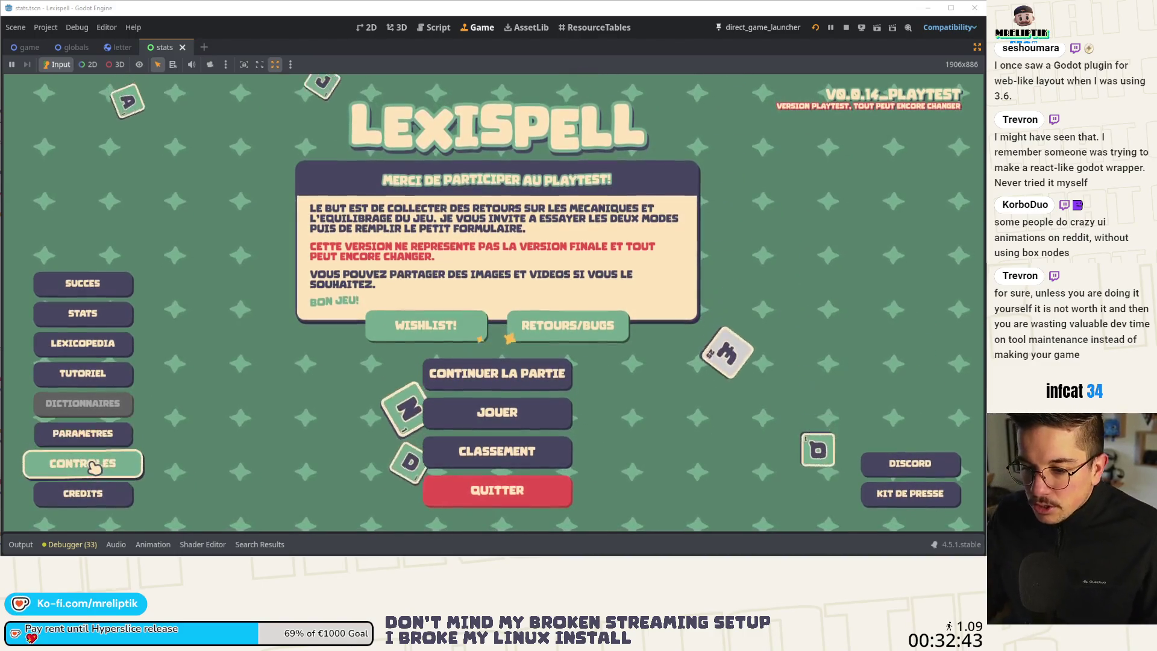
click(92, 464)
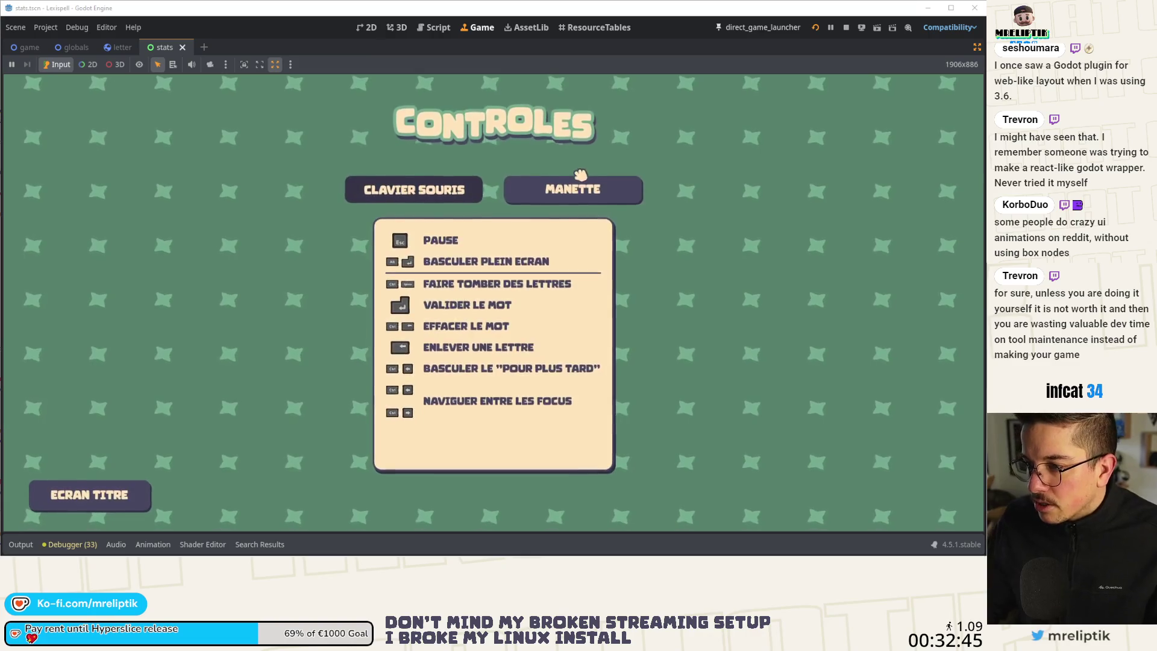
click(512, 187)
click(90, 493)
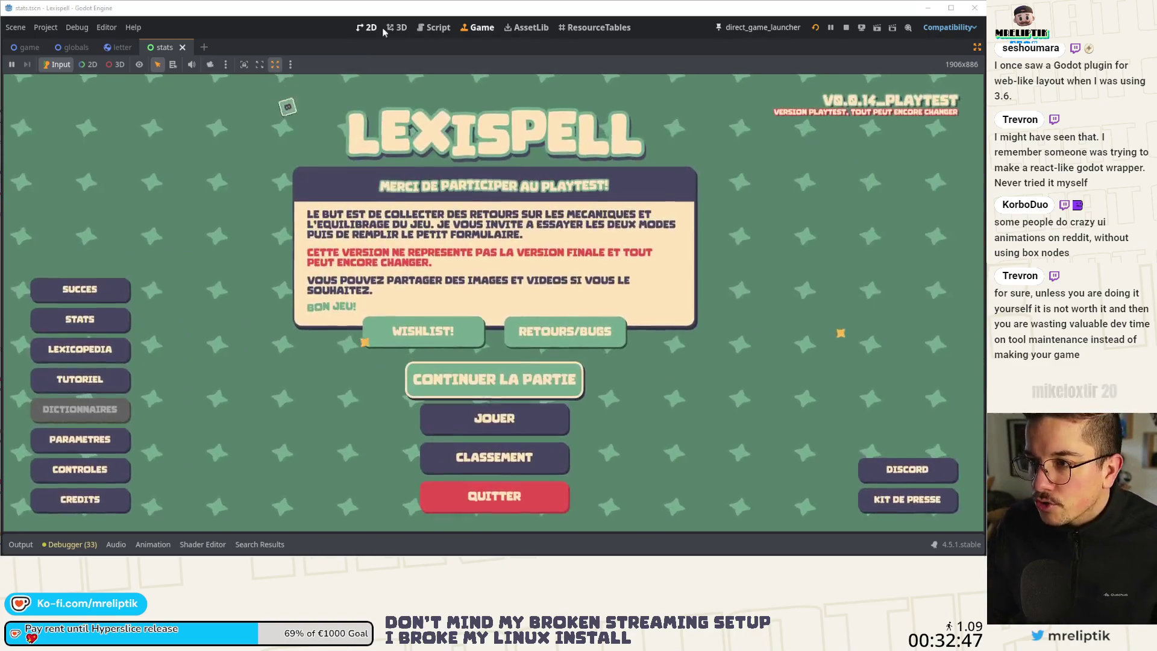
key(ctrl+F1)
scroll(262, 228, down, 2)
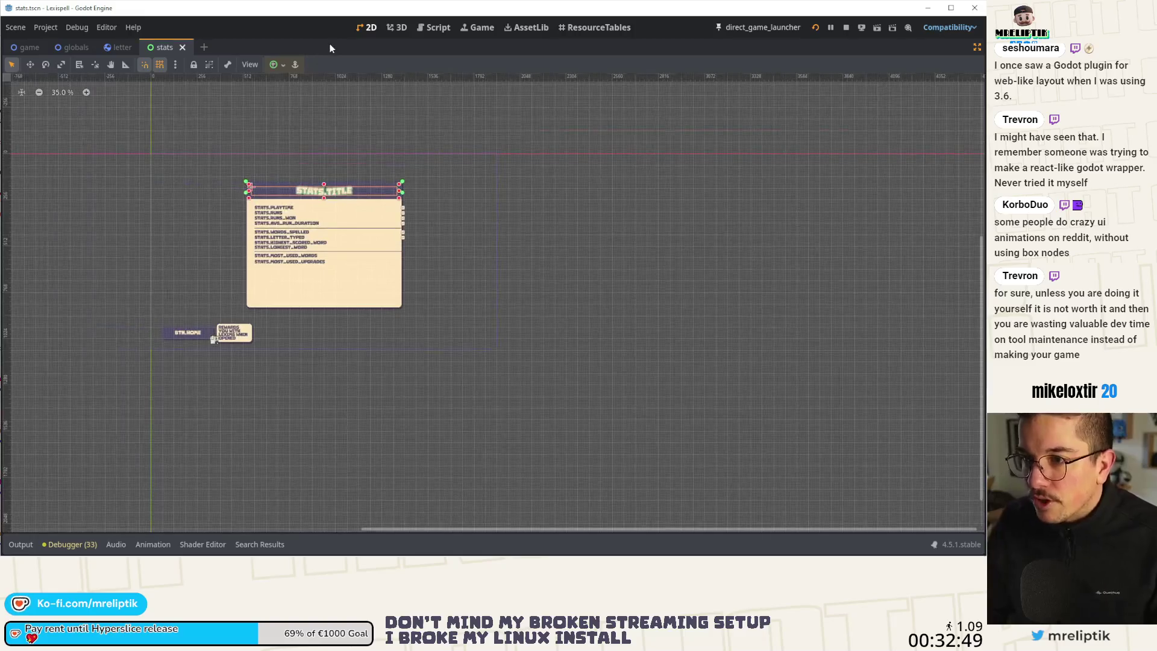
- Quick-open controls.tscn and pan the canvas to frame its layout
key(ctrl+shift+o)
text(controls)
key(Return)
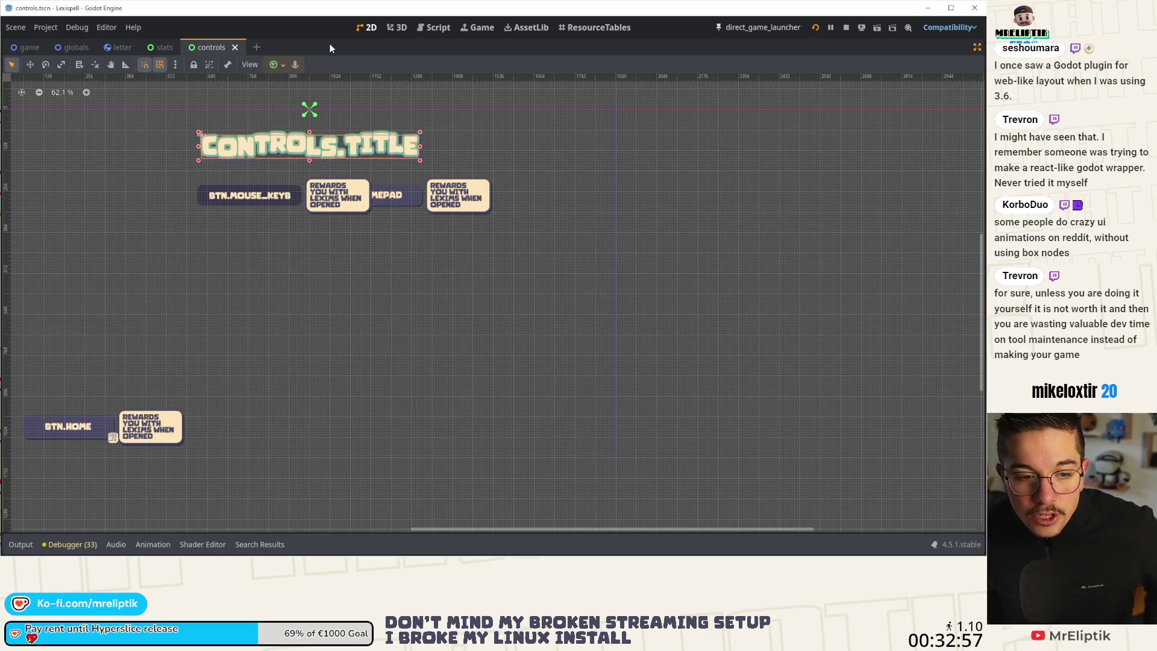
scroll(279, 235, down, 4)
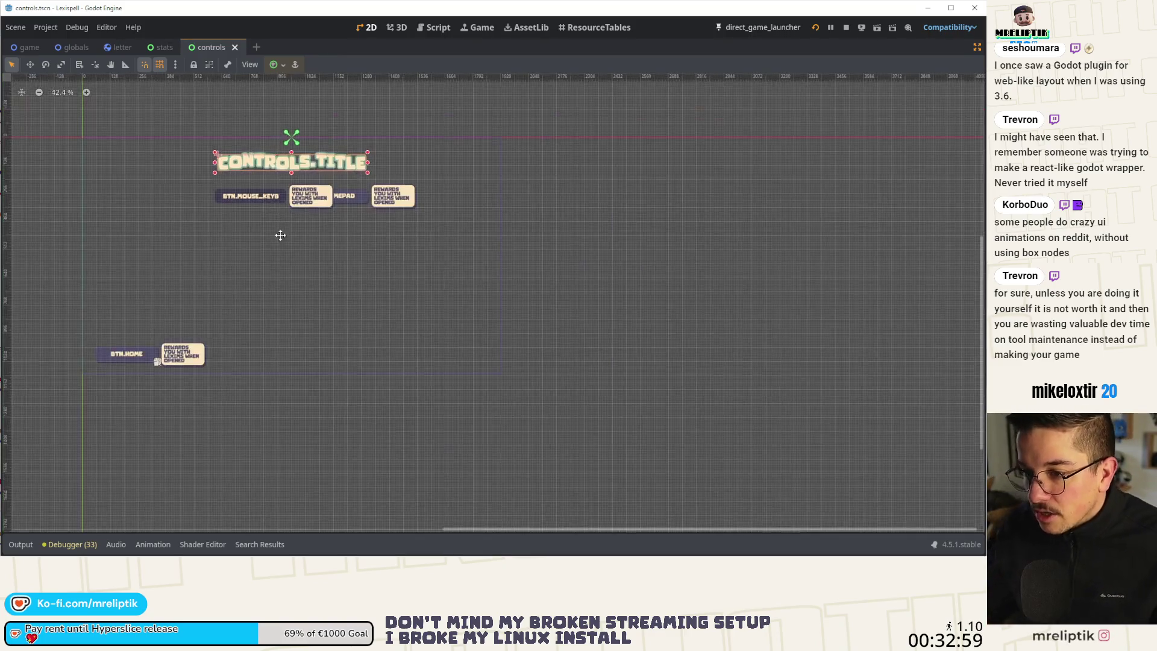
drag(279, 235, 400, 247)
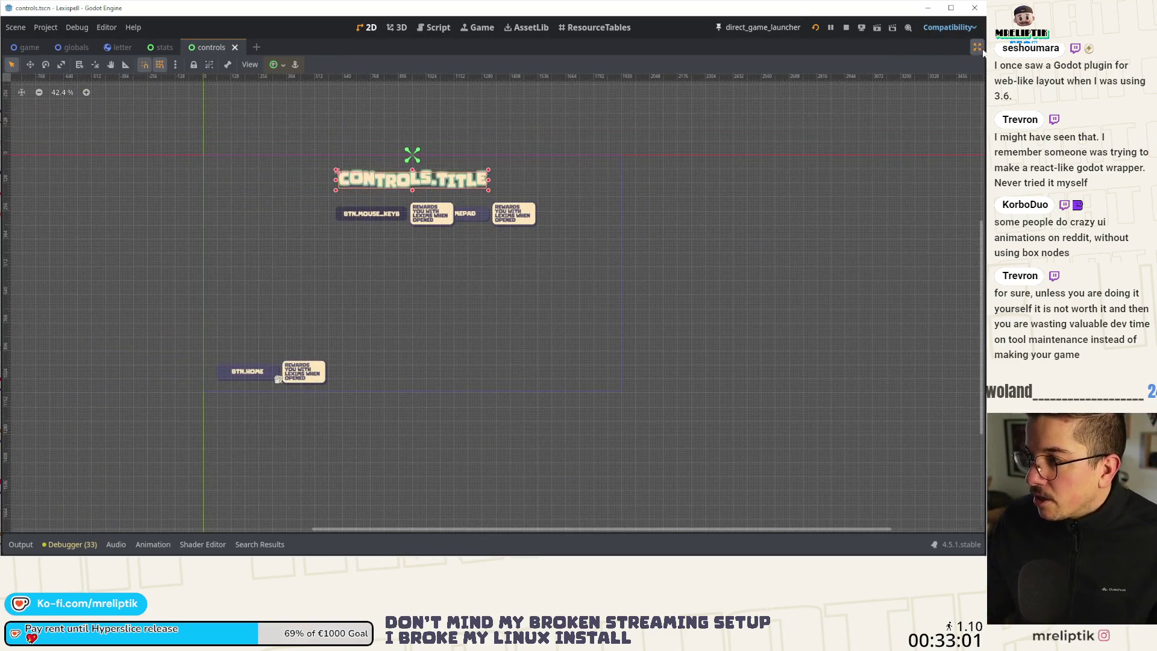
- Restore the side panels, collapse MouseKeyb and select the Gamepad node
click(977, 47)
scroll(243, 202, right, 5)
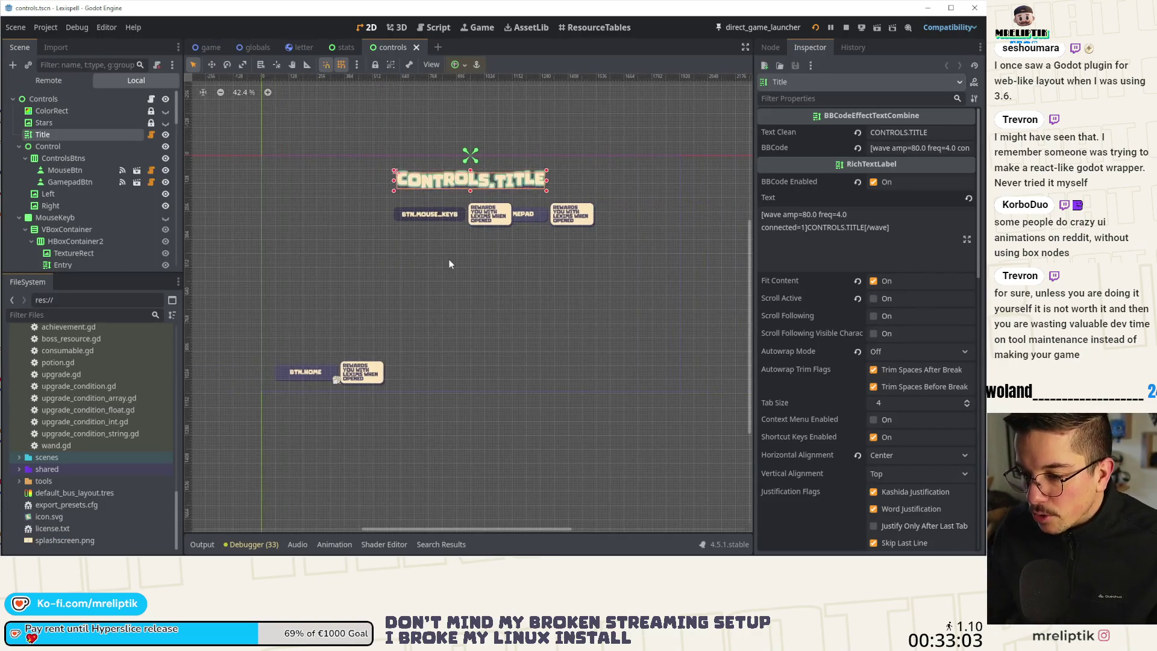
scroll(380, 246, left, 1)
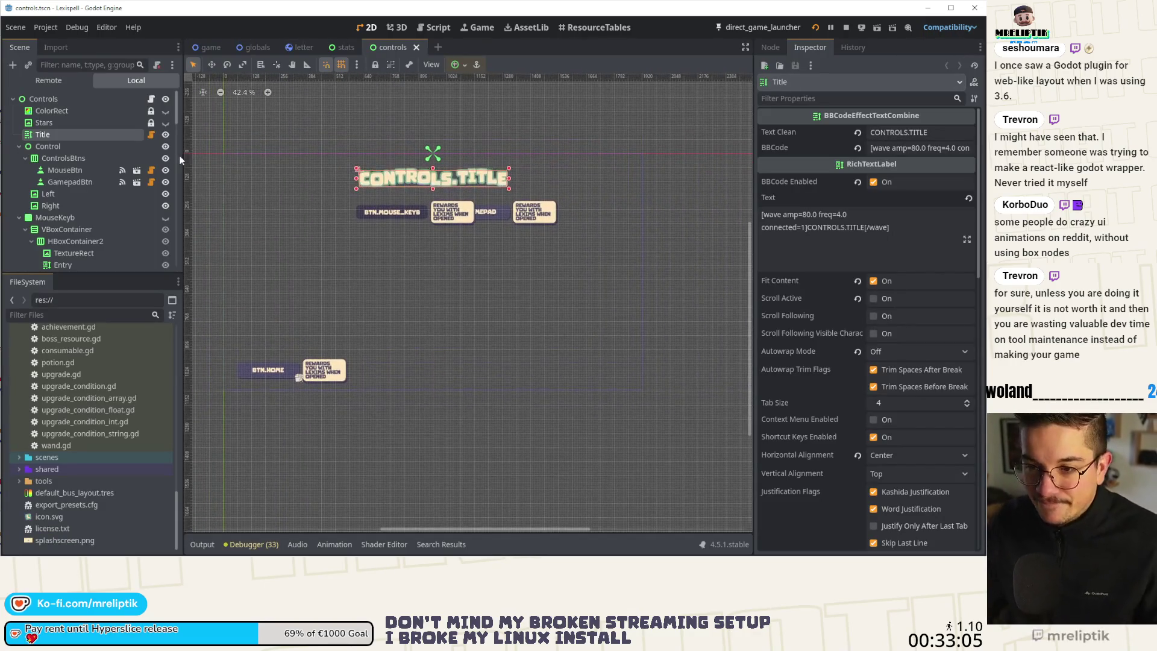
click(54, 218)
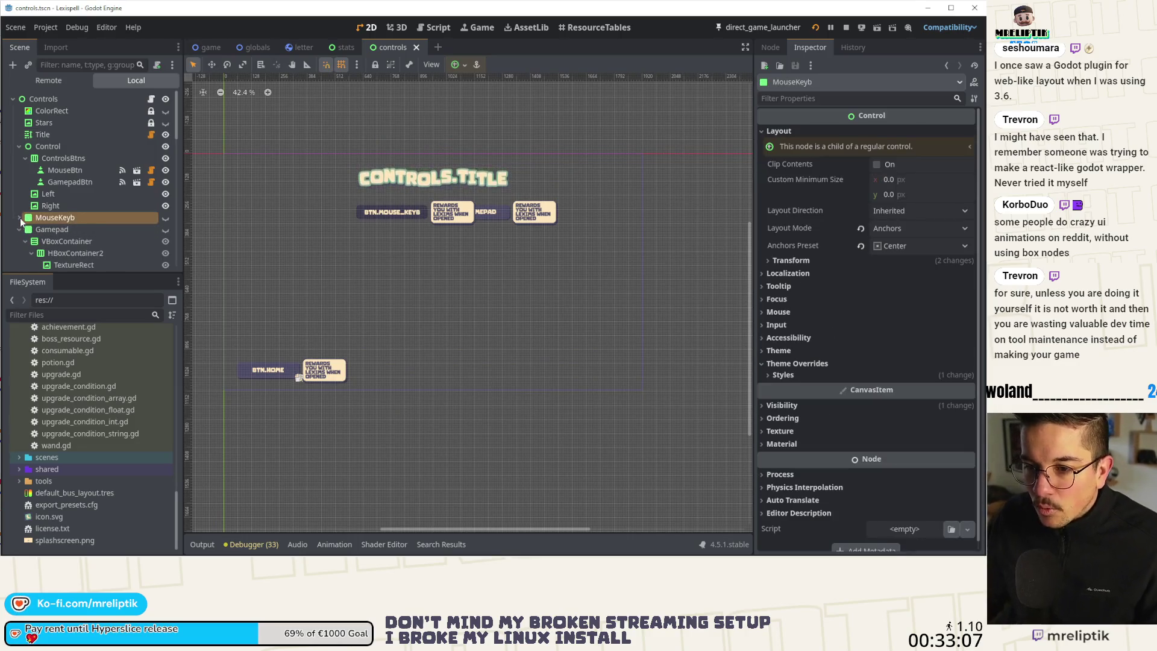
click(19, 218)
click(47, 229)
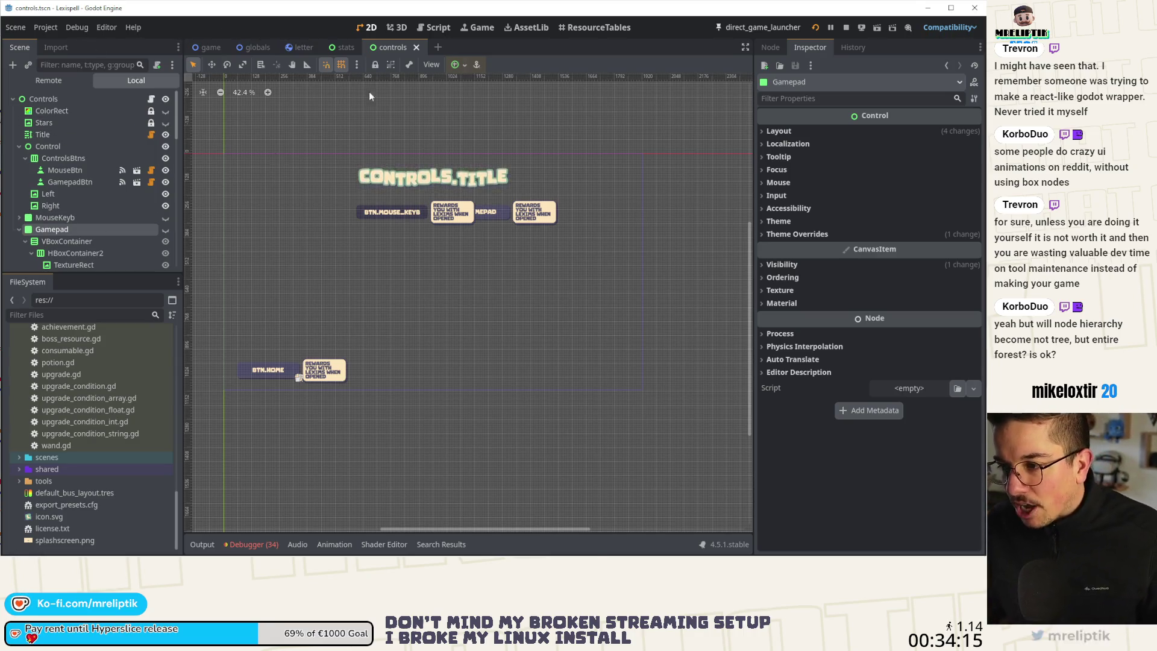
scroll(542, 235, down, 2)
scroll(463, 232, up, 2)
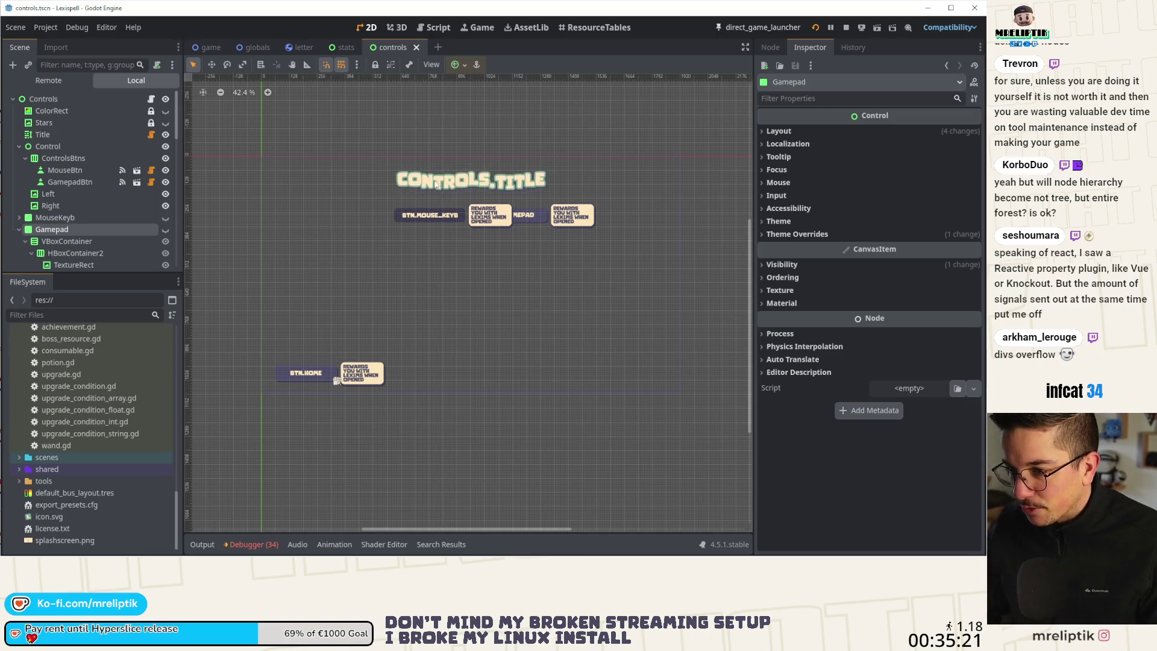
scroll(495, 283, up, 2)
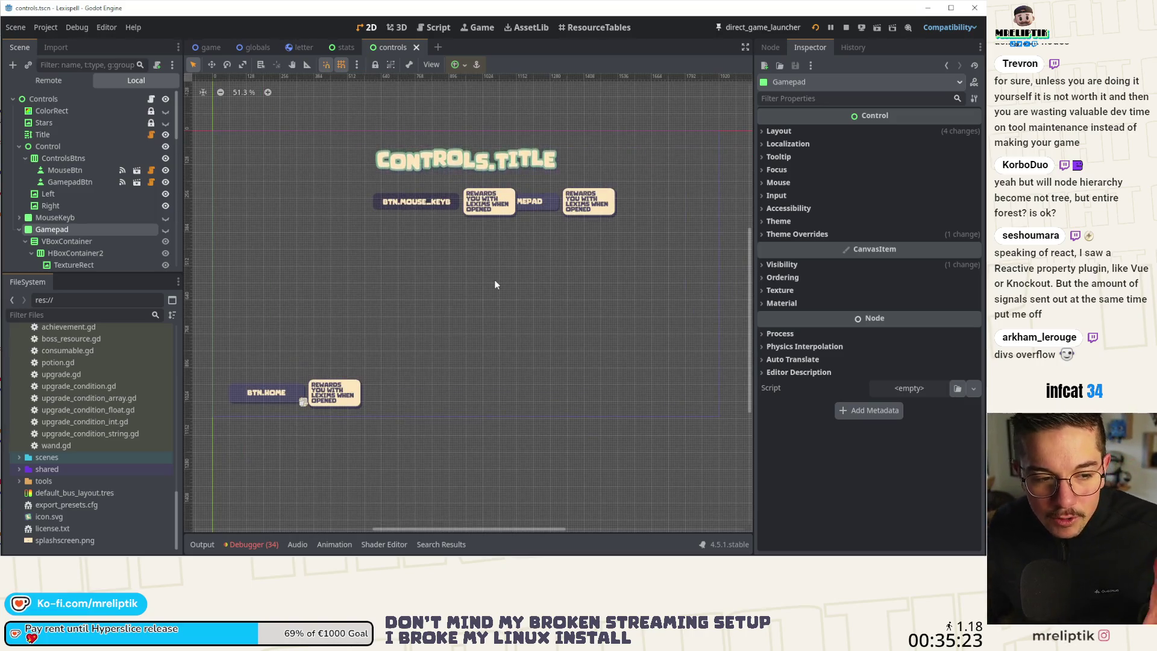
scroll(498, 214, up, 4)
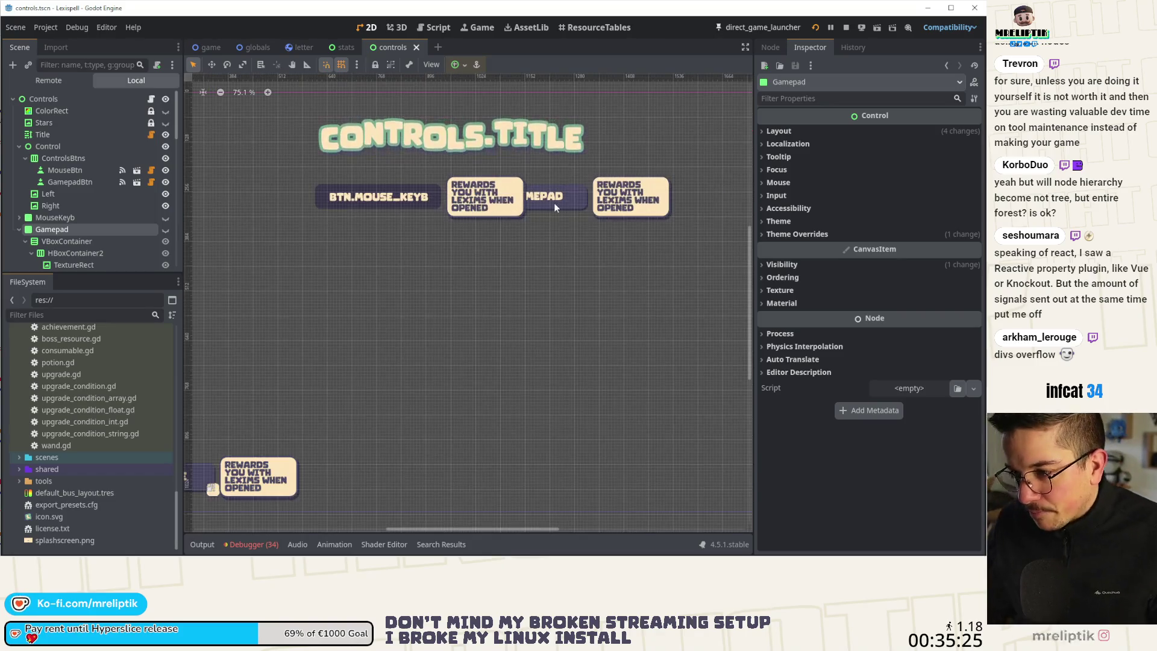
- Unhide the Gamepad panel and inspect the TOGGLE_FOR_LATER label's layout properties
click(165, 228)
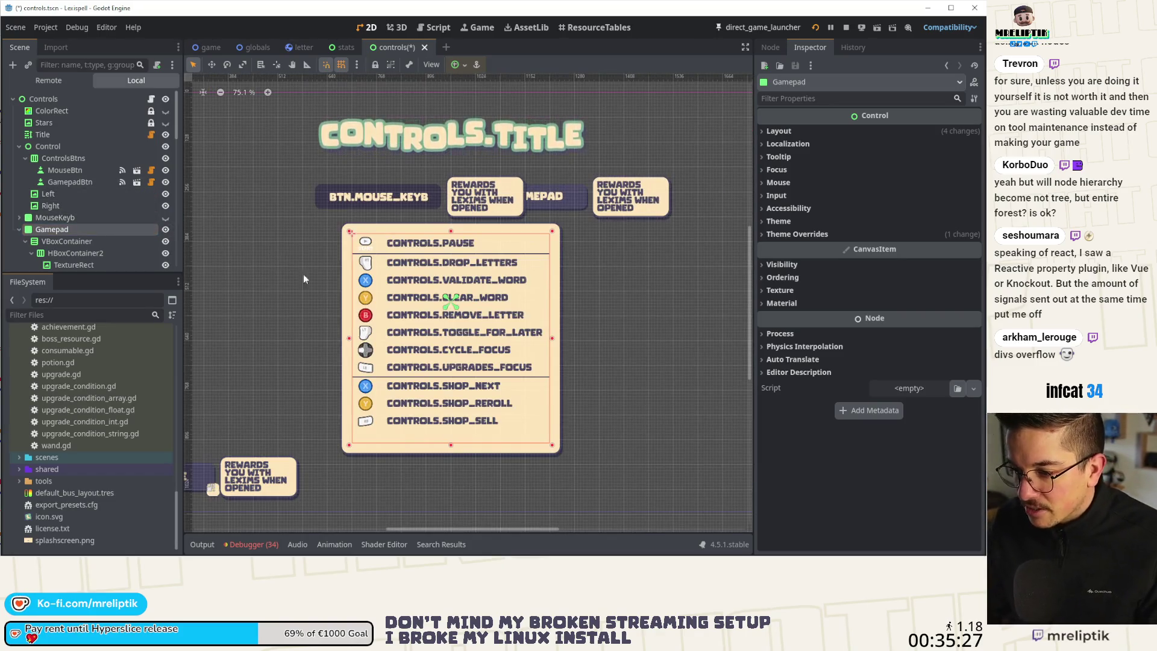
click(480, 328)
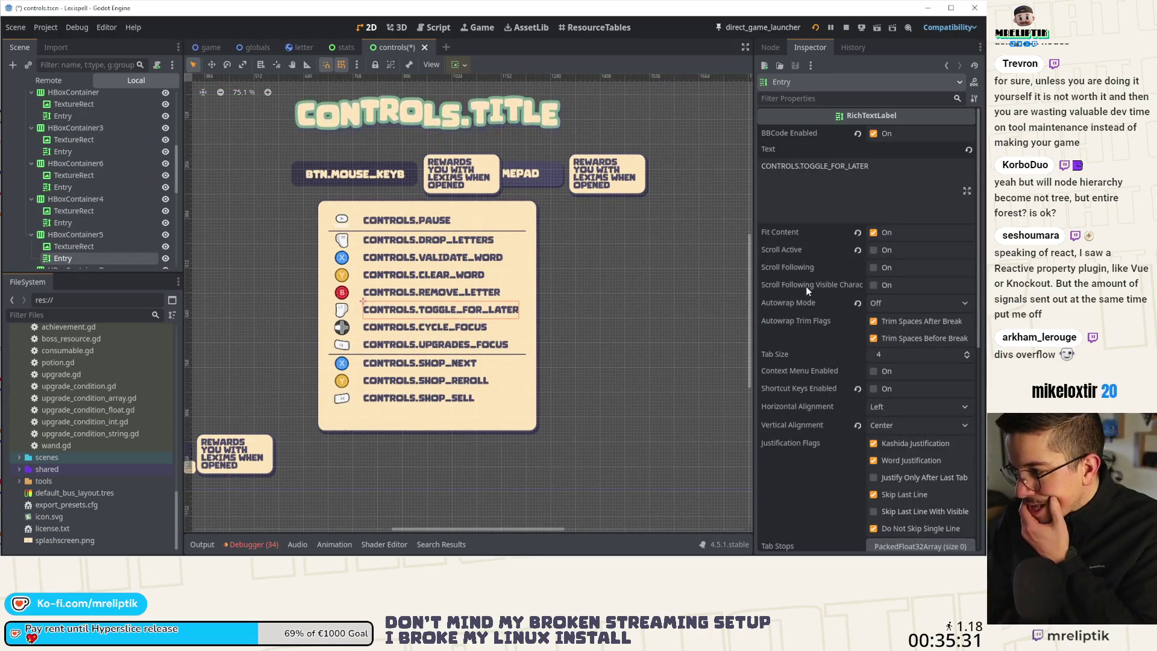
scroll(834, 383, down, 6)
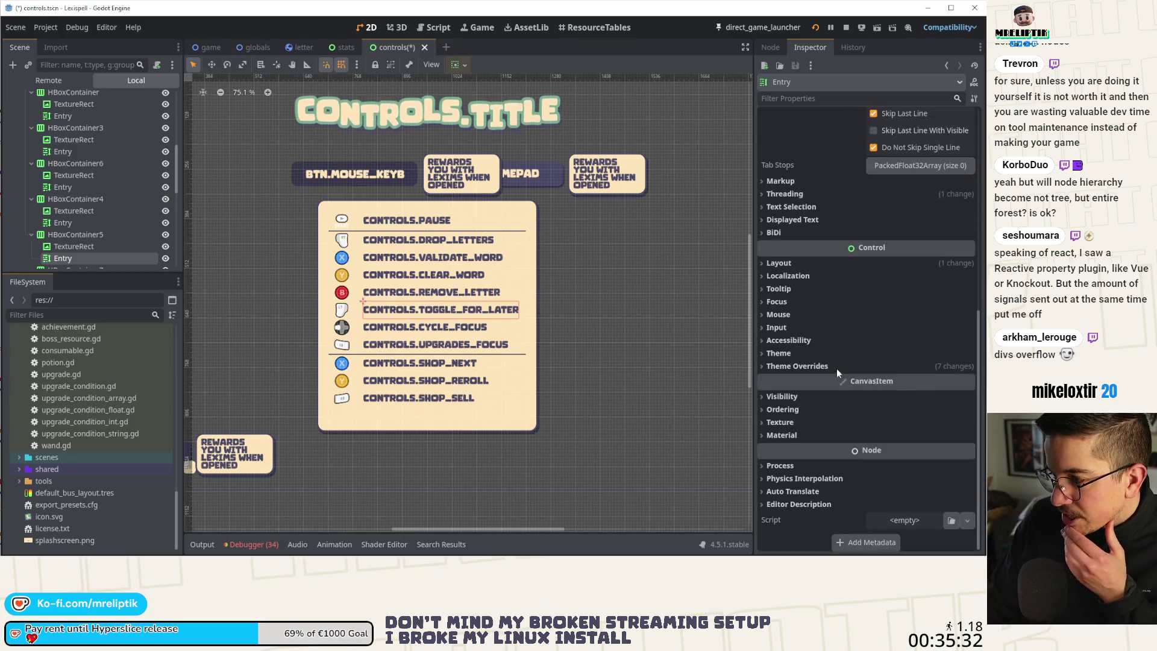
click(779, 263)
scroll(866, 390, up, 6)
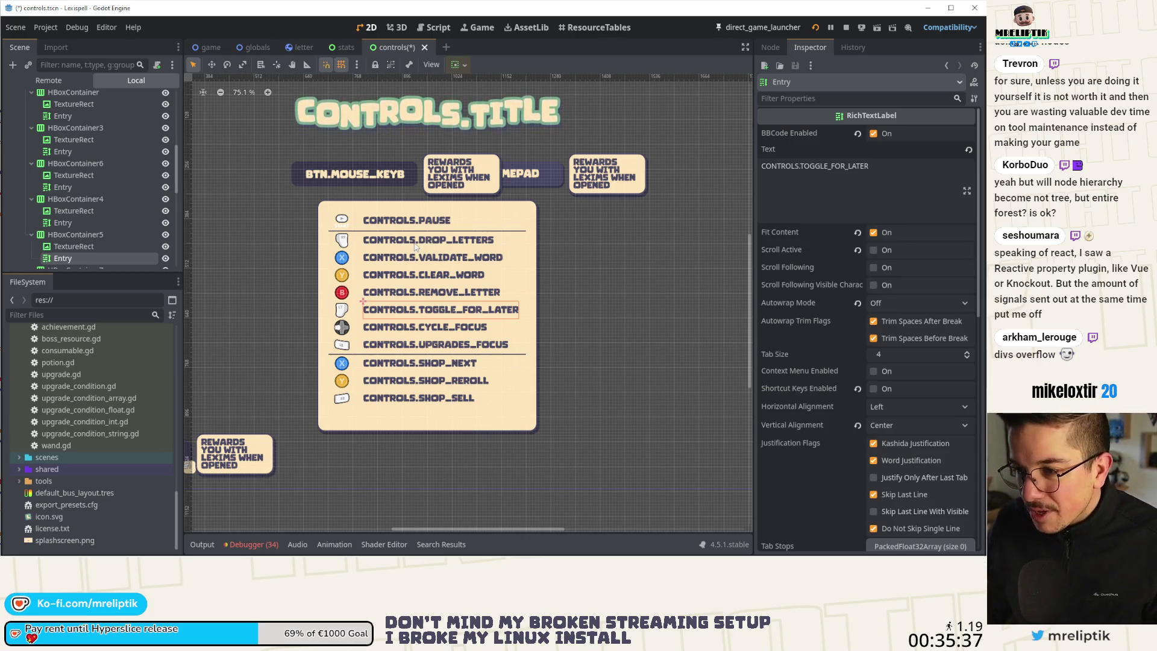
- Multi-select the binding labels from CONTROLS.PAUSE through CONTROLS.SHOP_NEXT on the canvas
click(408, 223)
click(420, 242)
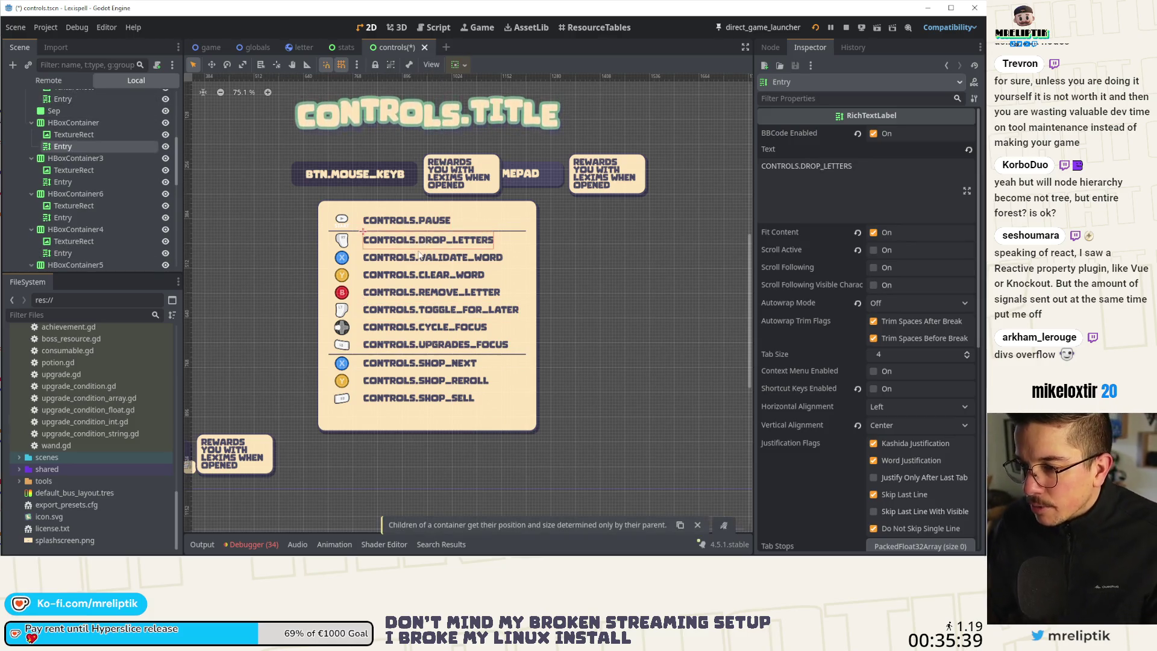
click(420, 246)
shift+click(421, 222)
shift+click(425, 244)
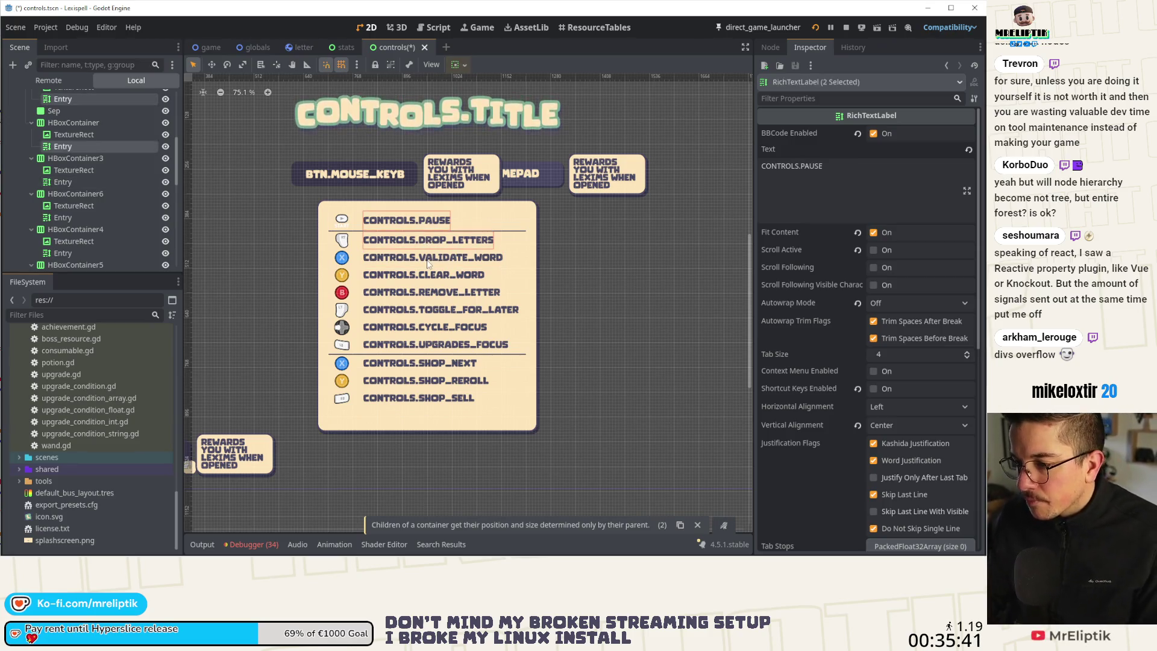
shift+click(422, 276)
shift+click(421, 294)
shift+click(409, 311)
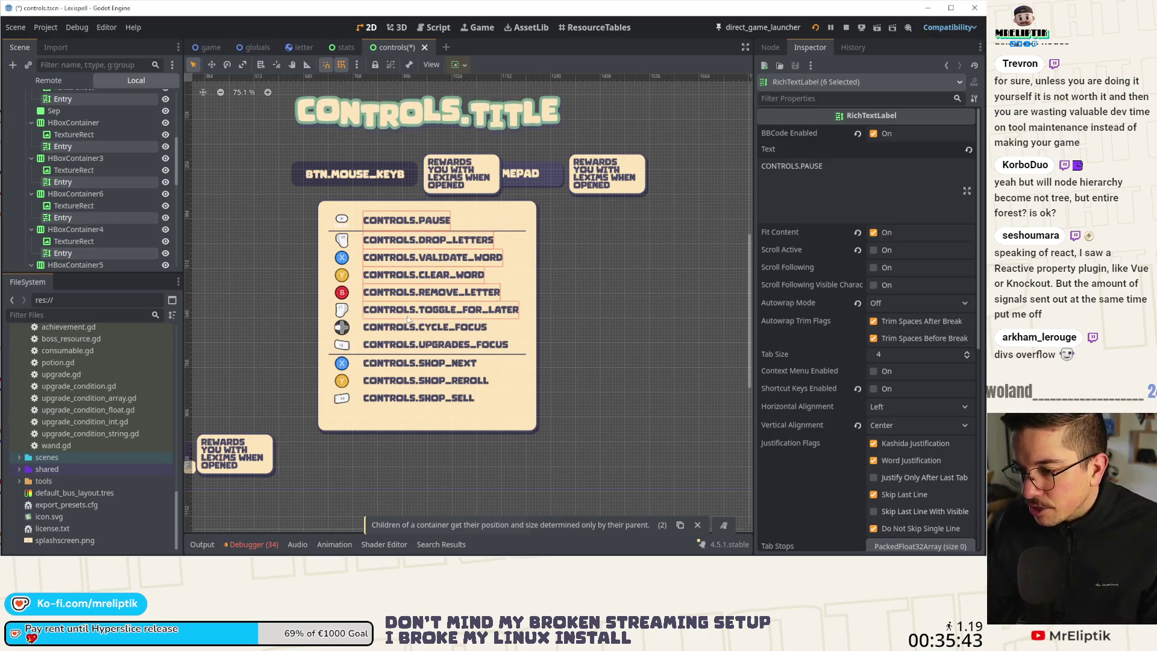
shift+click(420, 348)
shift+click(409, 364)
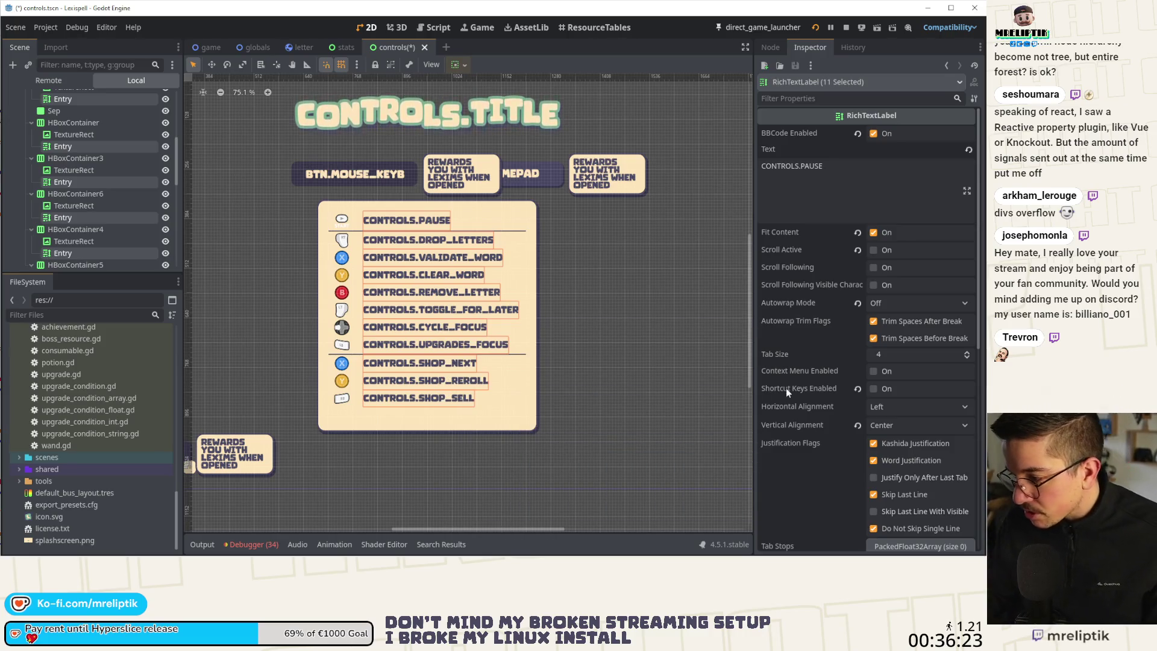
- Try Word (Smart) autowrap on the labels, undo it, and check TOGGLE_FOR_LATER's current size
scroll(809, 284, down, 3)
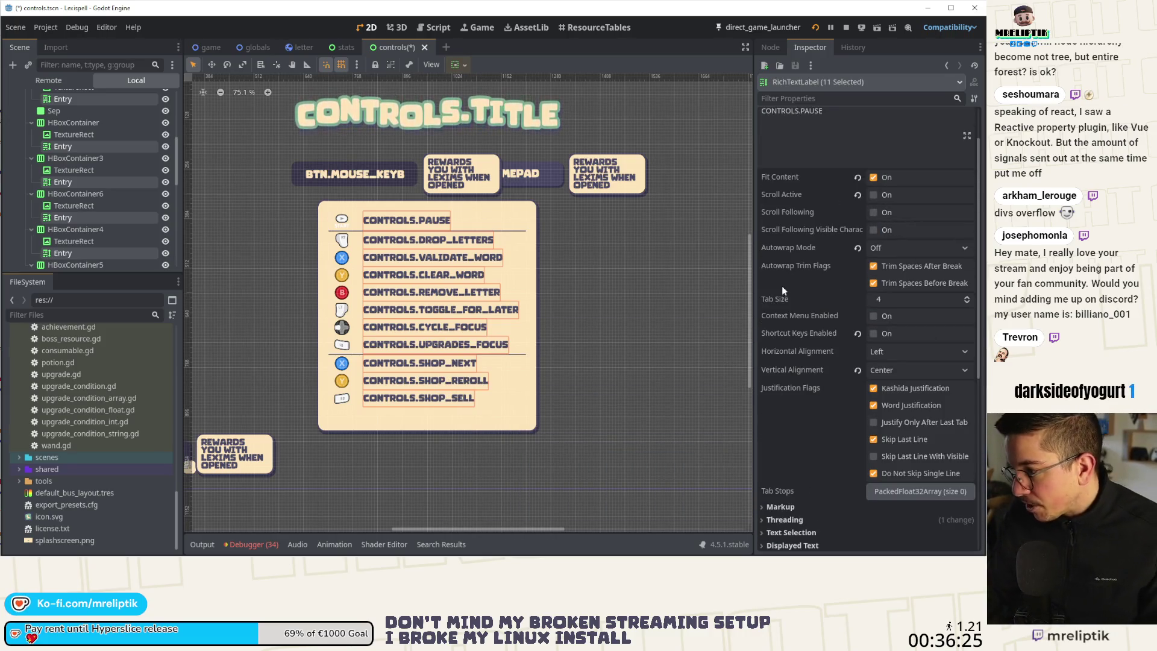
click(910, 249)
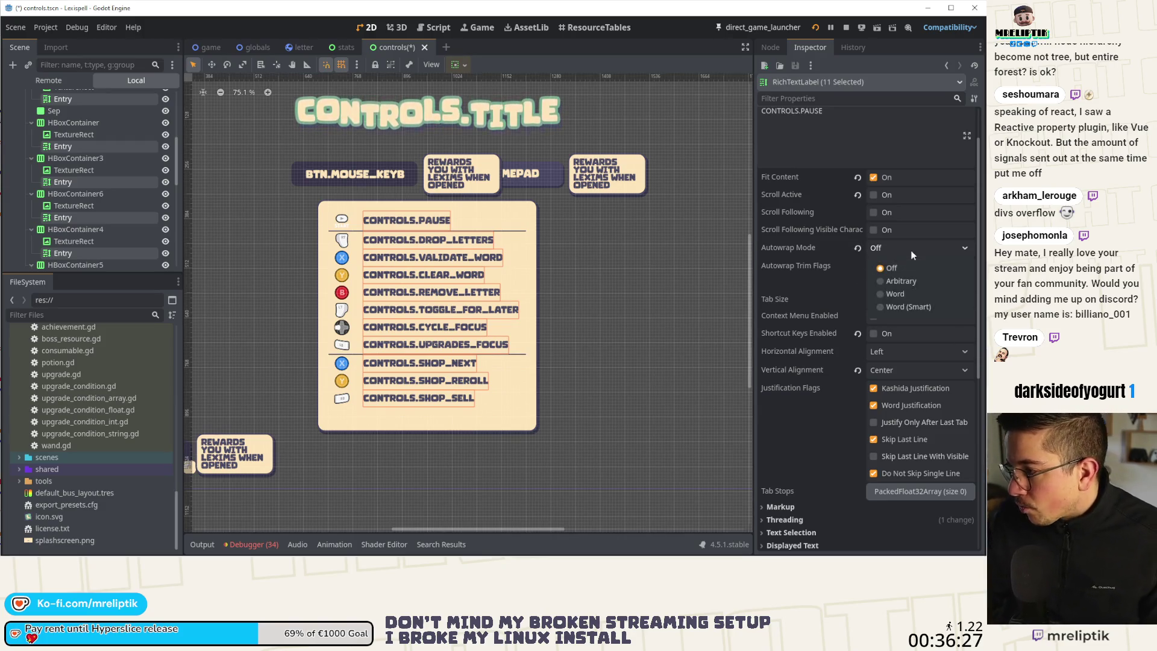
click(904, 307)
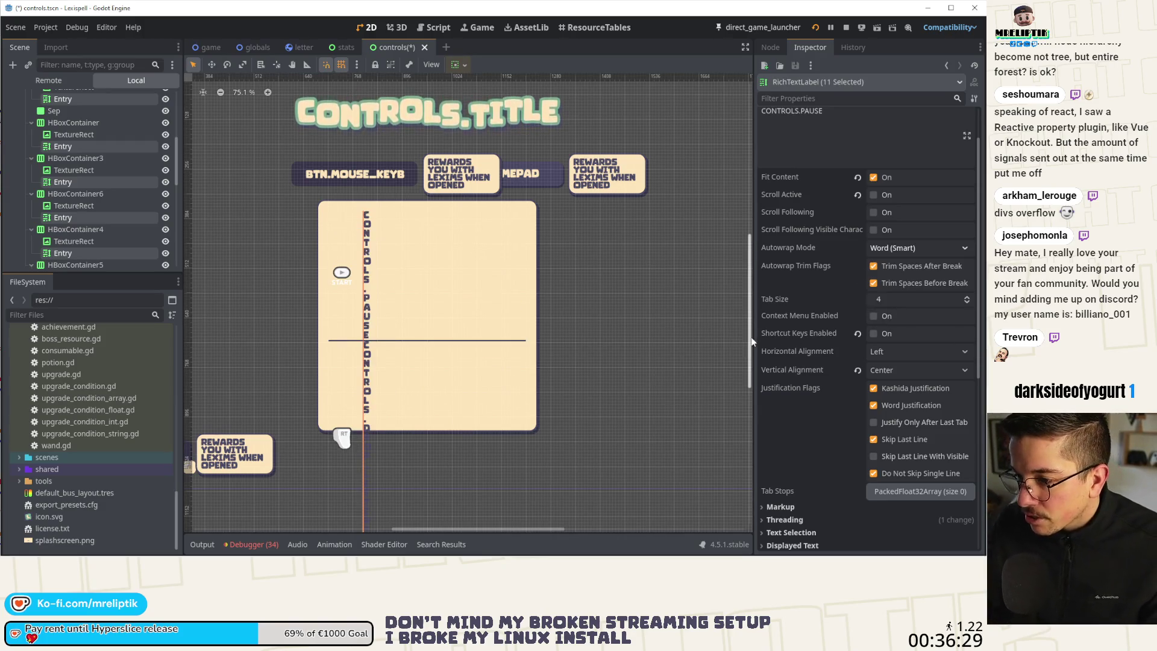
key(ctrl+z)
scroll(607, 258, right, 2)
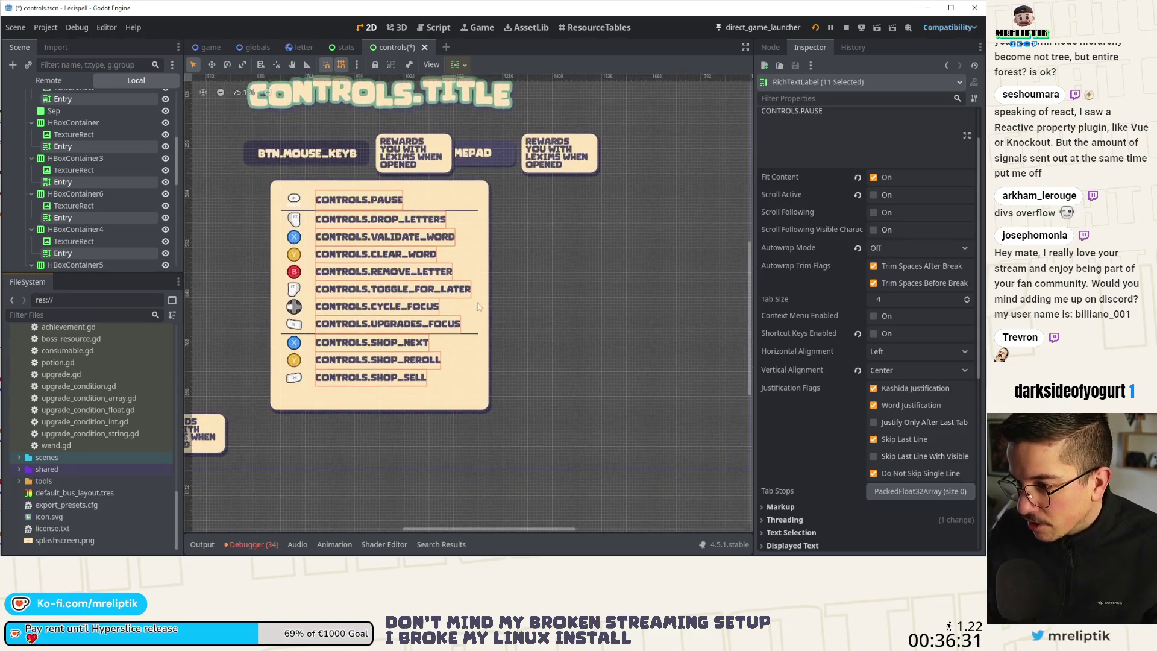
click(447, 291)
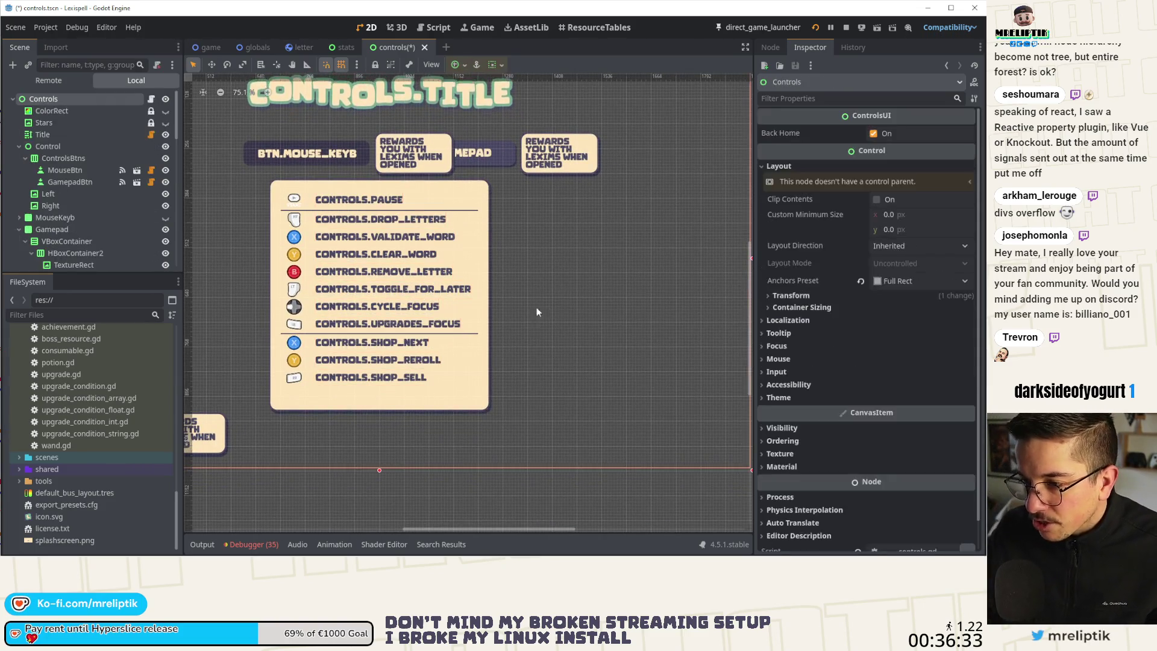
scroll(783, 302, down, 5)
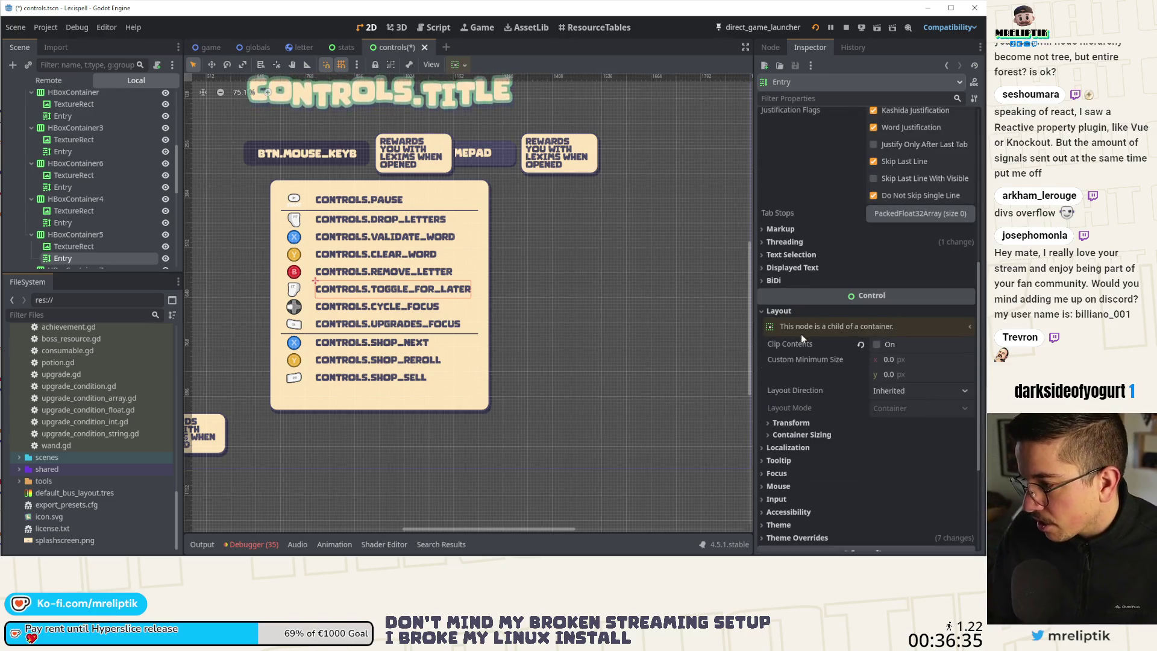
click(793, 435)
click(793, 435)
click(790, 426)
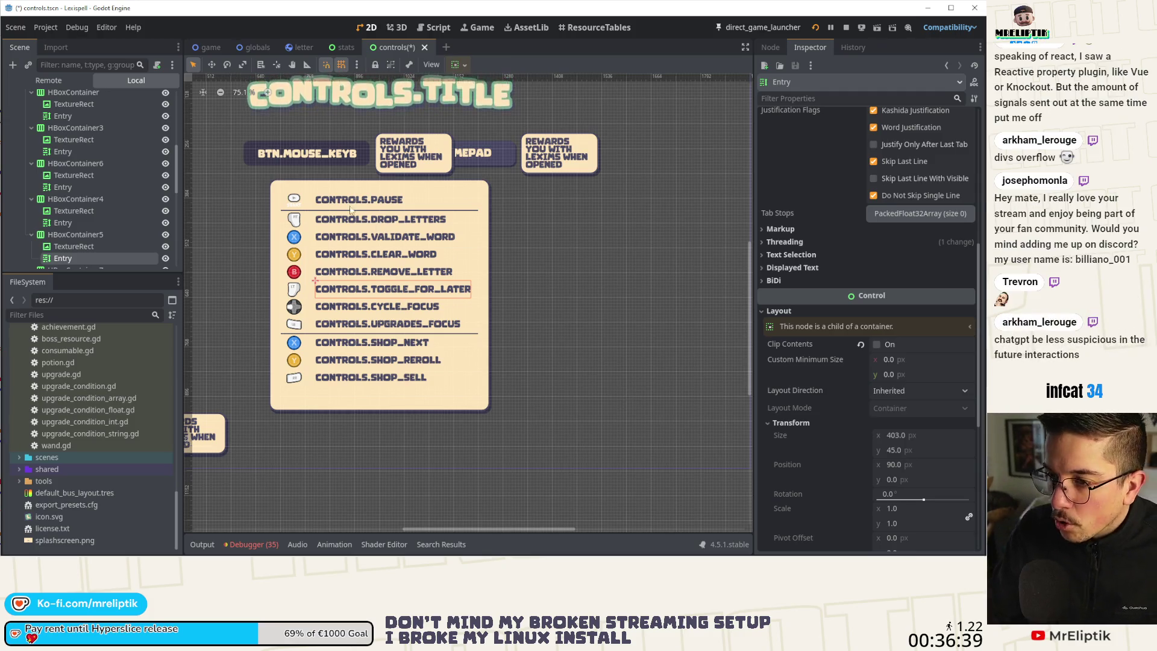
- Select all eleven binding labels, PAUSE through SHOP_SELL, and save the controls scene
click(391, 199)
shift+click(386, 220)
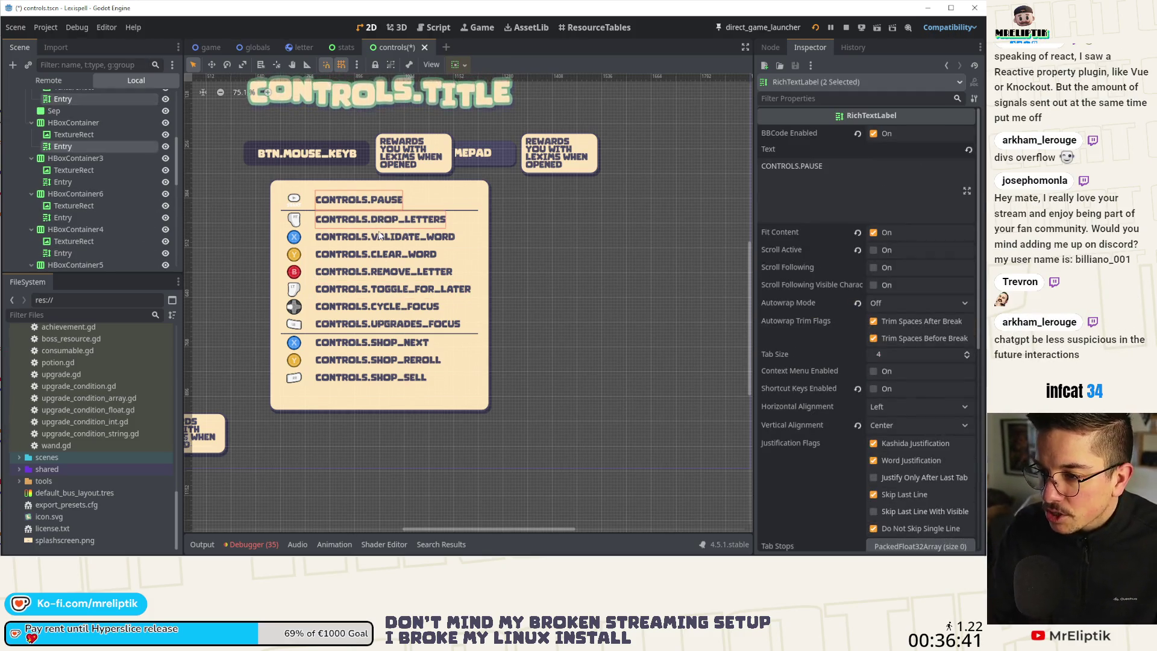
shift+click(383, 237)
shift+click(380, 253)
shift+click(381, 271)
shift+click(381, 289)
shift+click(386, 306)
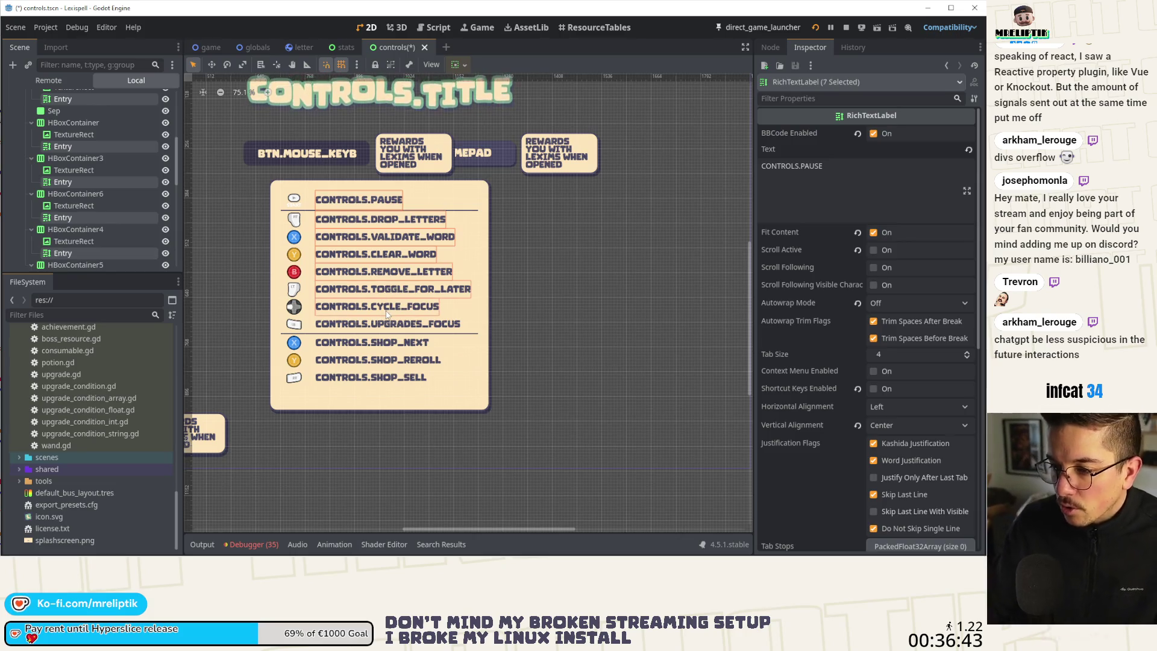
shift+click(382, 323)
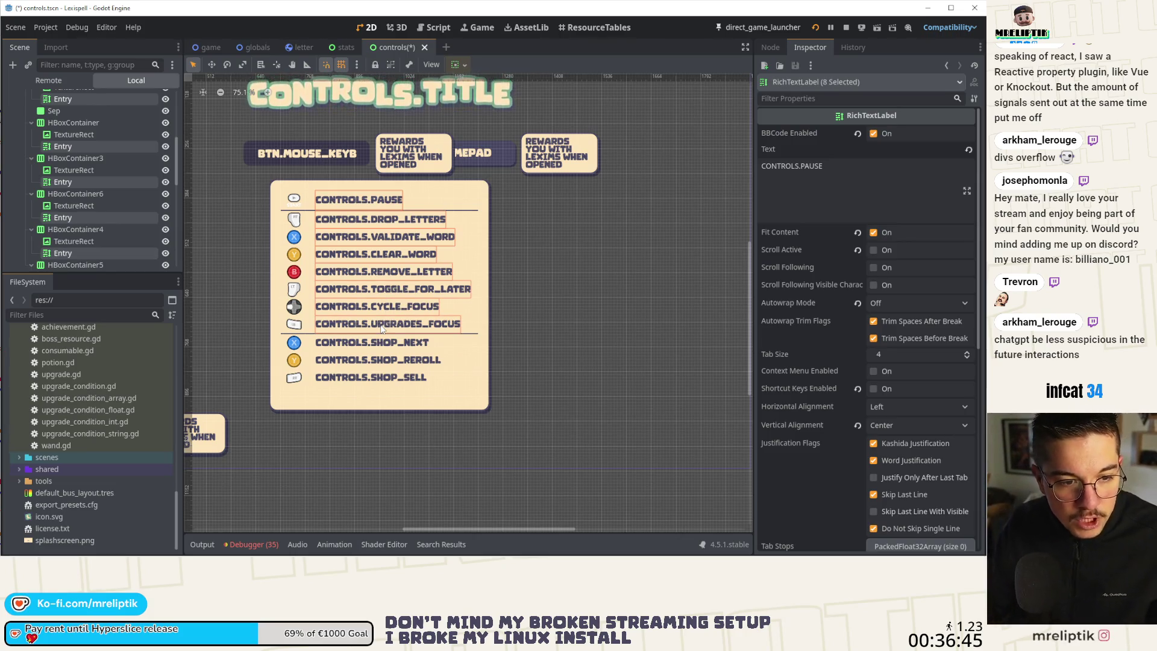
shift+click(389, 342)
shift+click(385, 361)
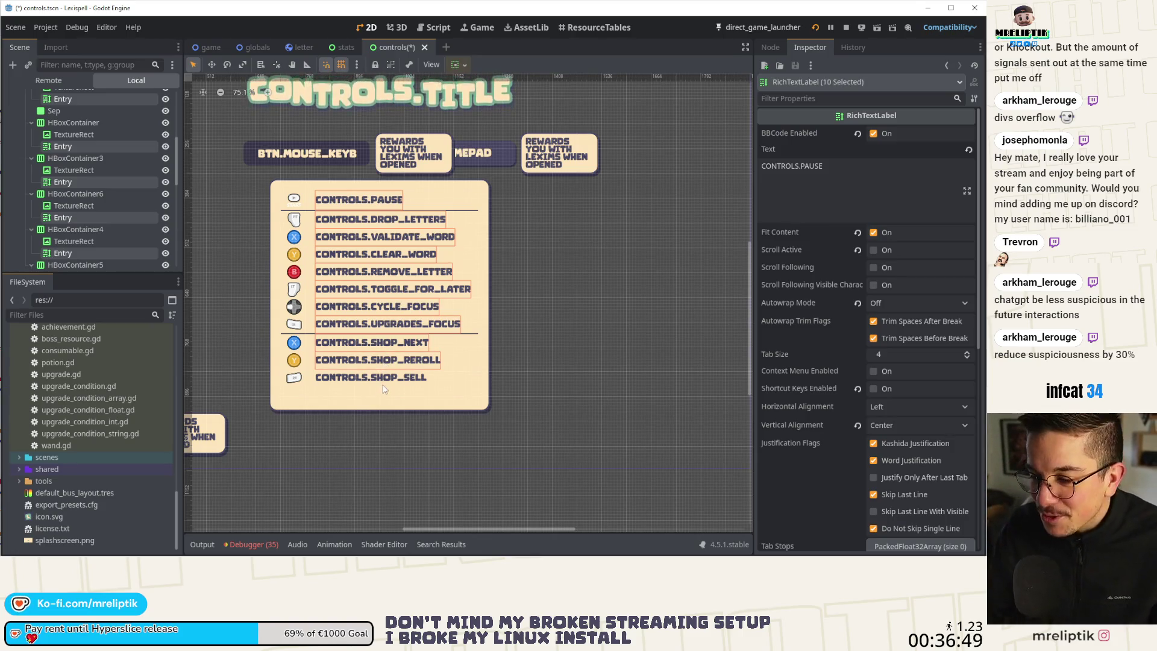
shift+click(386, 383)
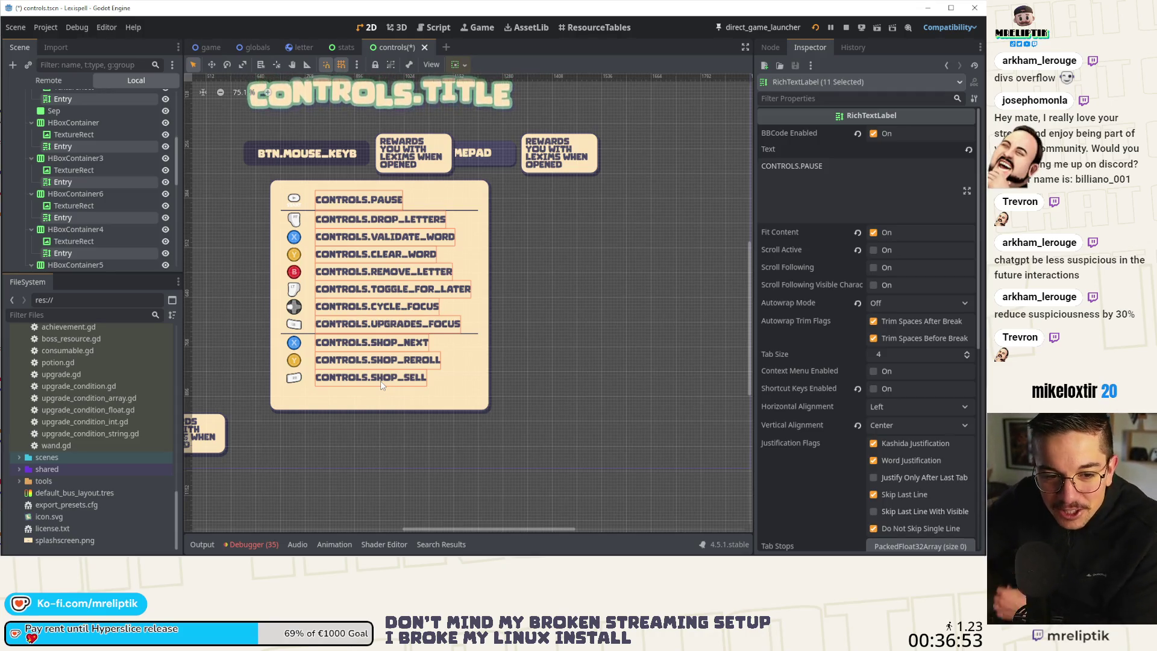
key(ctrl+s)
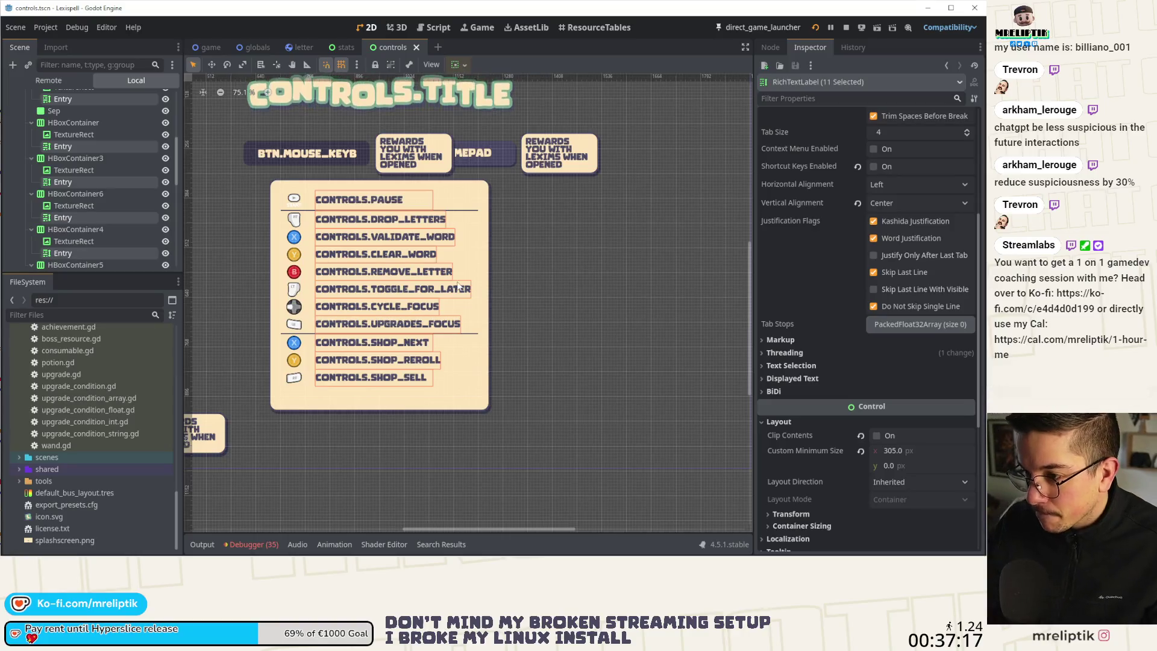
- Check TOGGLE_FOR_LATER's minimum size, then select all eleven binding labels from PAUSE to SHOP_SELL
click(464, 303)
click(463, 290)
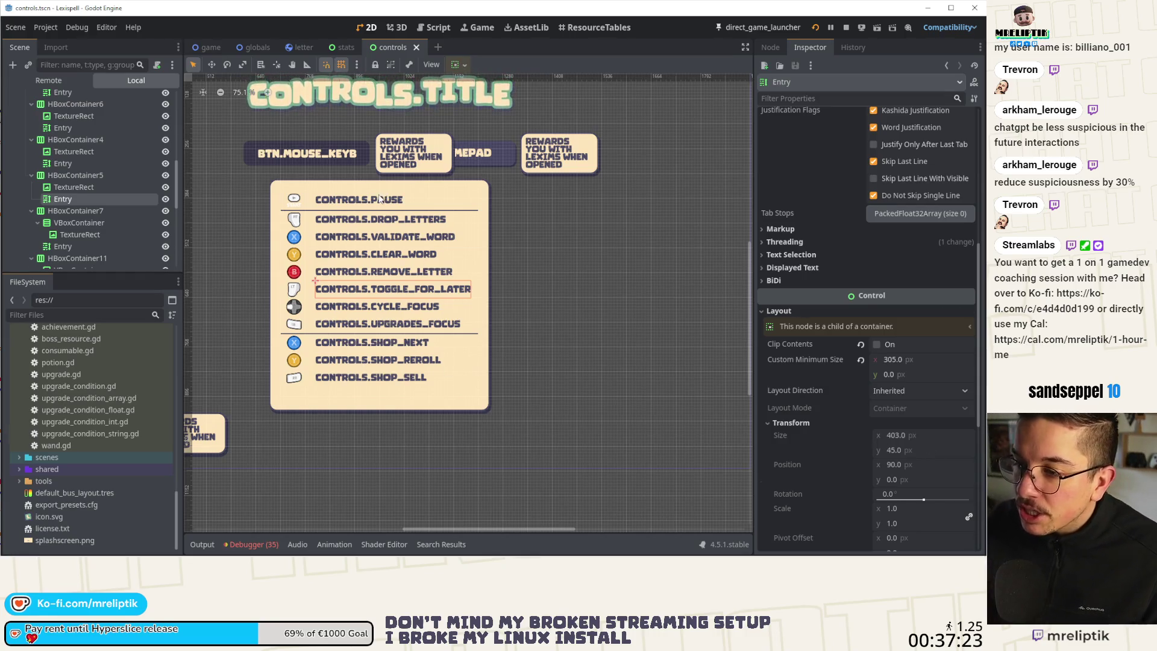
click(358, 200)
shift+click(379, 219)
shift+click(386, 237)
shift+click(379, 255)
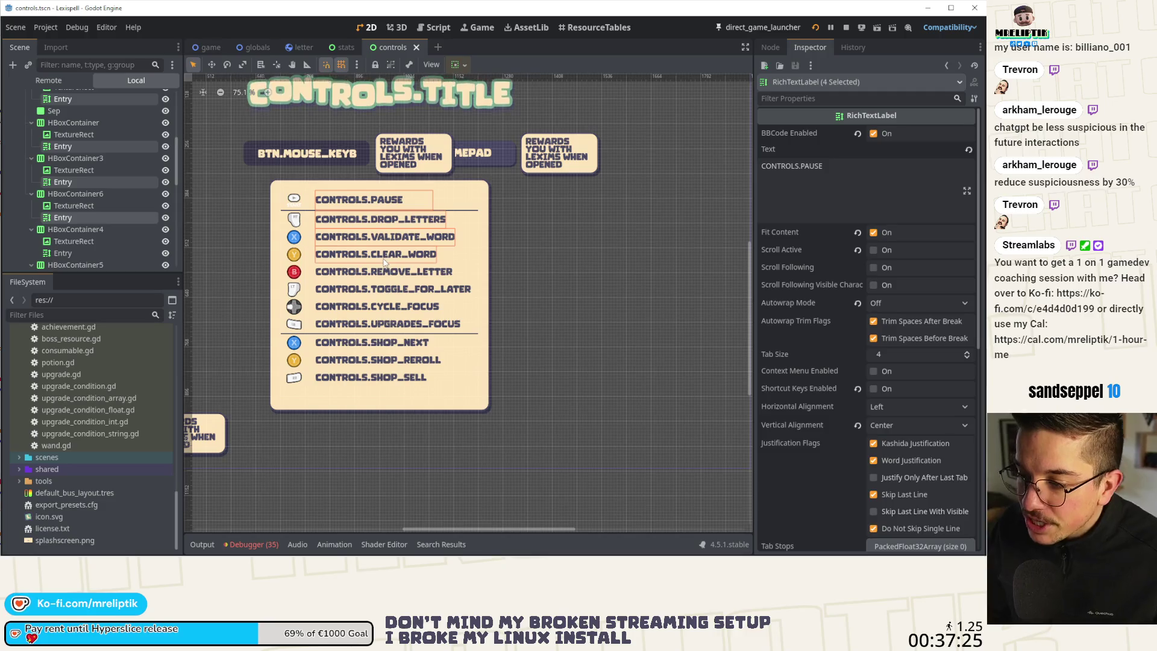
shift+click(383, 272)
shift+click(388, 290)
shift+click(376, 306)
shift+click(388, 324)
shift+click(372, 342)
shift+click(374, 360)
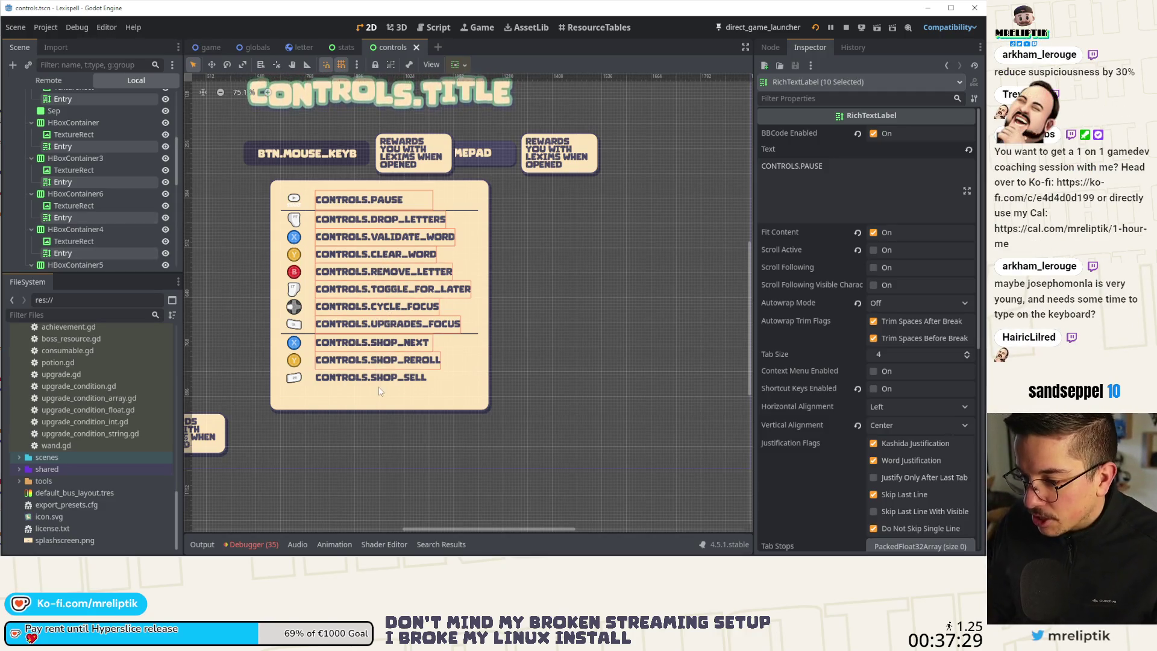
shift+click(383, 377)
- Set the labels' Custom Minimum Size width to 400 px and save the controls scene
scroll(821, 344, down, 5)
scroll(821, 346, down, 1)
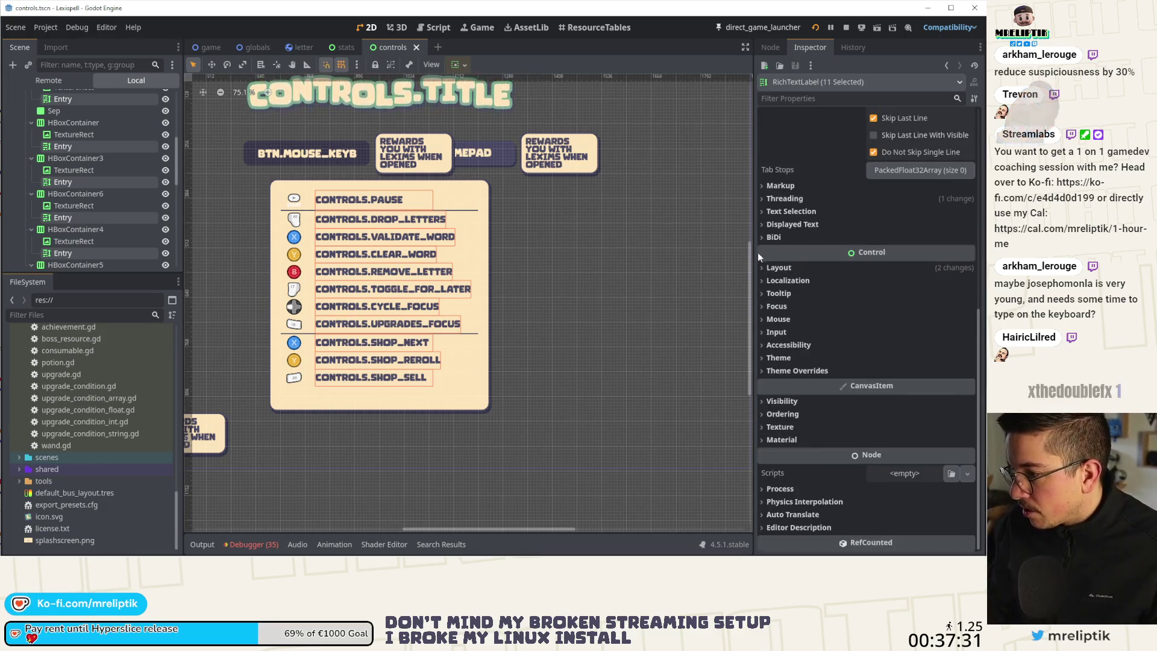
click(779, 268)
click(904, 298)
text(400)
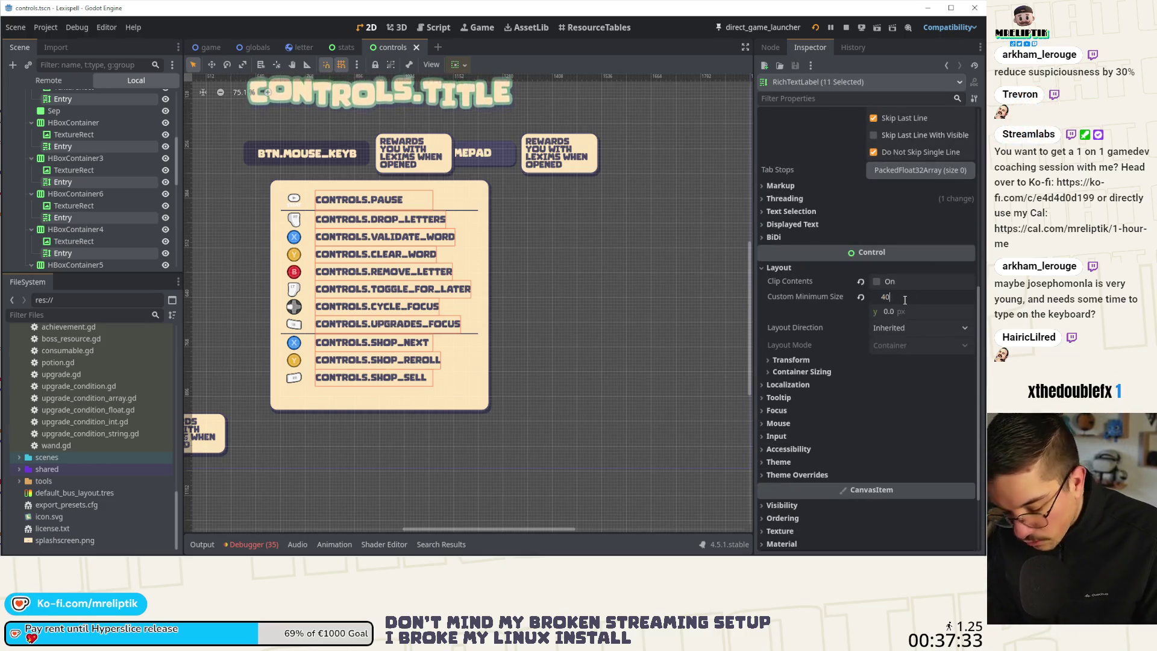
key(Return)
key(ctrl+s)
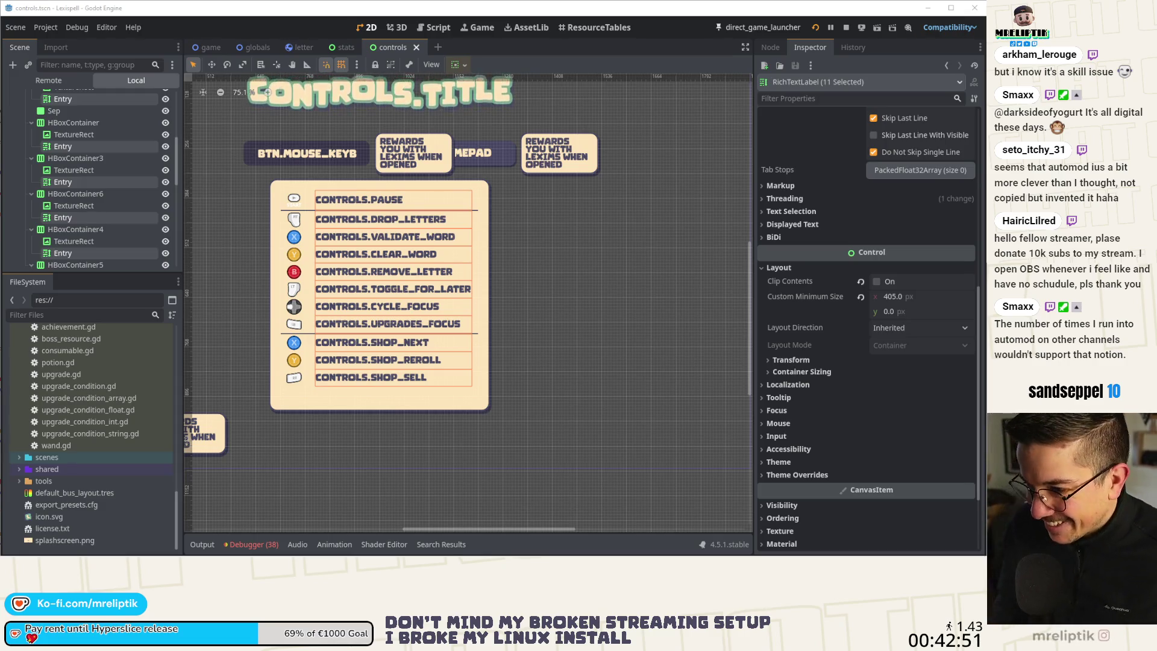
- Set the eleven binding labels' Autowrap Mode to Word (Smart) and save the controls scene
scroll(826, 308, up, 2)
scroll(824, 302, up, 5)
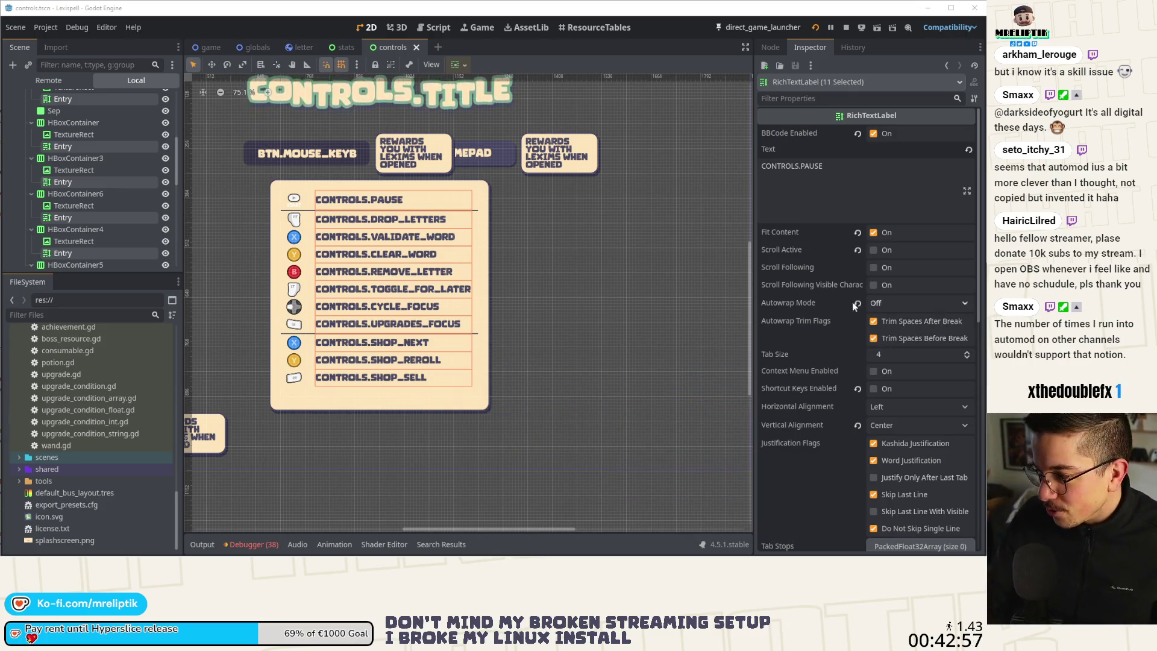
click(881, 303)
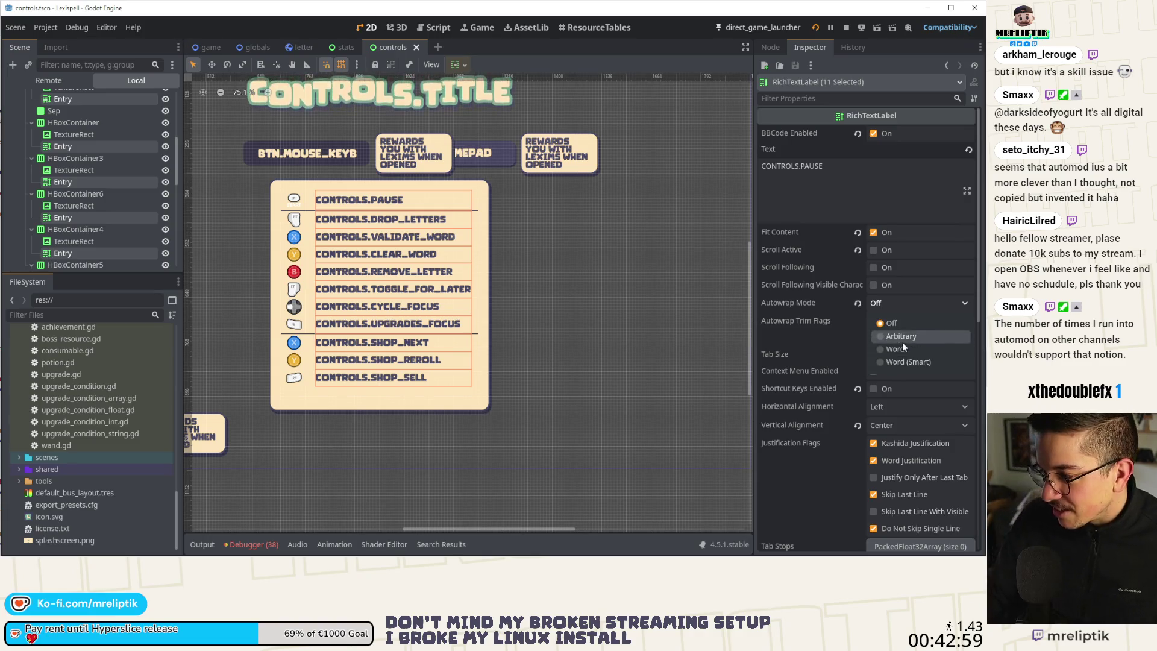
click(895, 362)
key(ctrl+s)
click(346, 52)
- Inspect the PLAYTIME, runs won and average run duration rows, their labels and value labels
scroll(393, 194, up, 5)
click(393, 195)
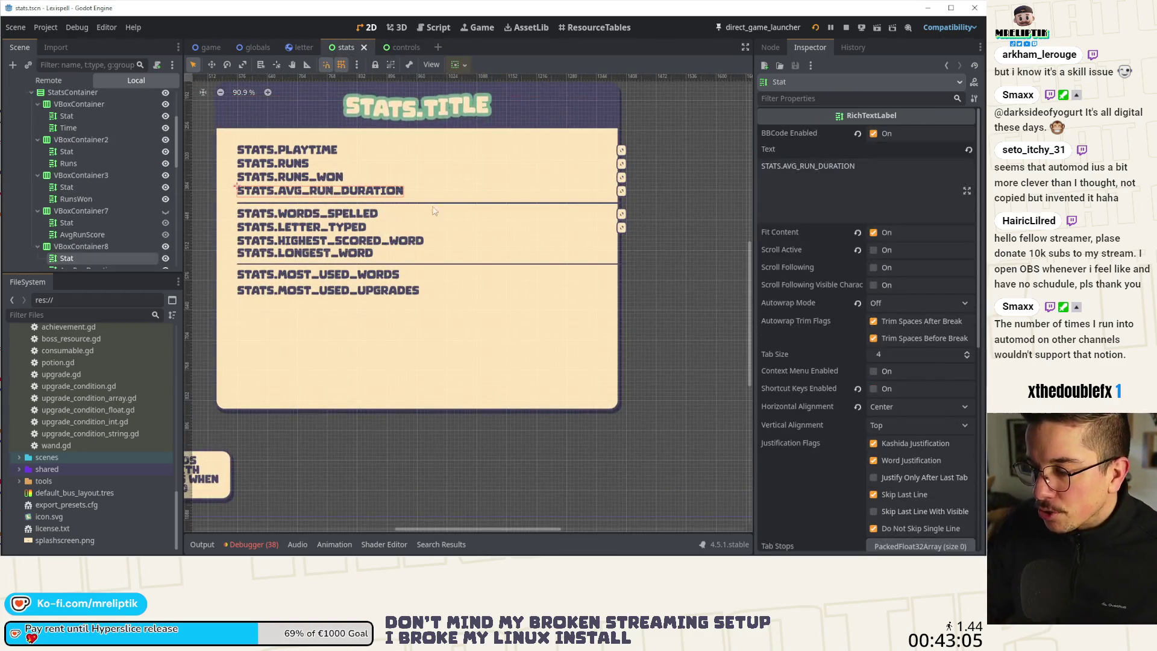
click(522, 202)
click(622, 152)
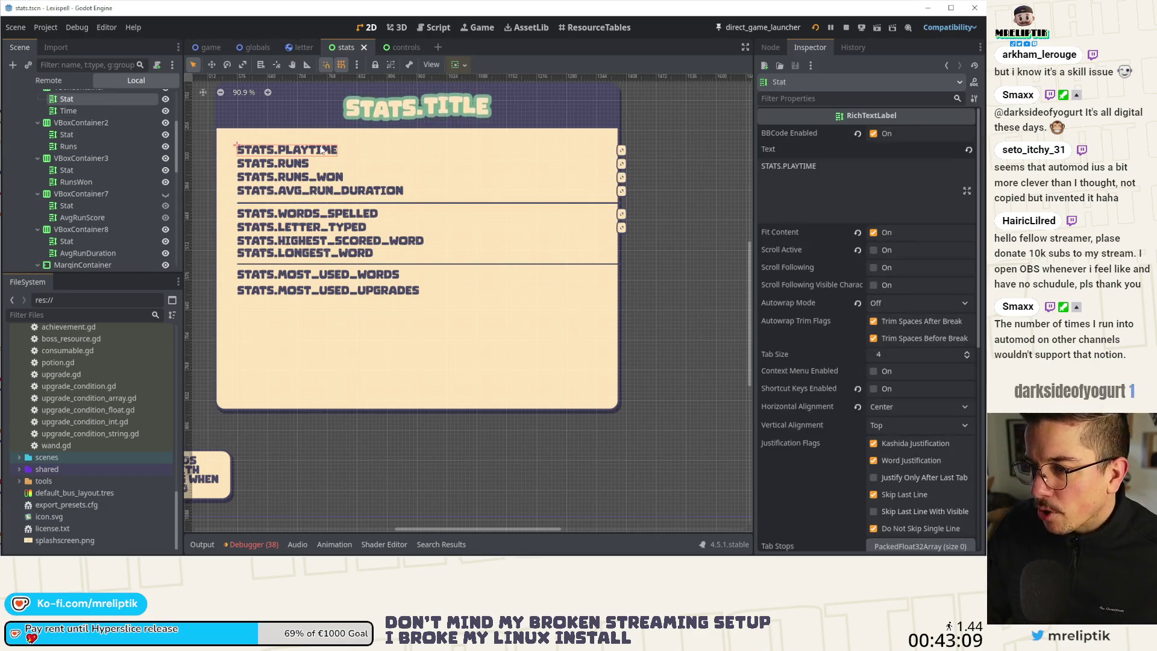
click(326, 191)
click(145, 158)
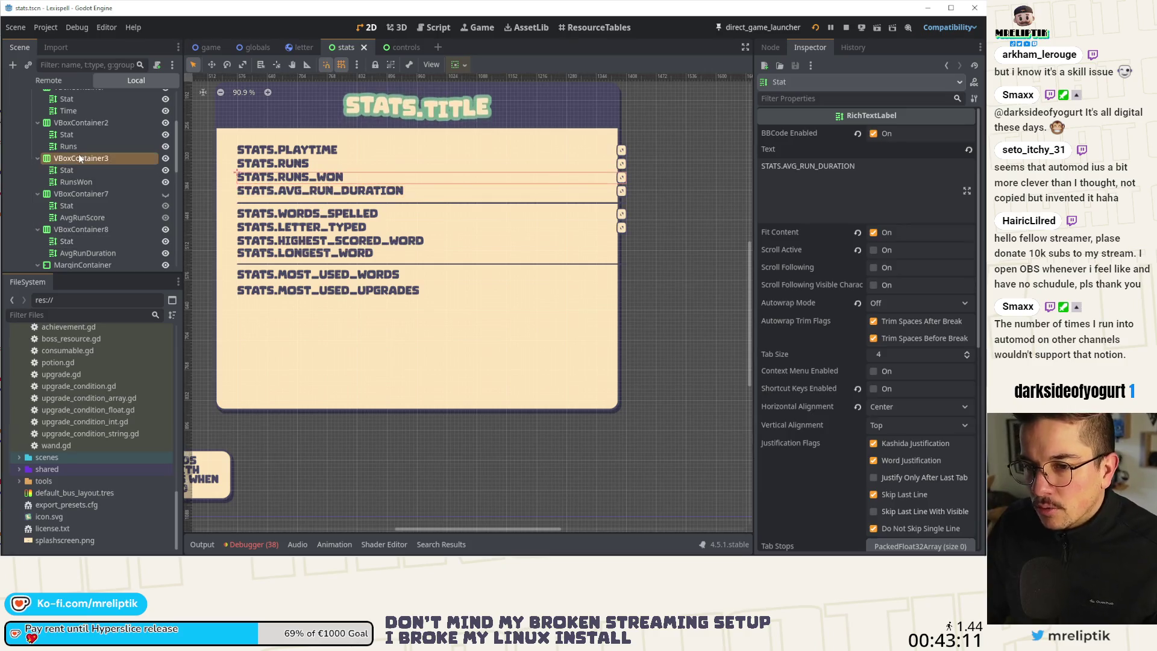
click(380, 193)
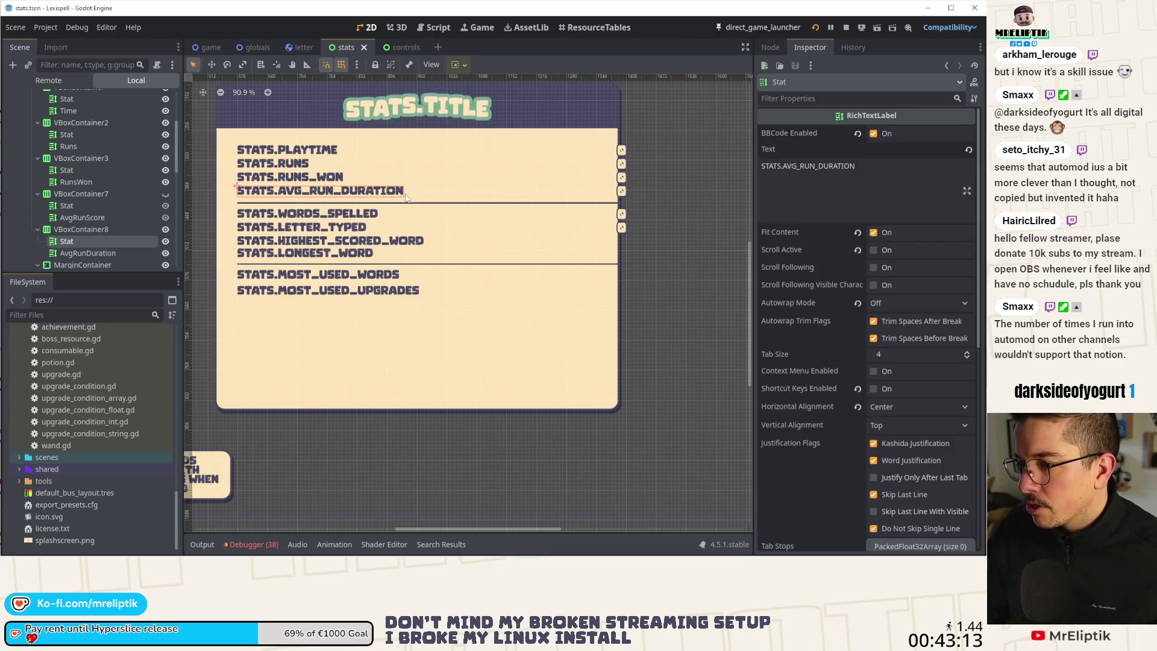
click(498, 201)
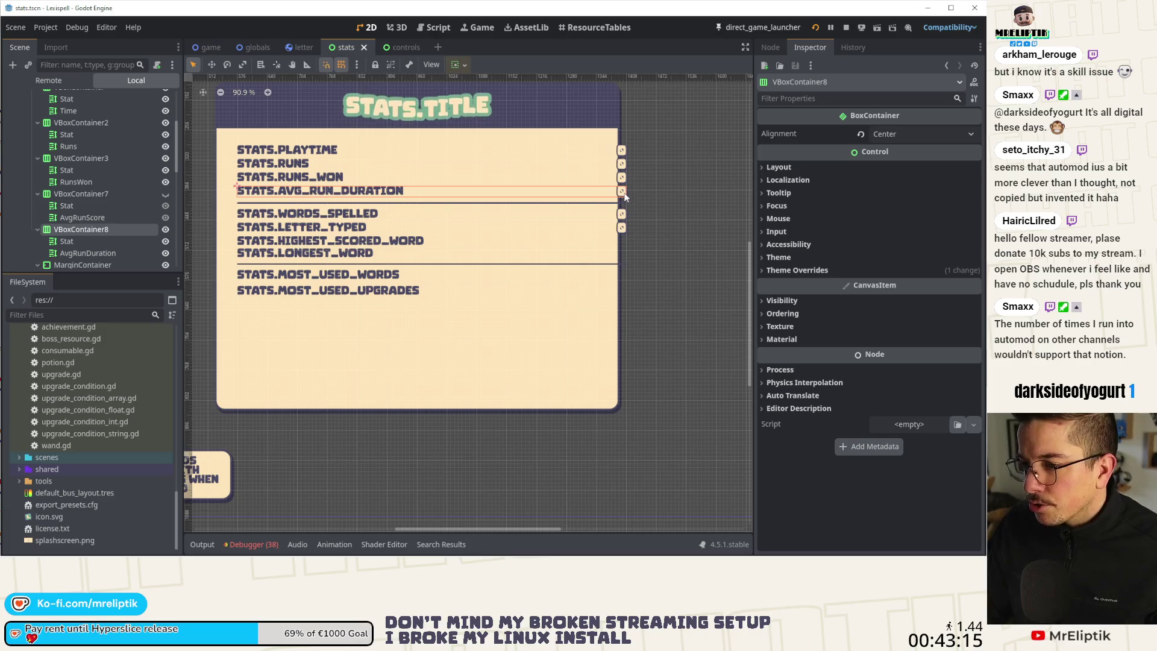
click(85, 217)
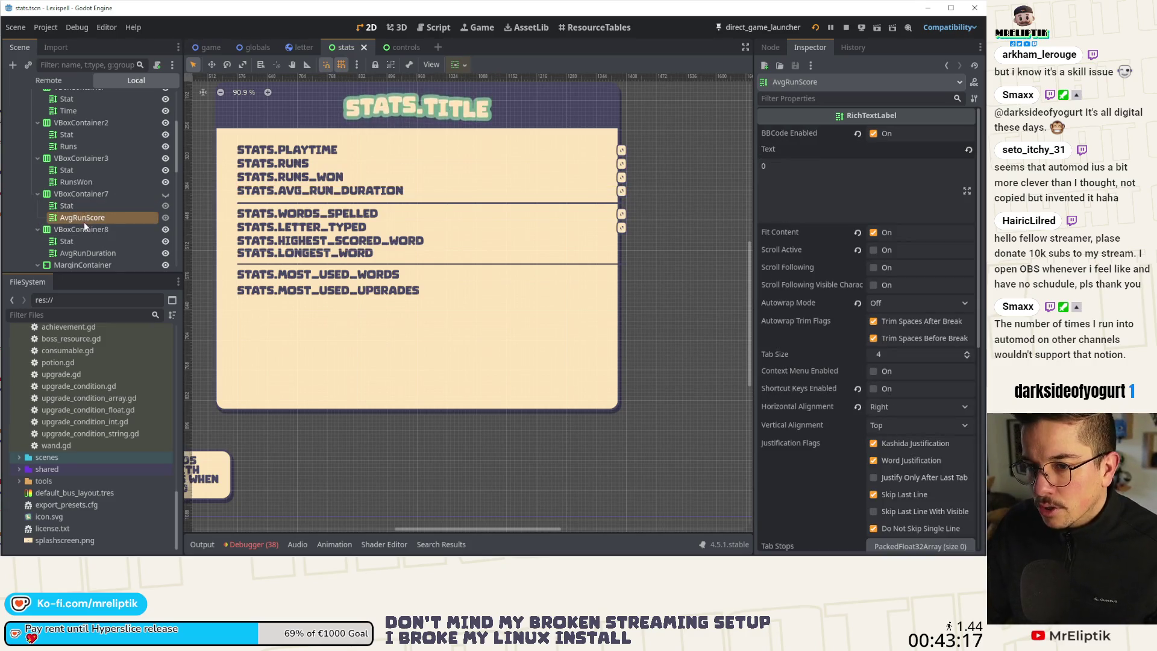
click(91, 253)
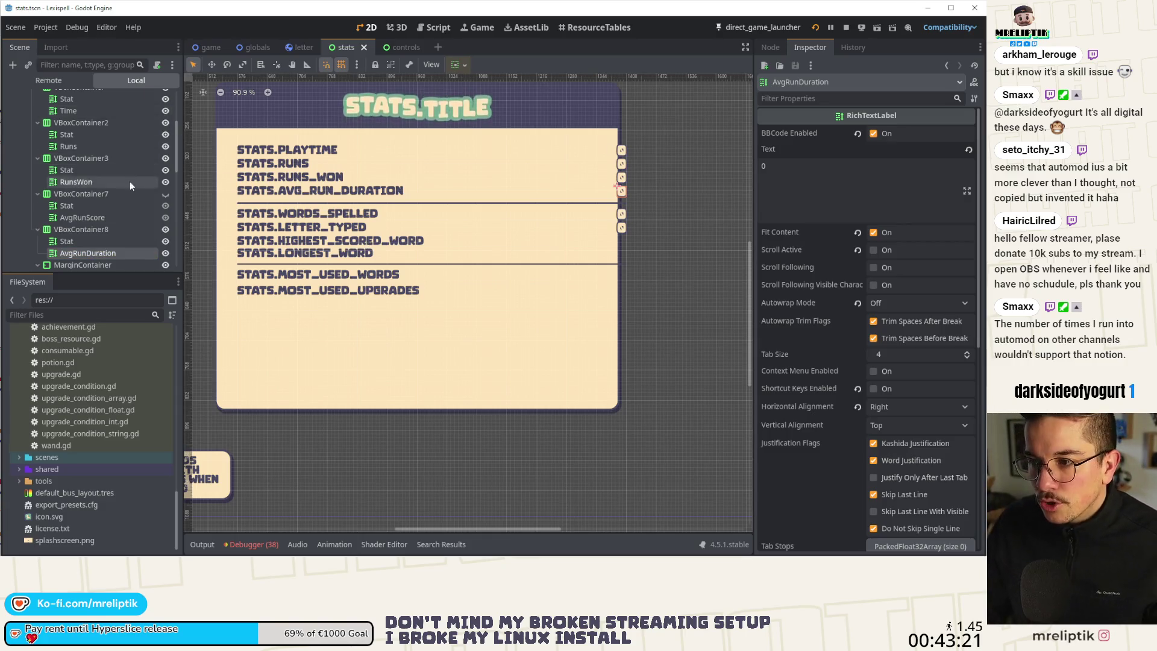
scroll(129, 182, up, 5)
- Inspect the stats panel, the rows container, and the STATS.HIGHEST_SCORED_WORD row against STATS.PLAYTIME
click(71, 146)
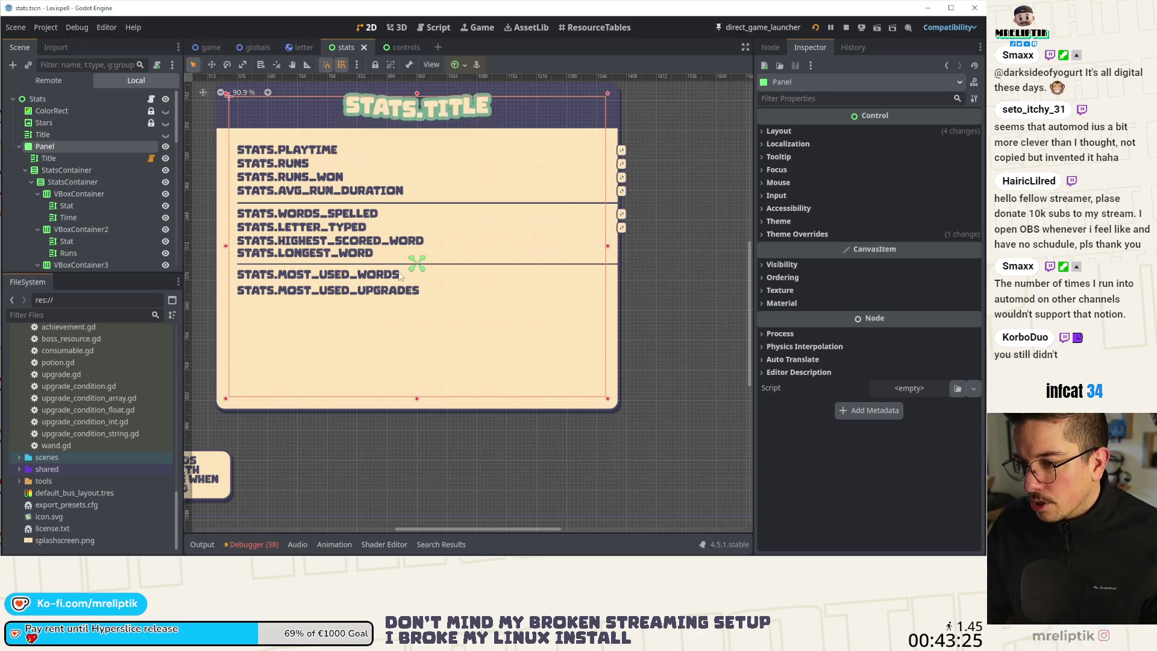
click(404, 250)
click(430, 248)
click(426, 242)
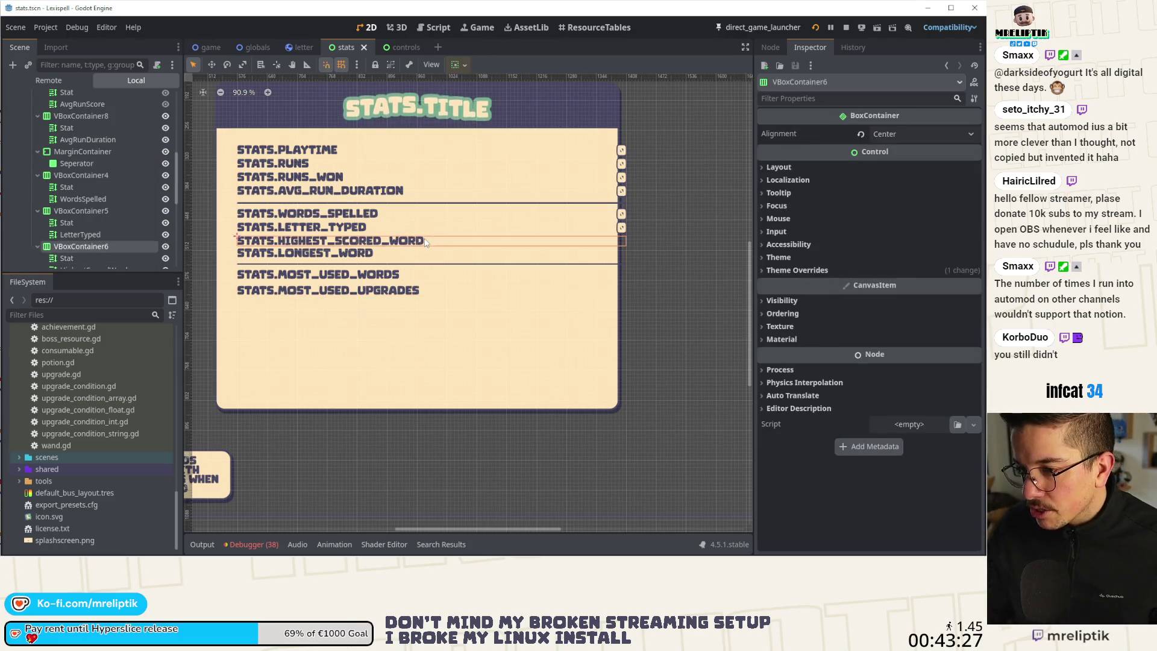
click(488, 245)
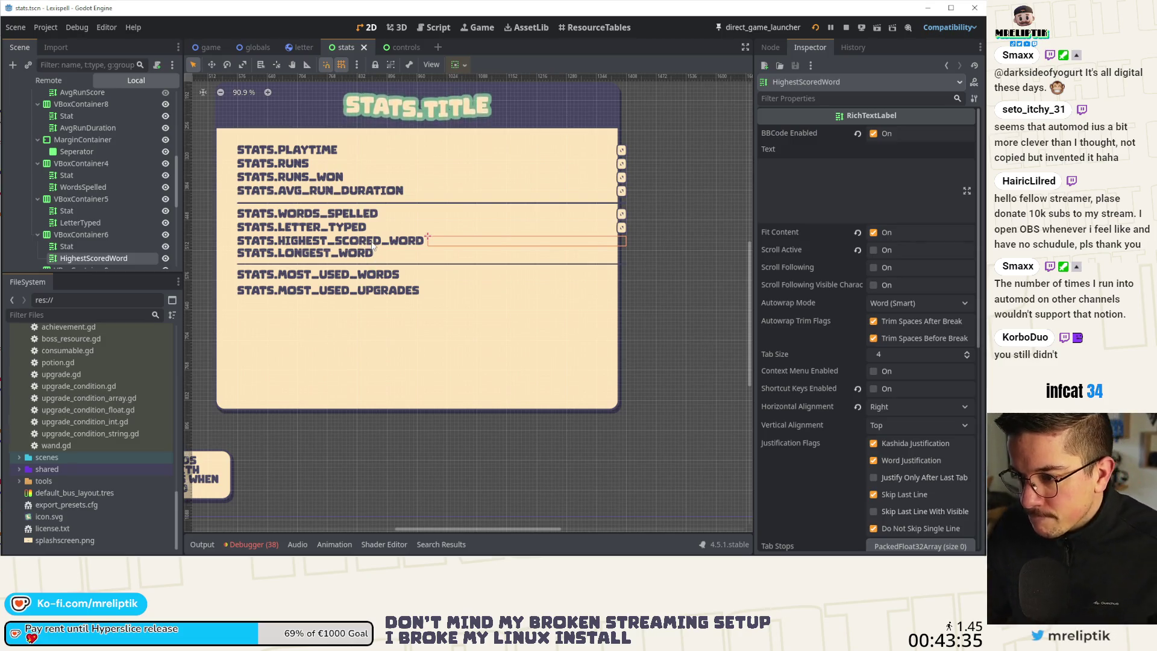
click(371, 244)
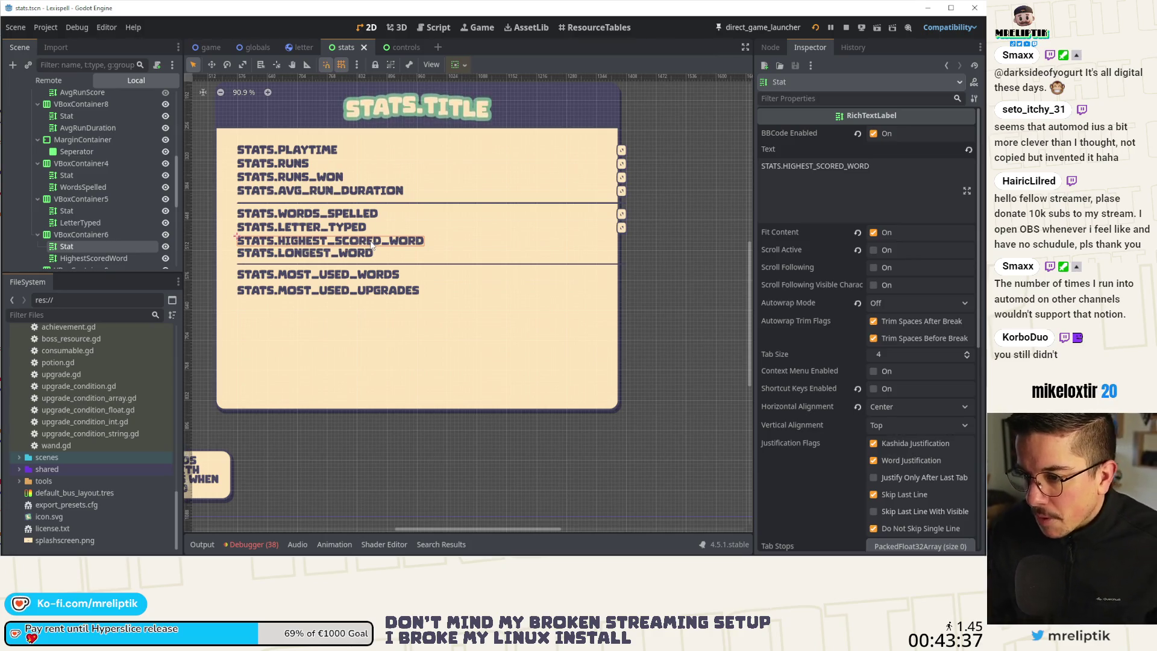
click(287, 150)
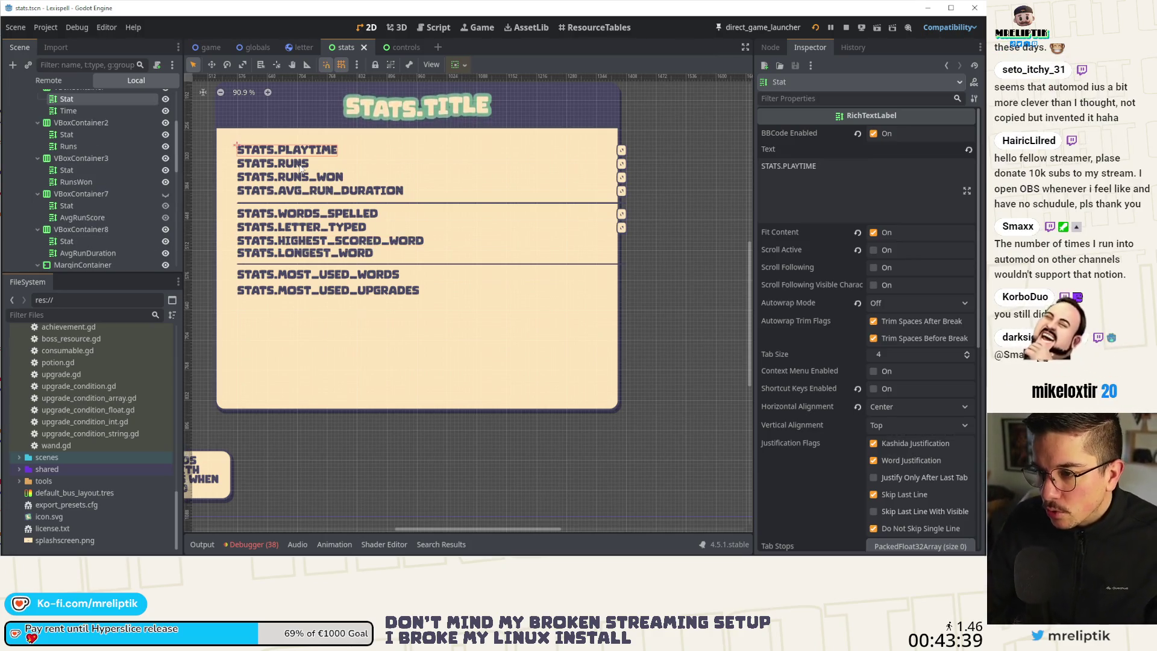
click(393, 246)
scroll(839, 349, down, 5)
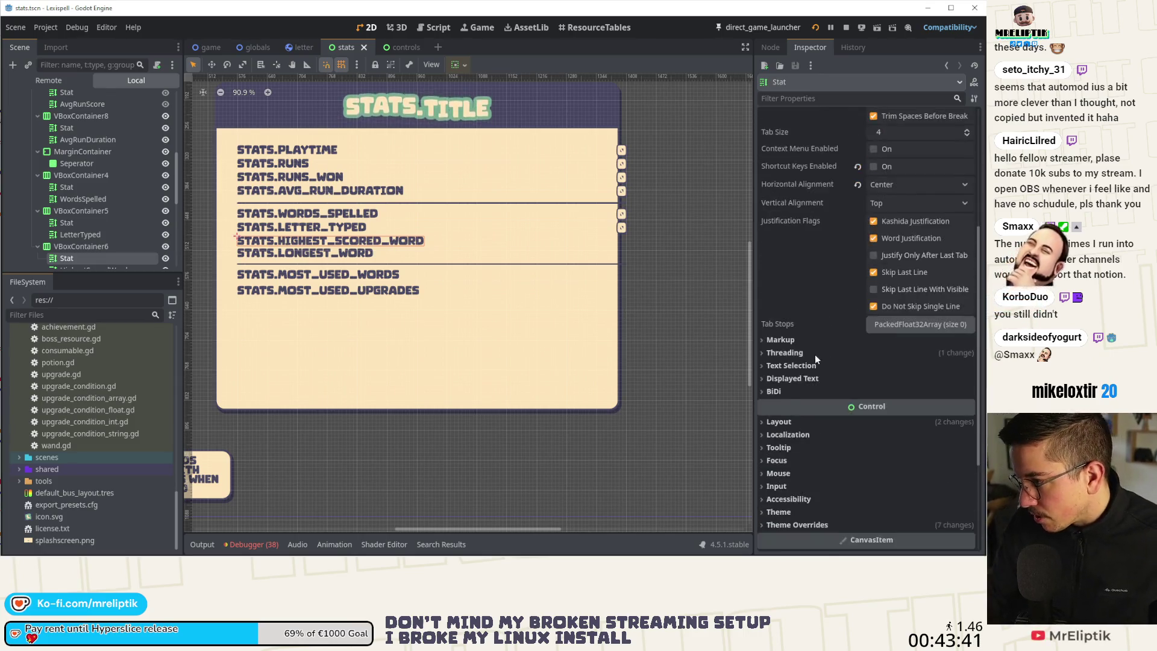
- Check the STATS.HIGHEST_SCORED_WORD label's layout and Transform size of 400 × 21 px
click(780, 310)
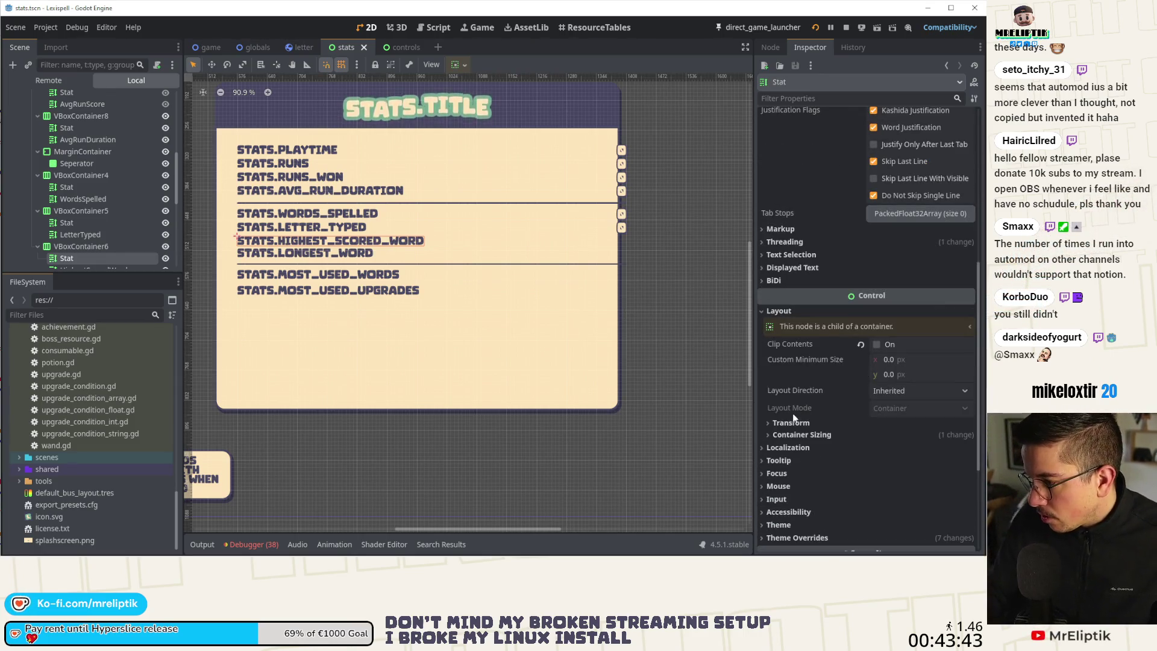
click(790, 434)
click(789, 434)
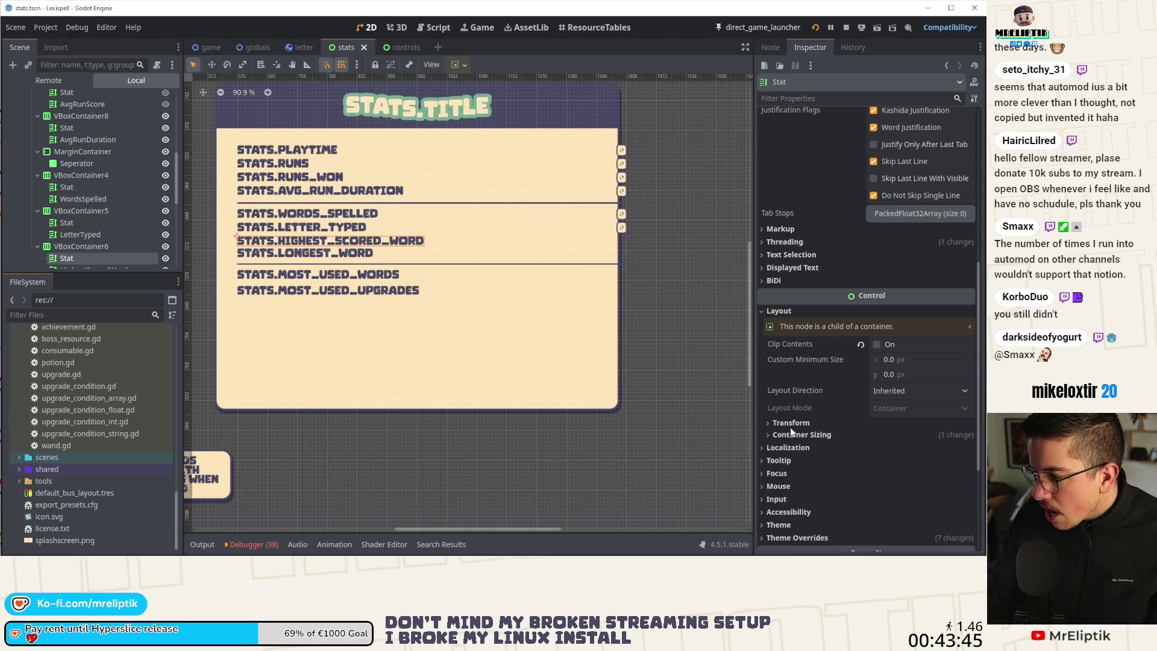
click(790, 423)
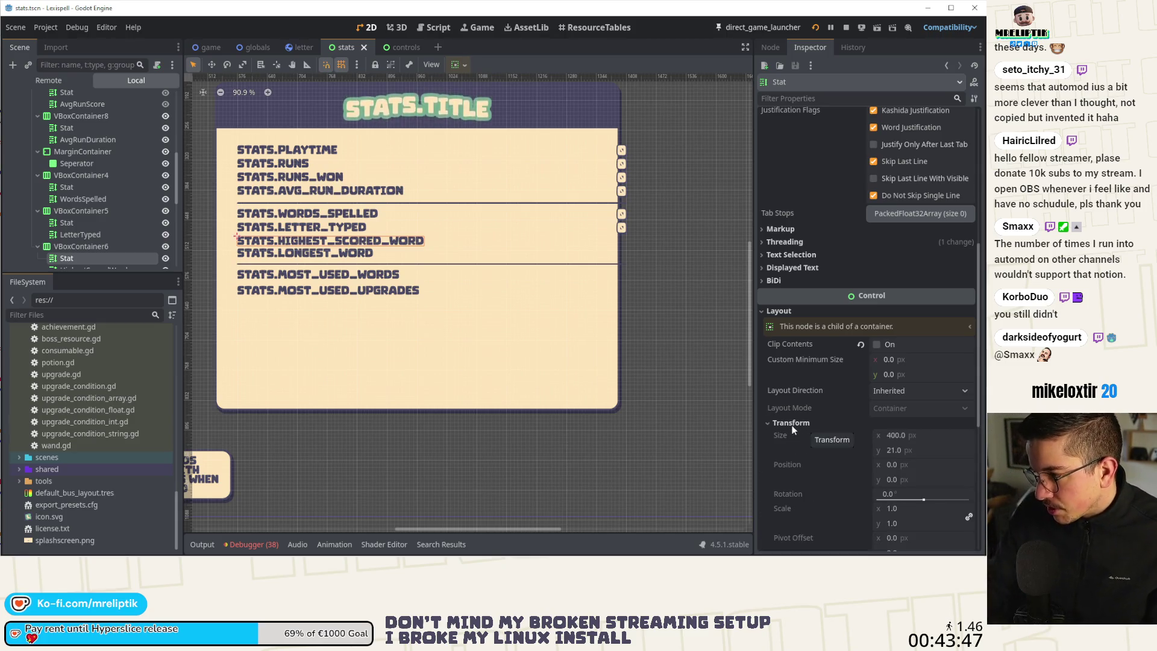
click(304, 158)
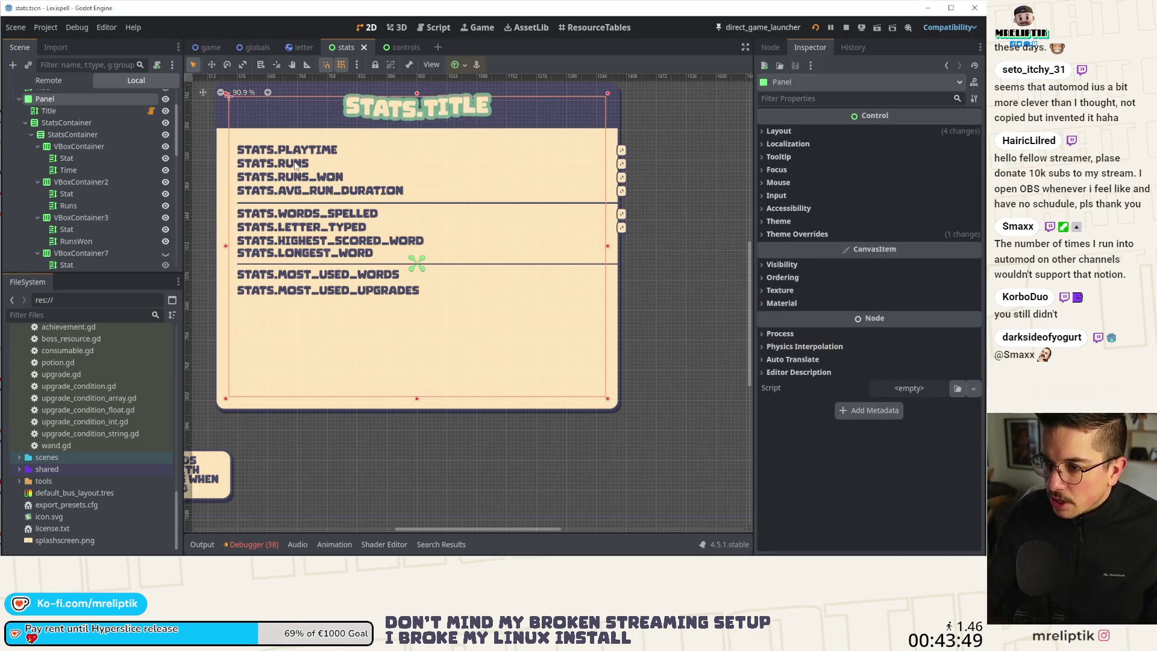
- Select all ten stat labels, from STATS.PLAYTIME to STATS.MOST_USED_UPGRADES
click(304, 158)
click(303, 159)
click(301, 161)
click(301, 163)
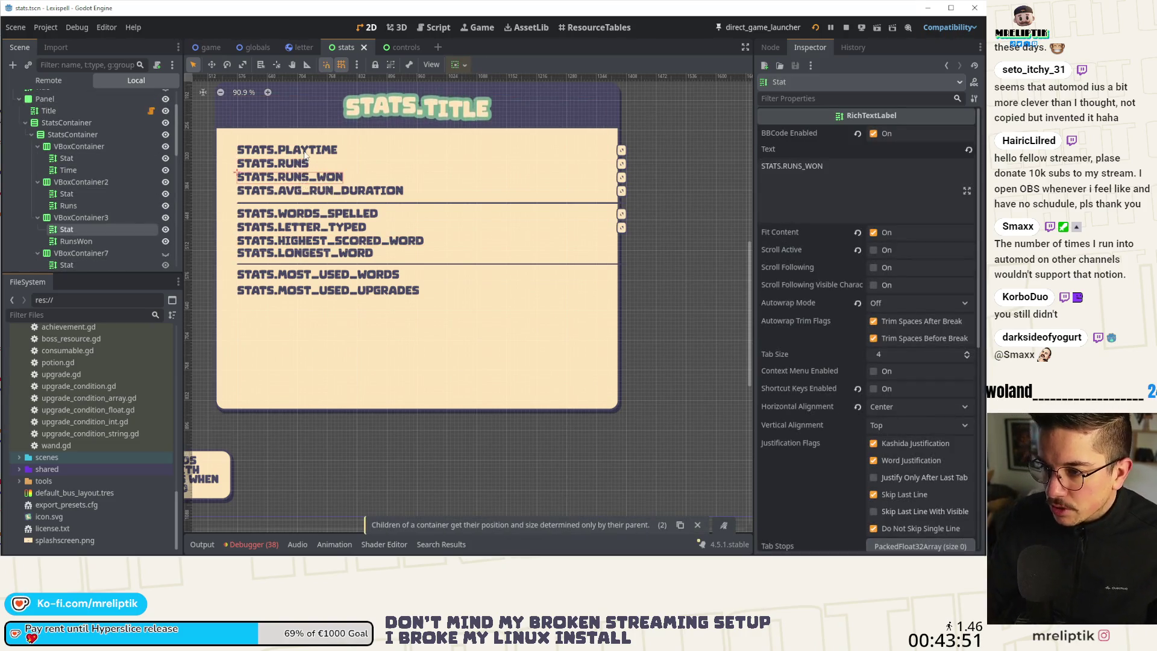
click(299, 165)
shift+click(300, 164)
shift+click(301, 178)
shift+click(307, 190)
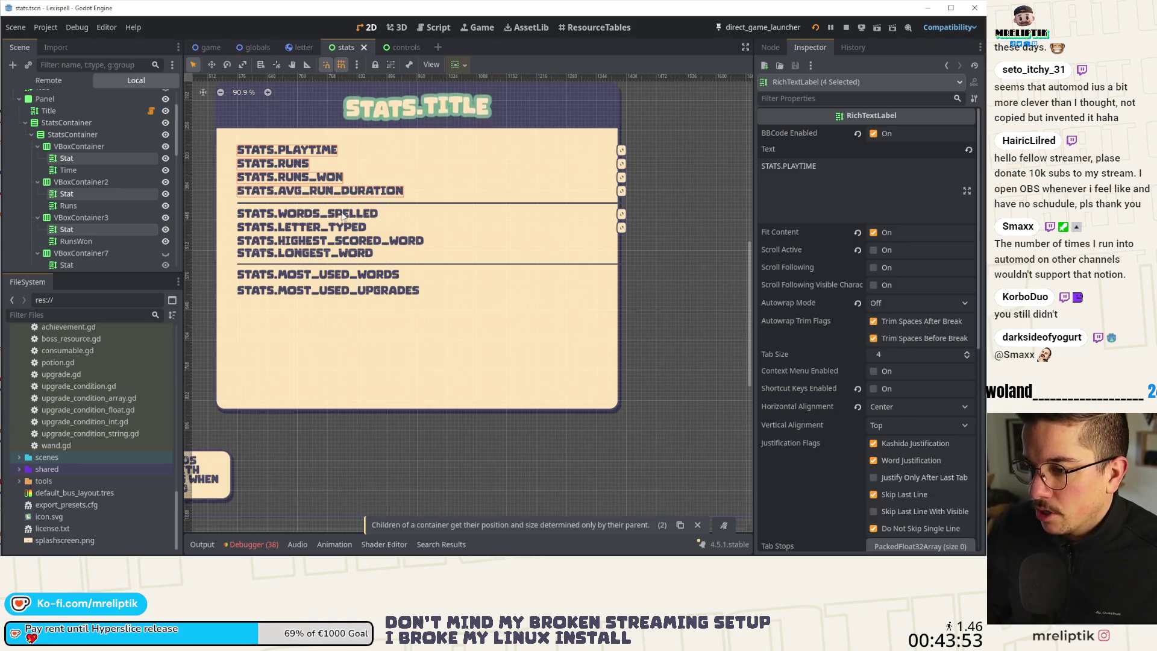
shift+click(340, 216)
shift+click(341, 227)
shift+click(360, 241)
shift+click(366, 254)
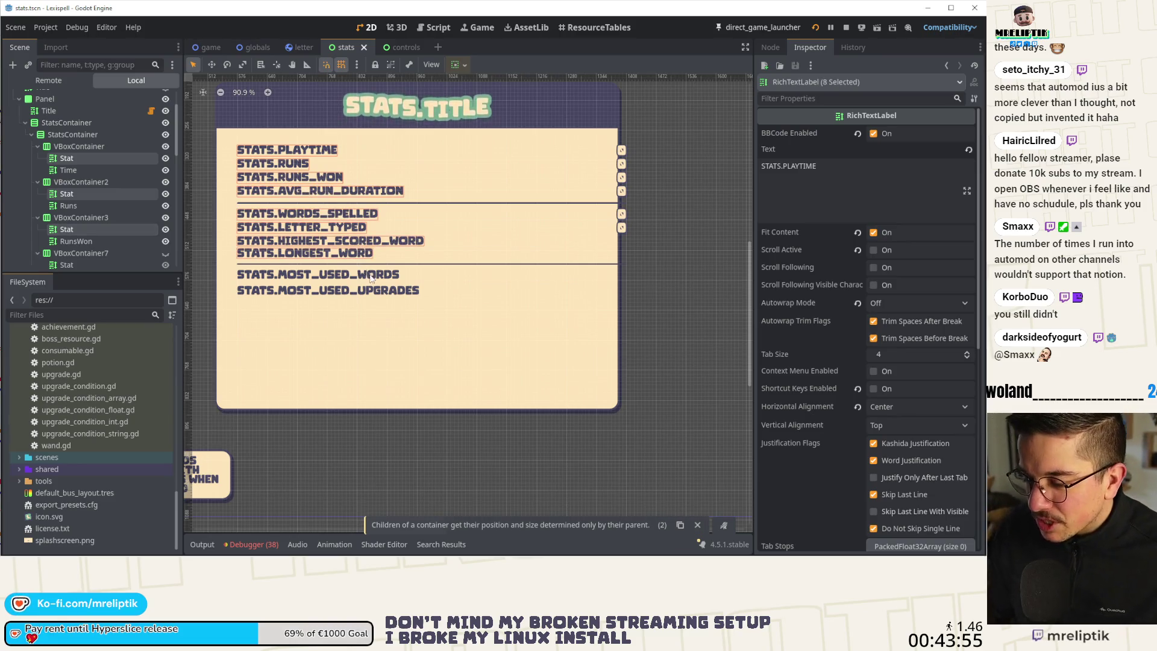
shift+click(369, 279)
shift+click(367, 290)
- Give the selected stat labels a 350 px Custom Minimum Size width
scroll(903, 336, down, 10)
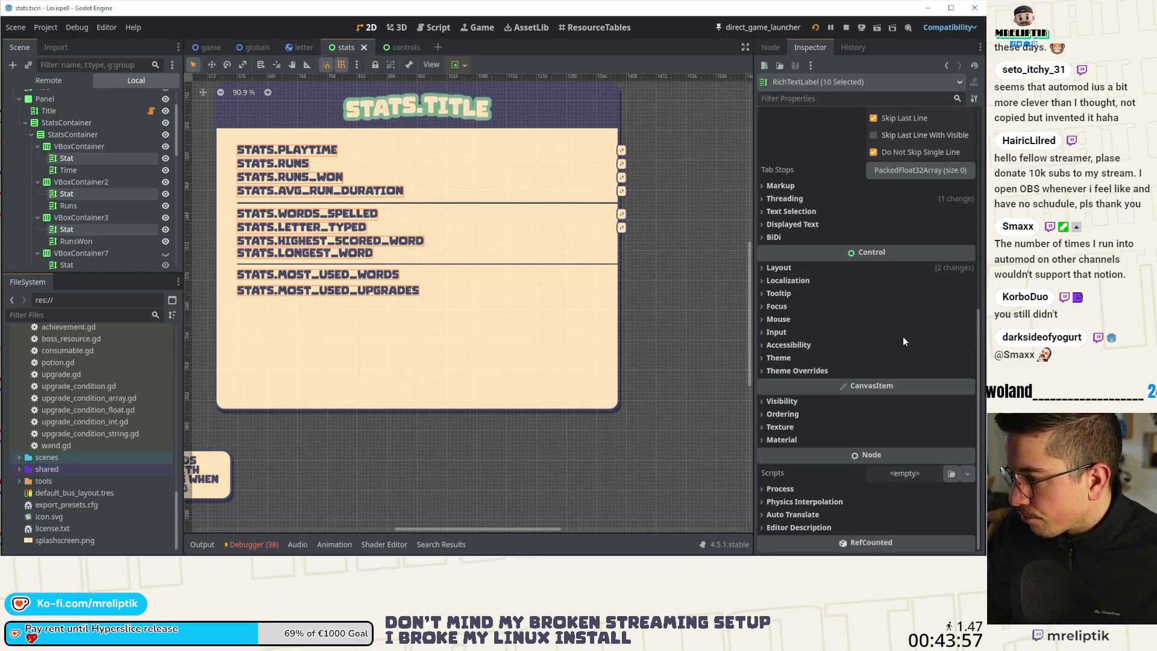
click(776, 267)
click(904, 297)
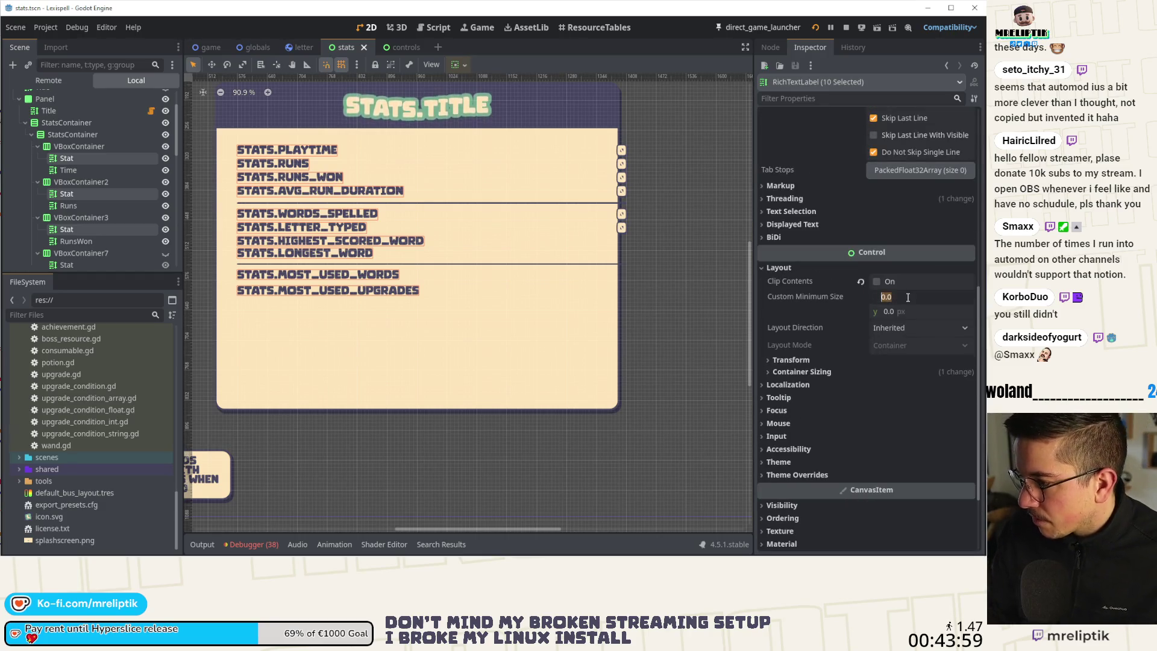
text(350)
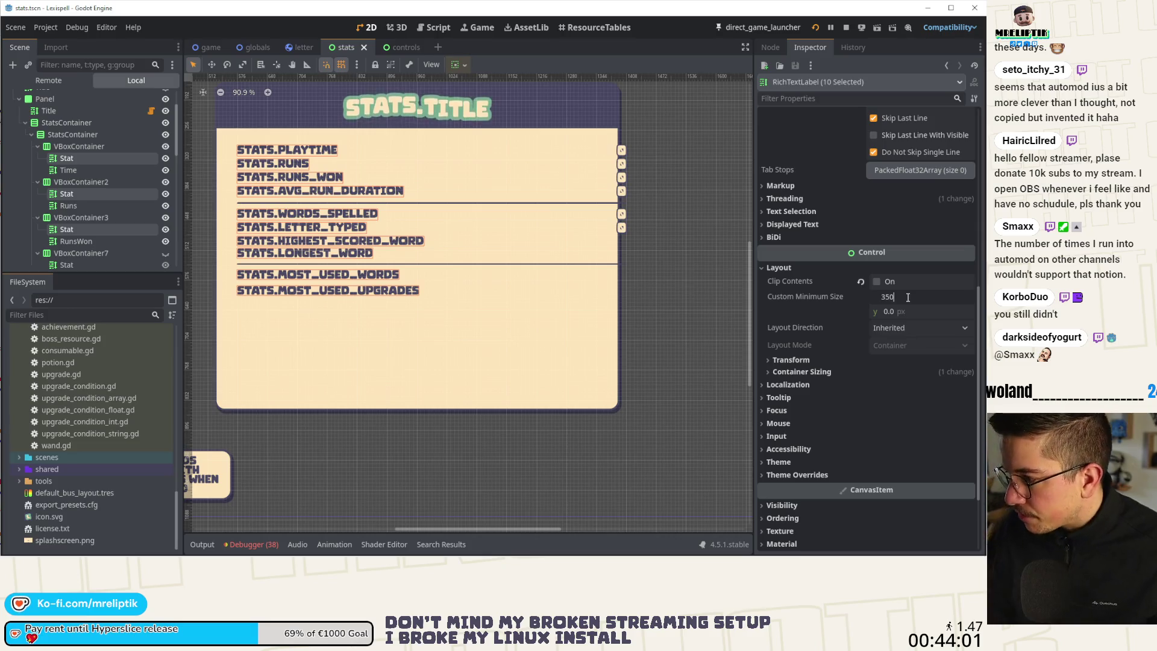
key(Return)
- Set the stat labels to Left horizontal alignment and Word (Smart) autowrap, then save the stats scene
scroll(849, 320, up, 10)
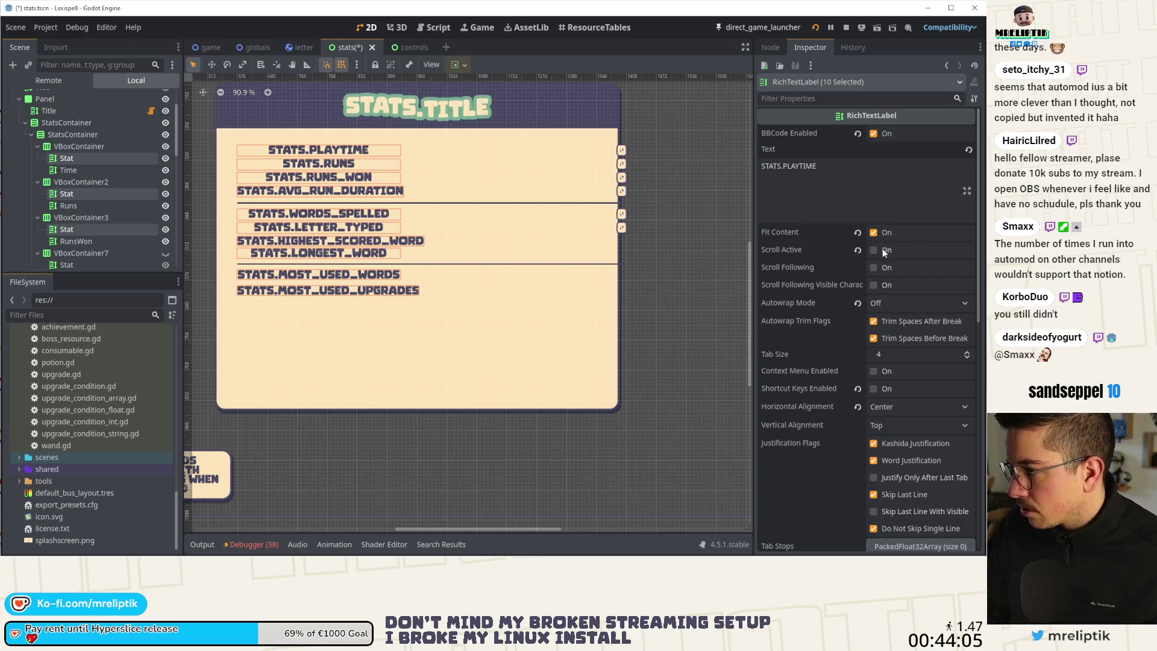
scroll(882, 249, down, 5)
click(884, 242)
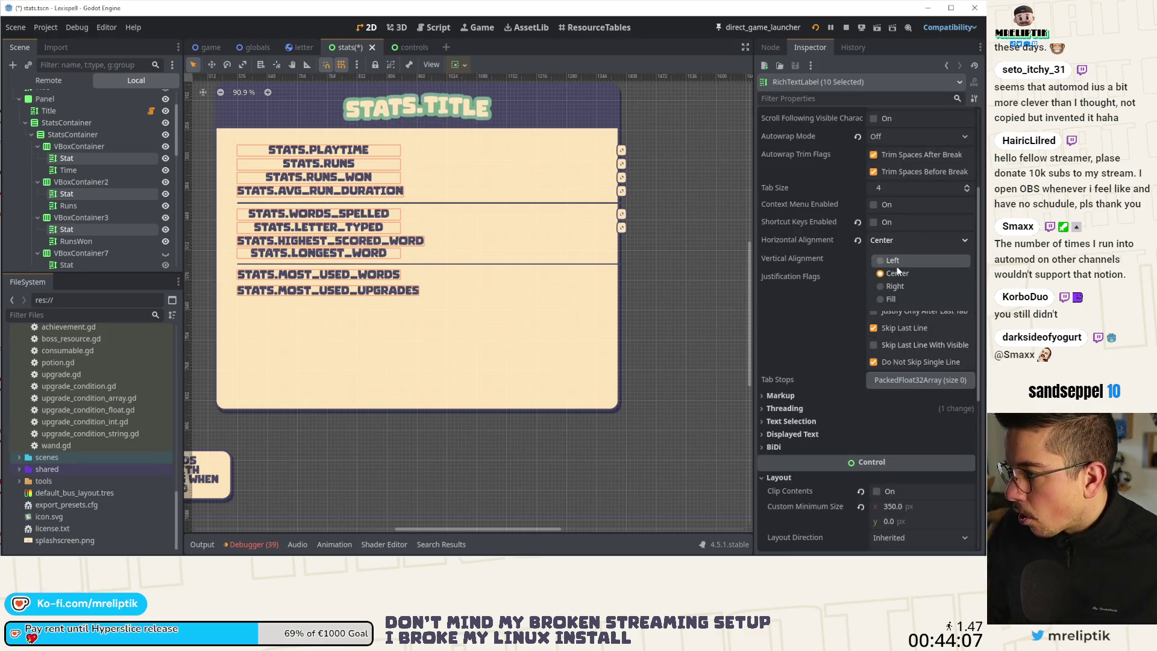
click(897, 261)
scroll(898, 296, up, 3)
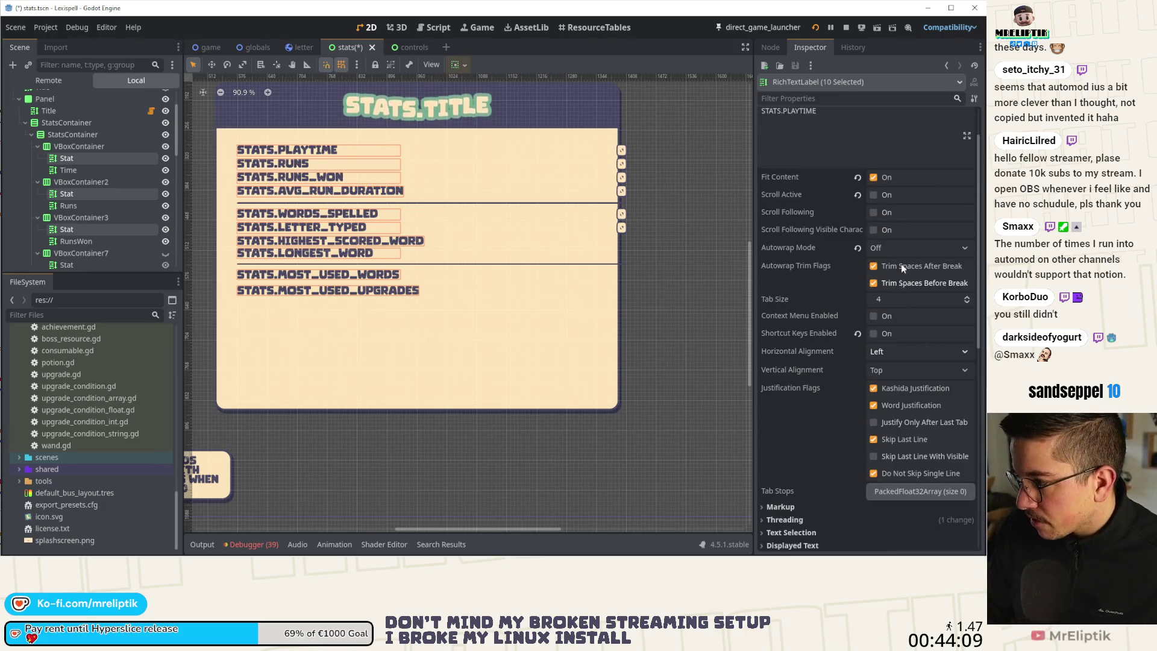
click(884, 249)
click(909, 307)
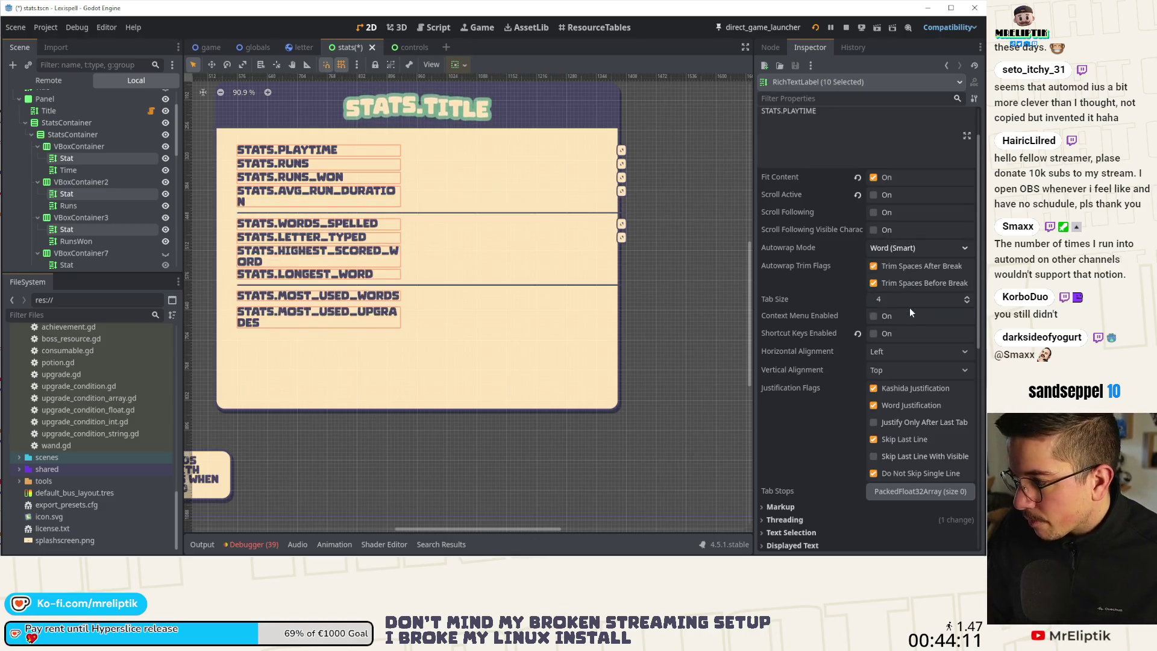
key(ctrl+s)
scroll(456, 283, down, 5)
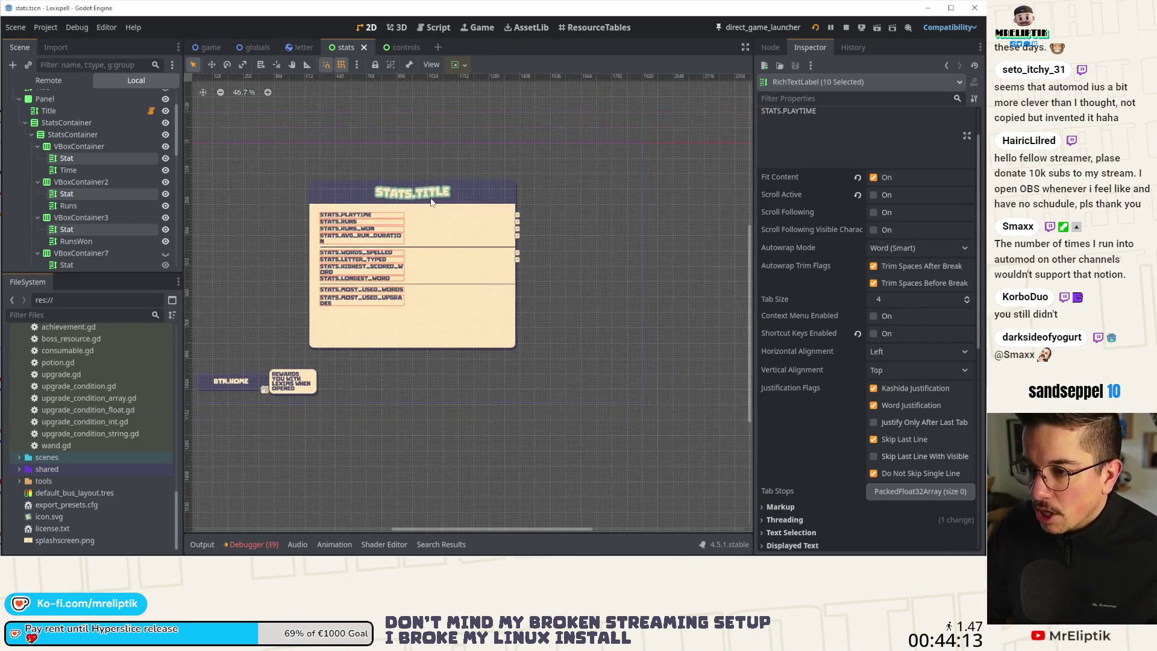
- Widen the stats Panel evenly on both sides
click(71, 112)
scroll(76, 118, up, 3)
click(45, 141)
scroll(372, 235, up, 2)
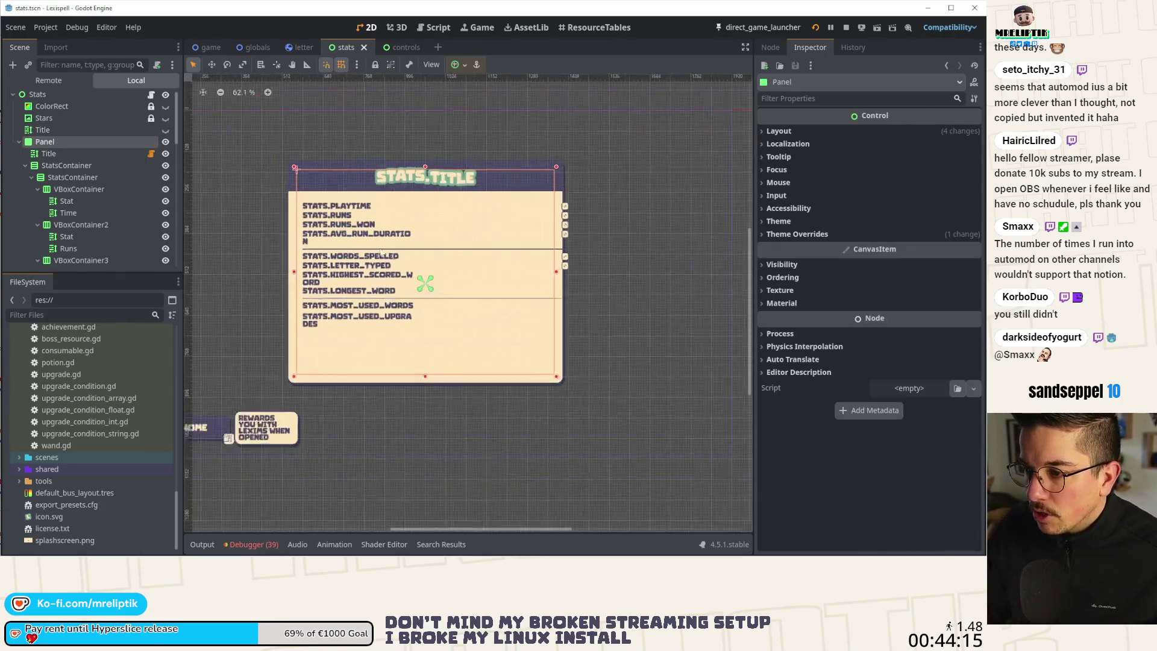
drag(575, 275, 591, 274)
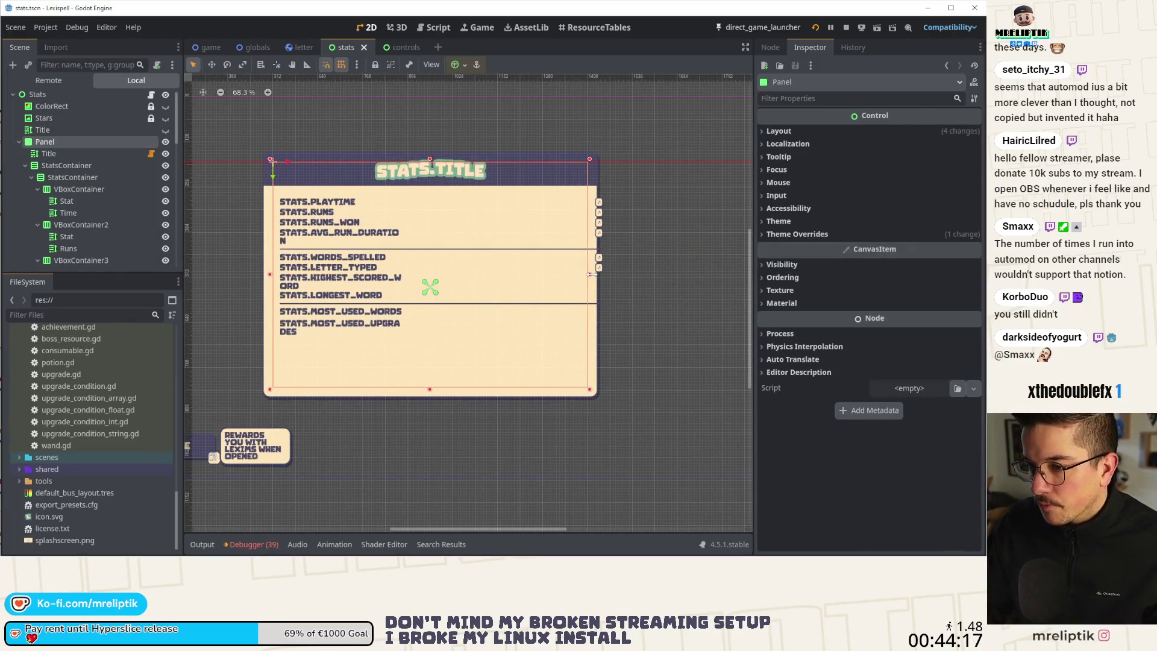
right_click(368, 259)
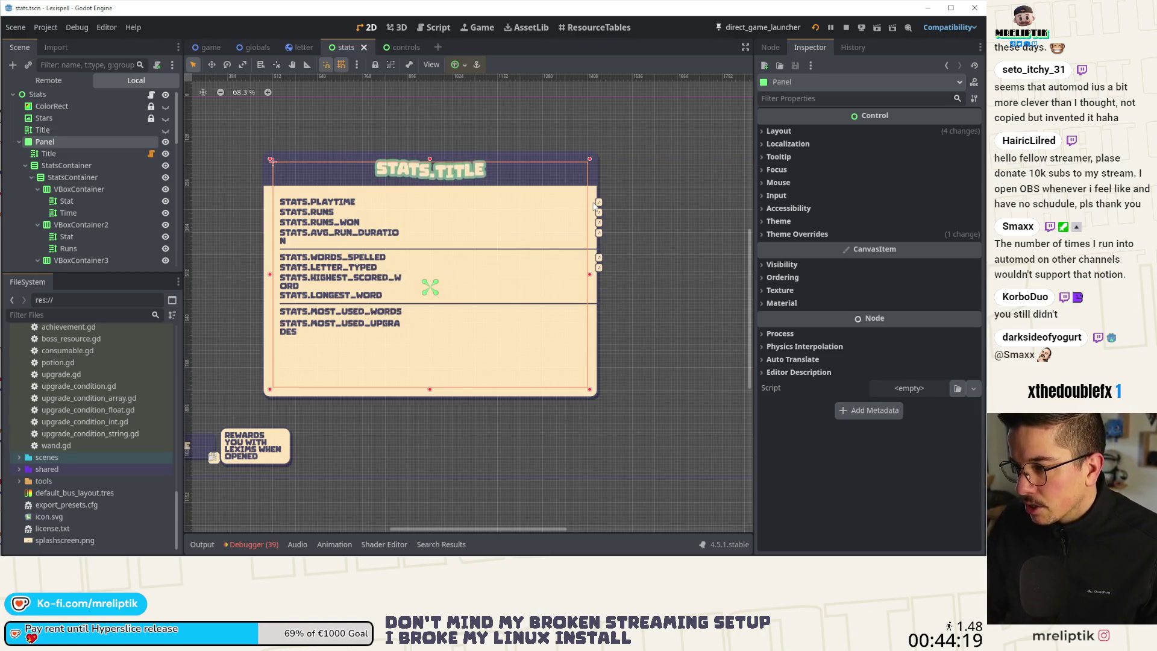
- Pull the StatsContainer's right edge inward so the value column fits inside the panel
click(67, 166)
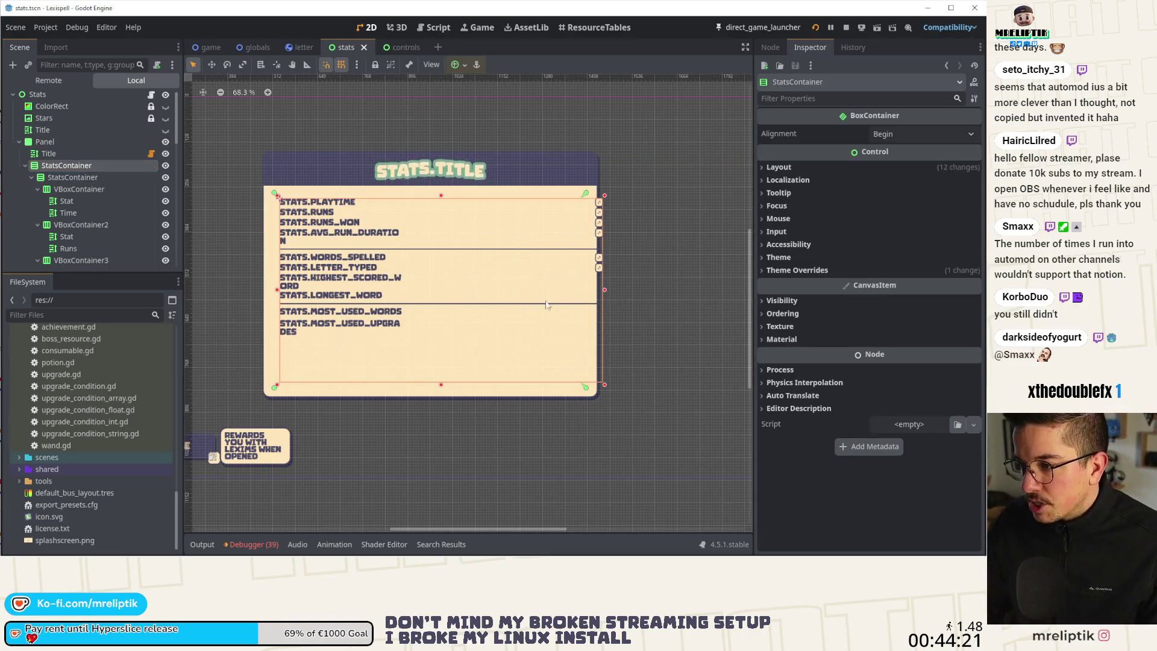
drag(605, 291, 583, 291)
right_click(463, 277)
click(471, 277)
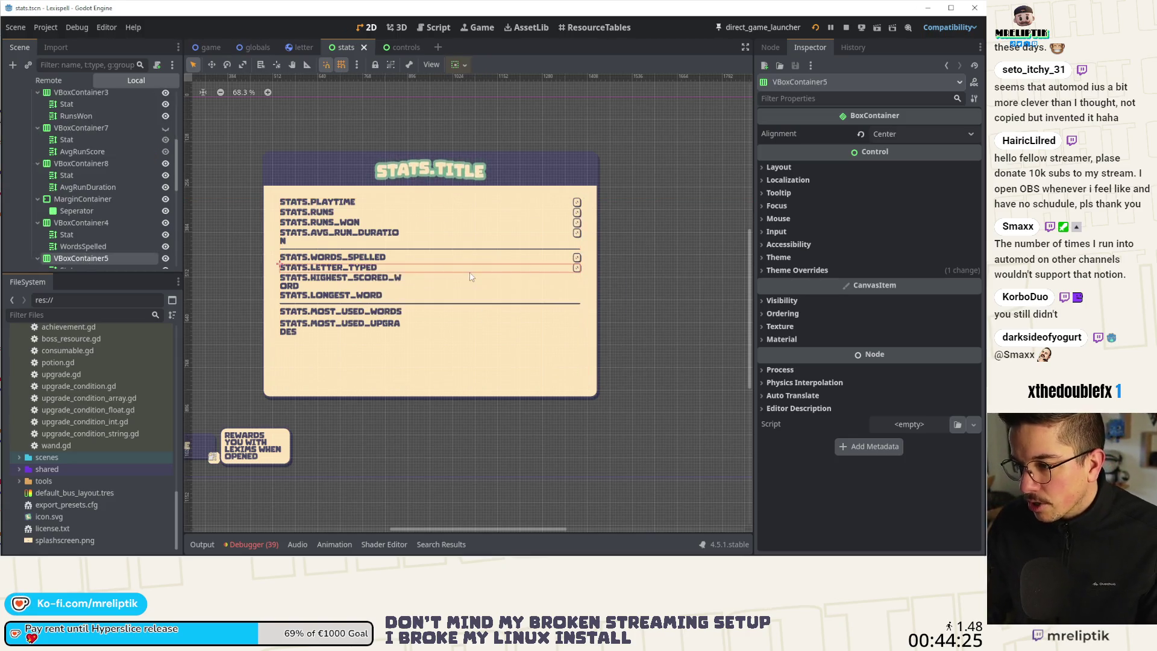
click(469, 288)
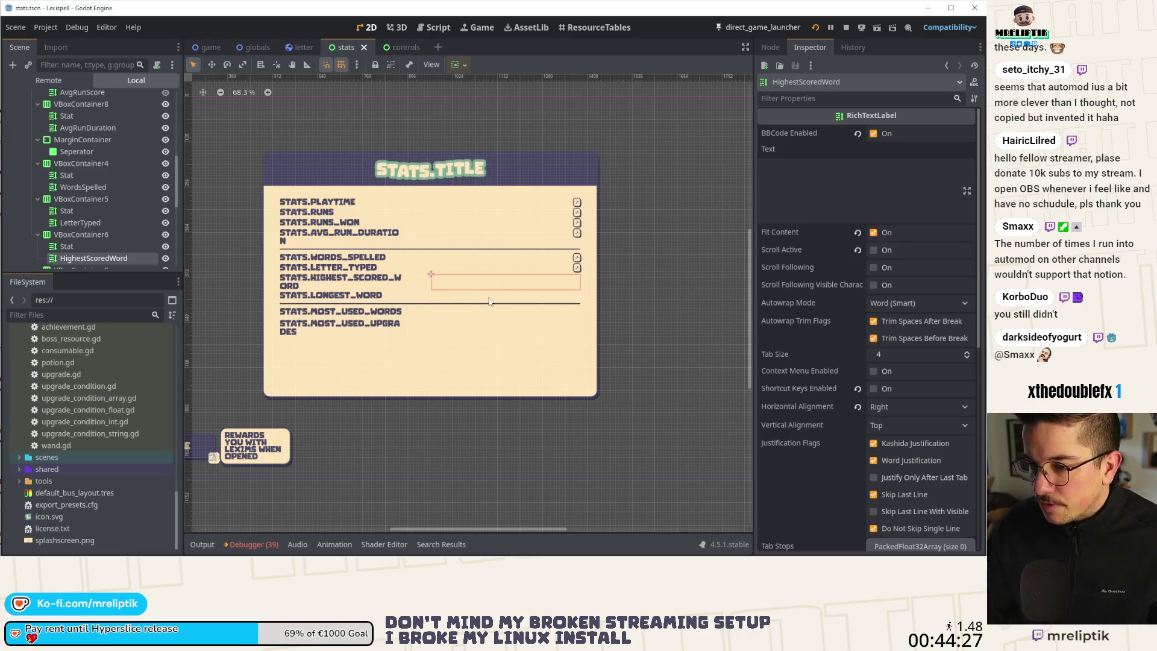
click(639, 270)
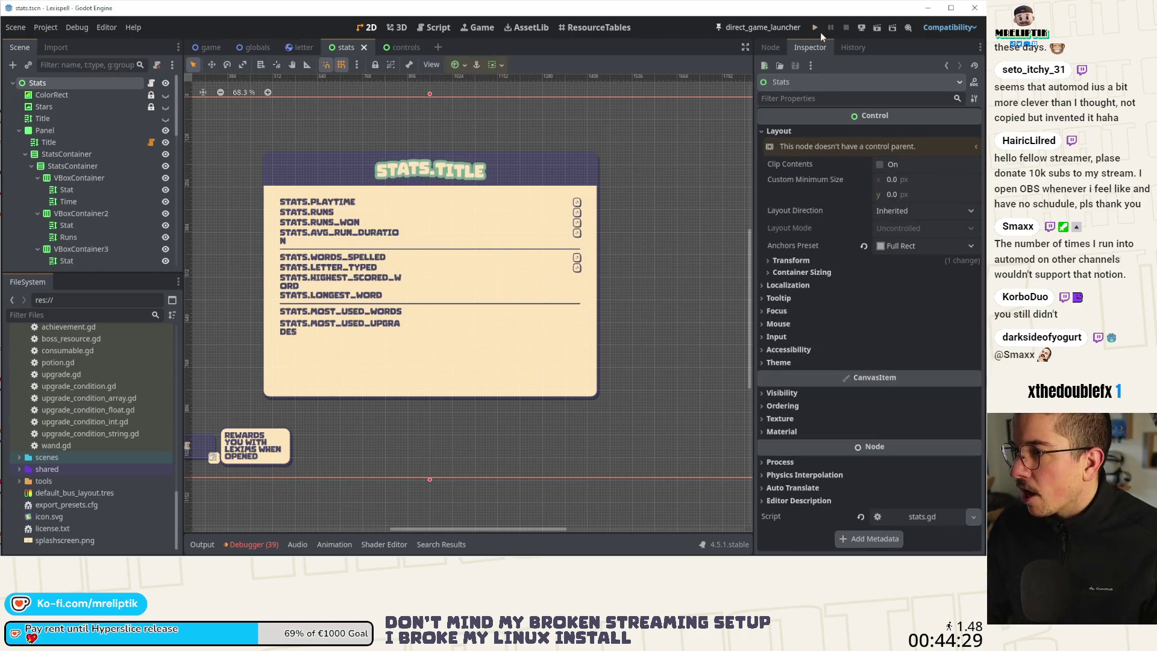
- Run the Lexispell project and dismiss the playtest welcome message
click(815, 28)
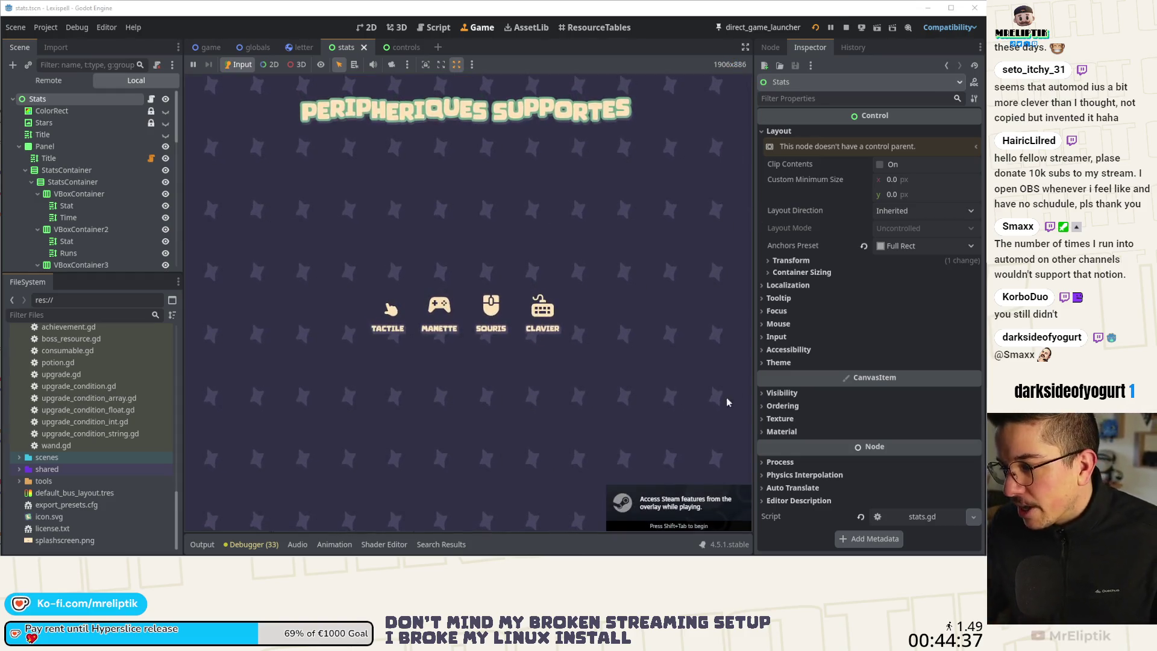
click(585, 370)
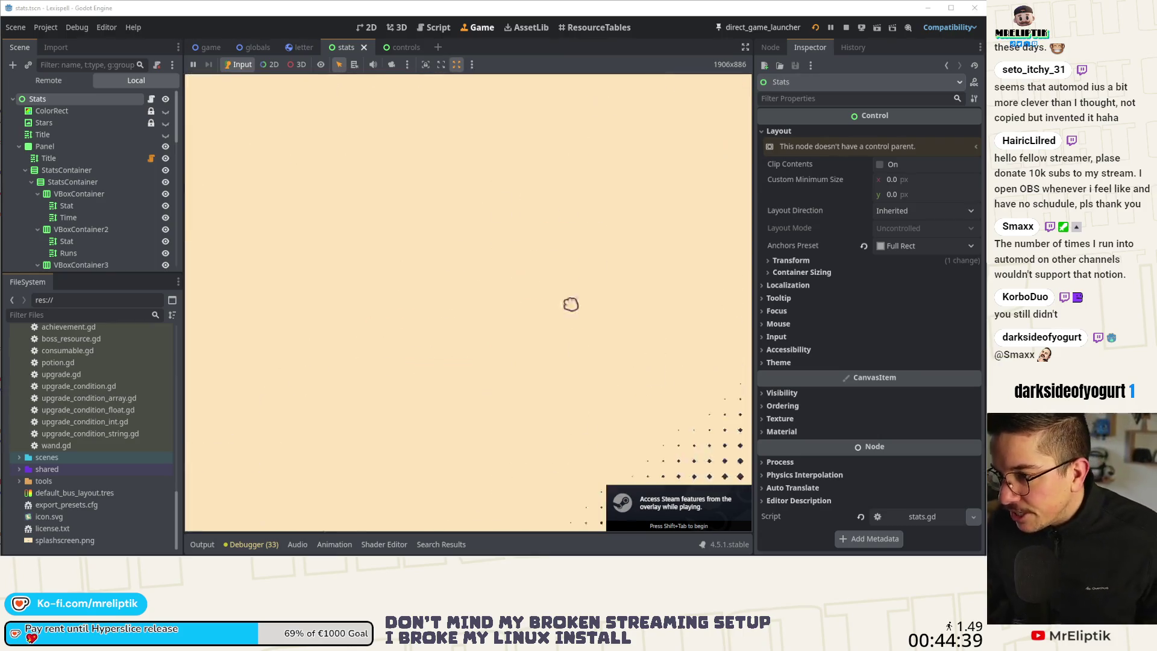
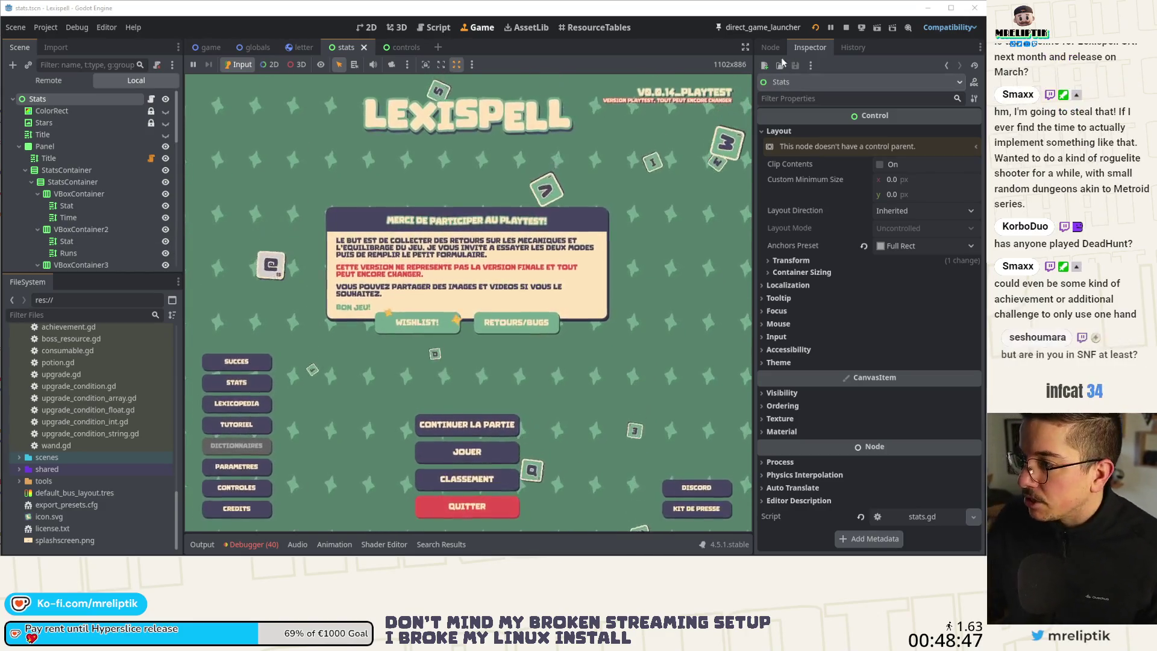
- Narrow the scene and inspector docks to widen the Game view, then open Lexispell's STATS screen
click(745, 47)
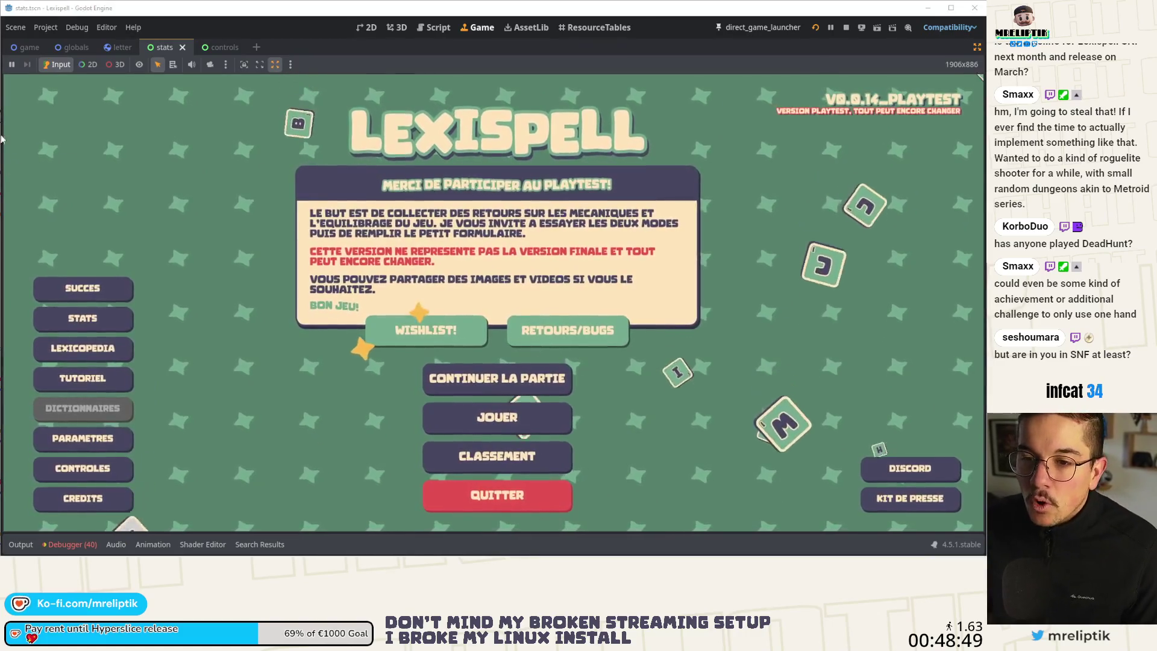
key(ctrl+shift+F11)
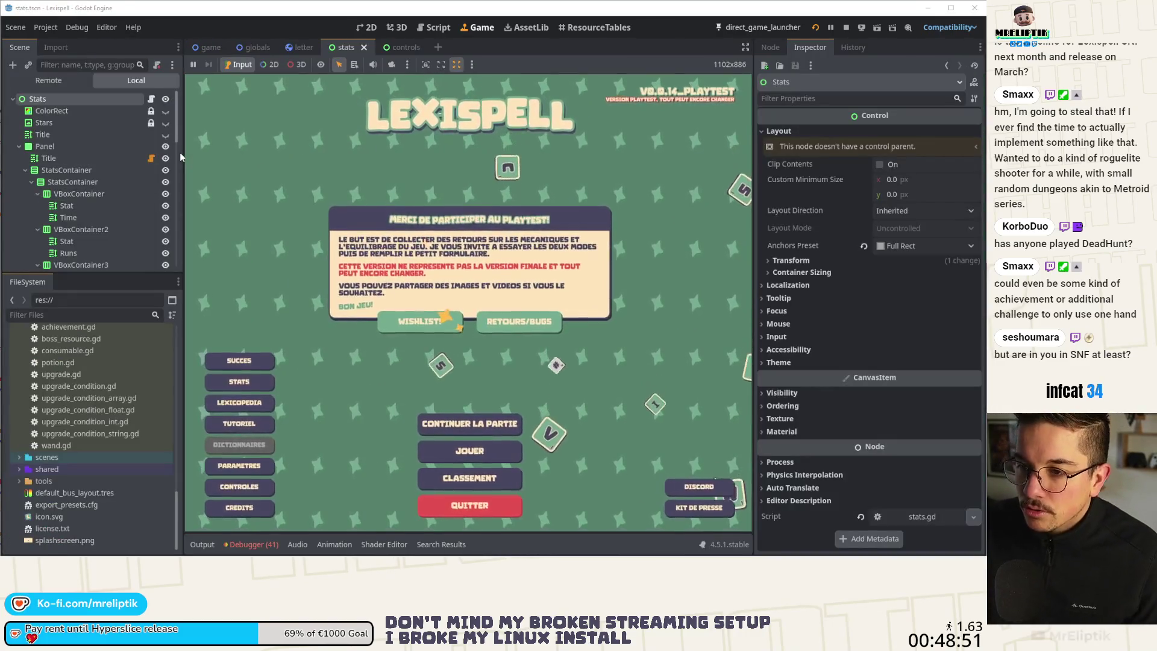
drag(184, 157, 90, 158)
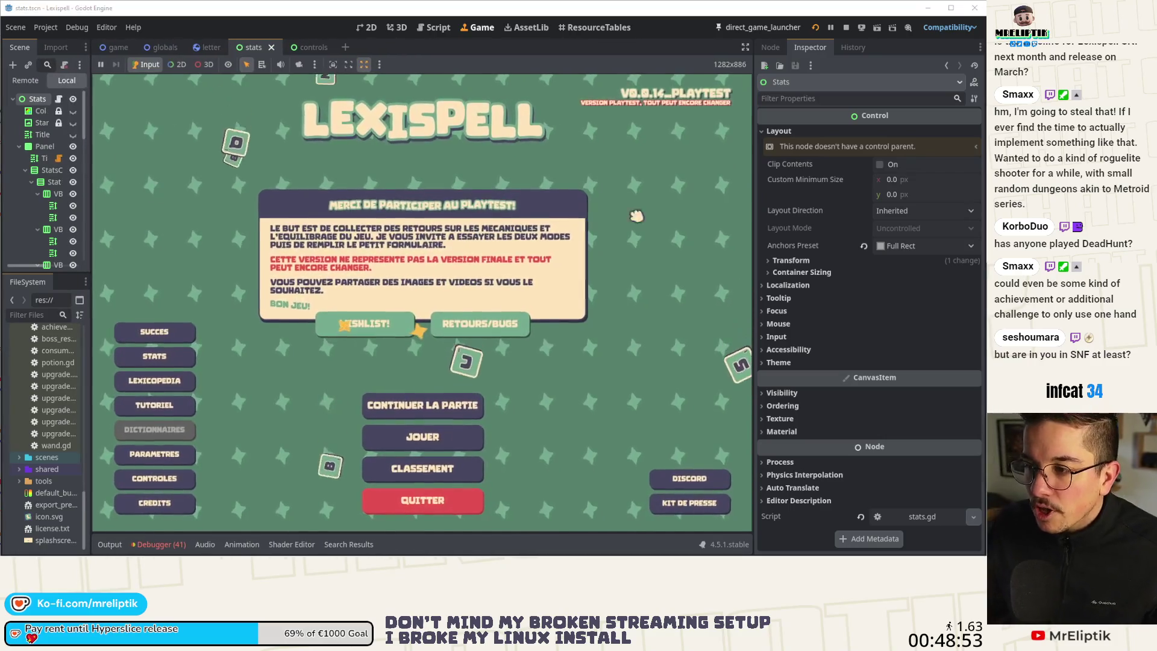
drag(755, 182, 875, 182)
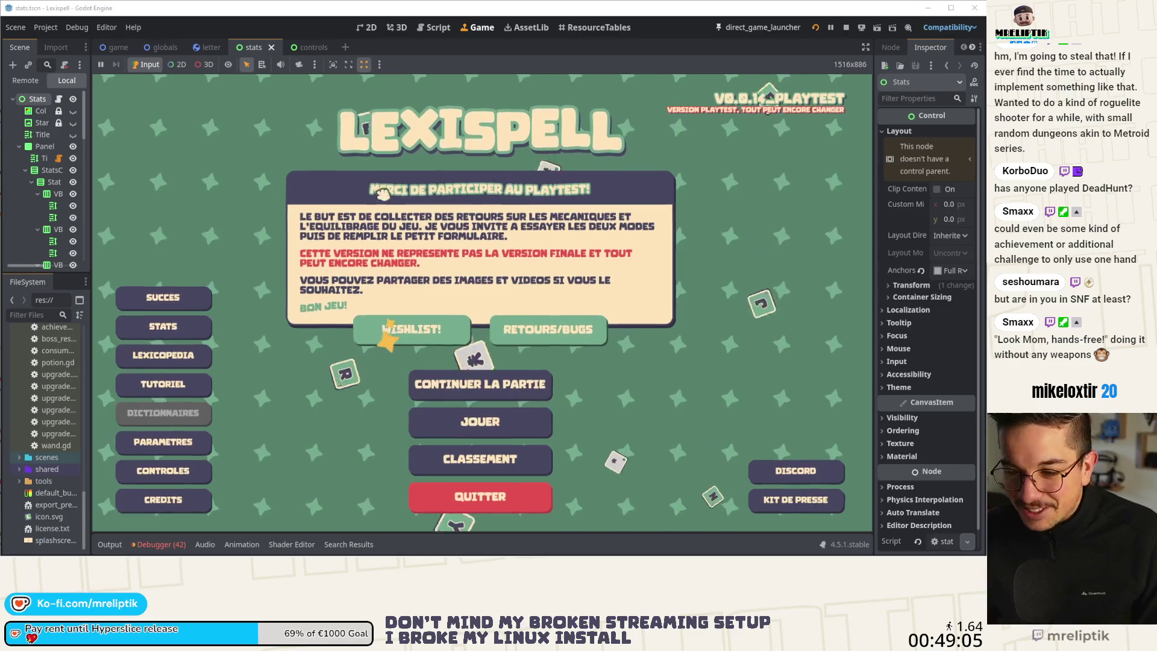
click(177, 329)
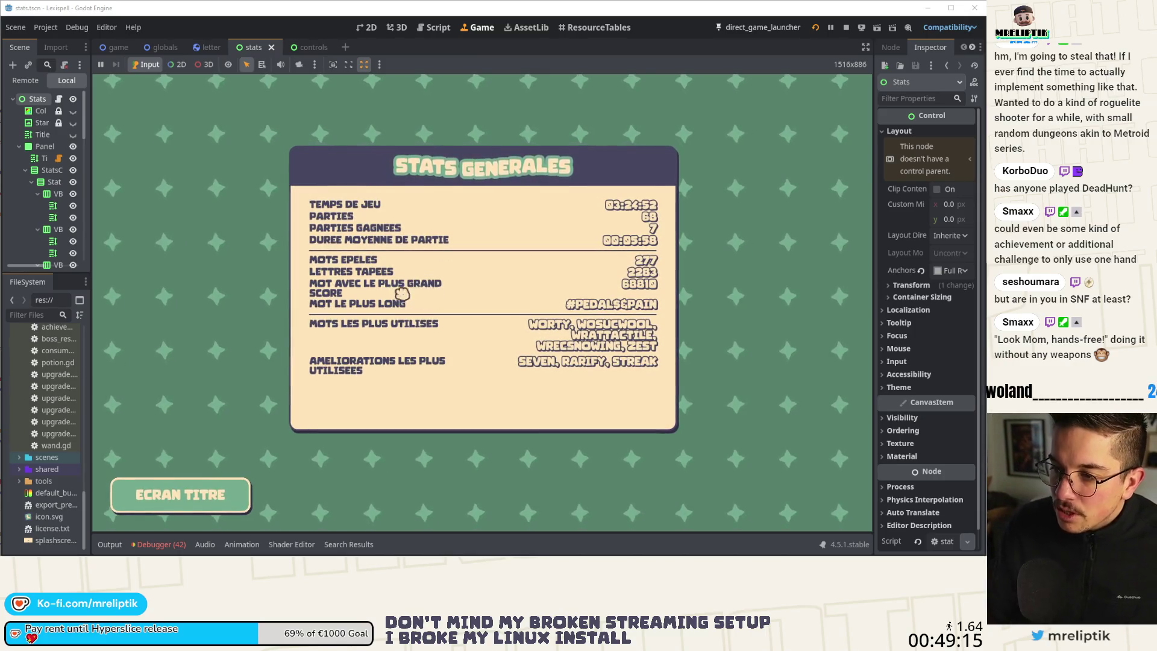
- In the stats scene's 2D view, multi-select all the stat RichTextLabels, including RUNS_WON, LONGEST_WORD and MOST_USED_WORDS
click(366, 27)
click(235, 222)
drag(232, 221, 240, 238)
shift+click(241, 238)
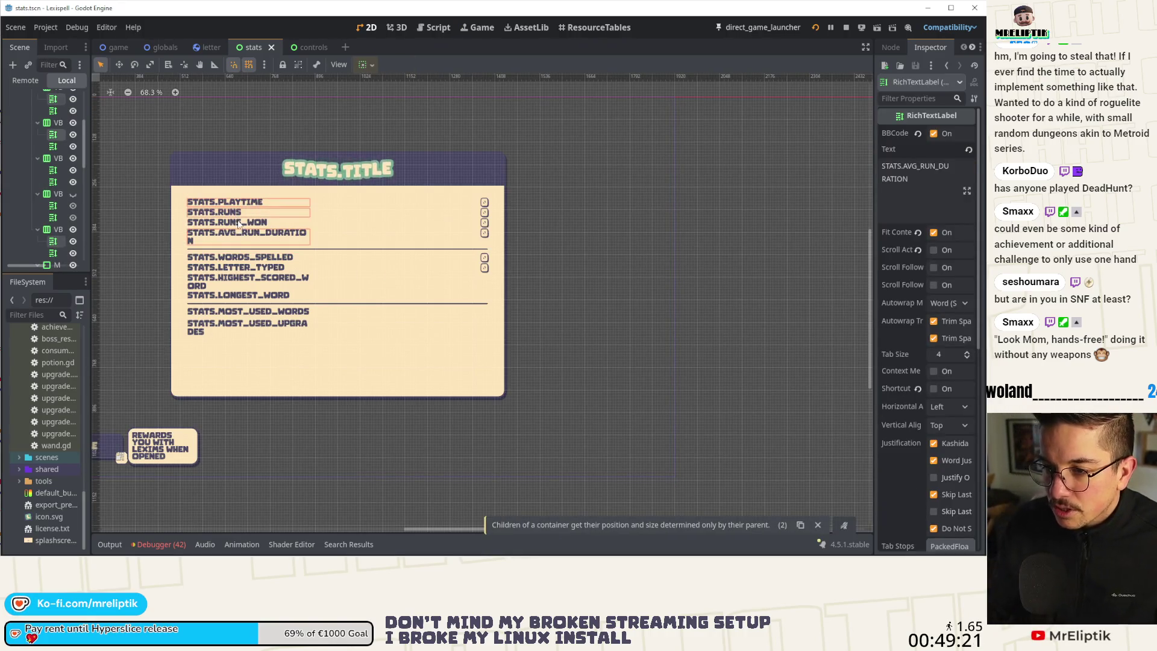
shift+click(246, 278)
shift+click(245, 295)
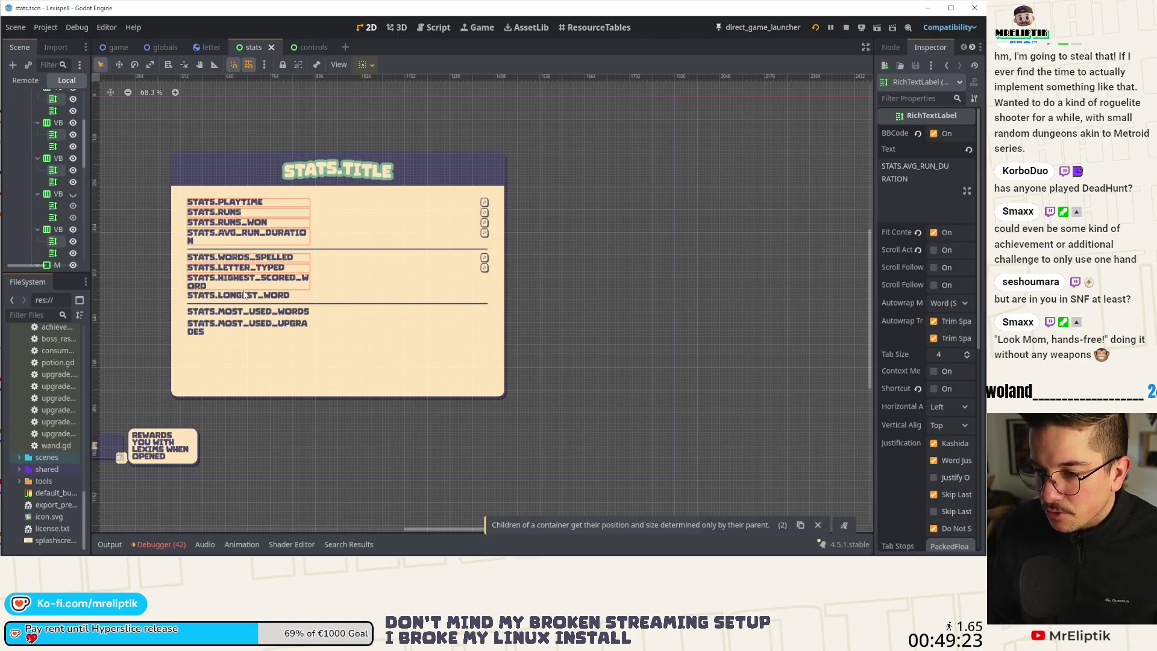
shift+click(244, 313)
shift+click(244, 295)
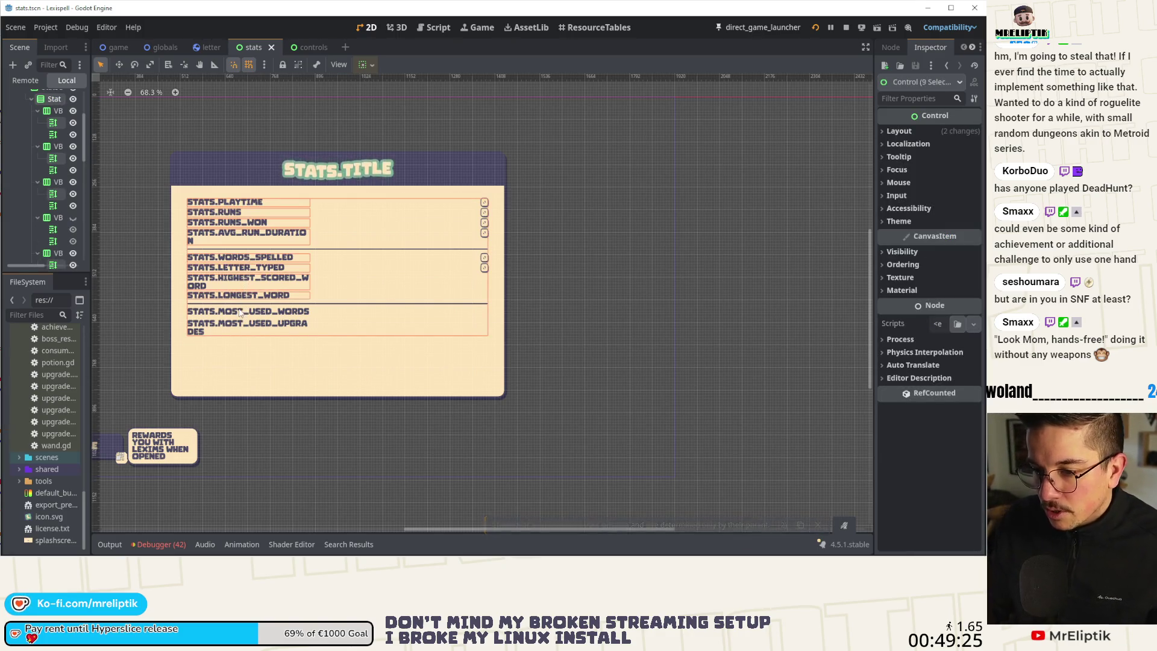
shift+click(241, 312)
scroll(65, 179, up, 2)
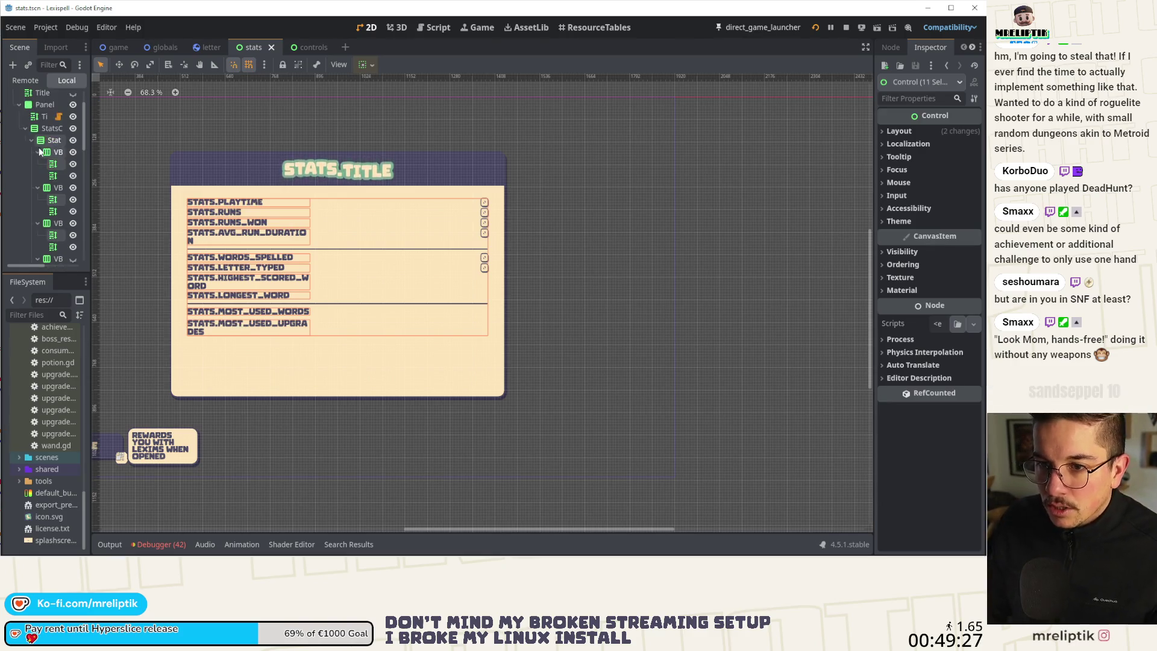
ctrl+click(65, 182)
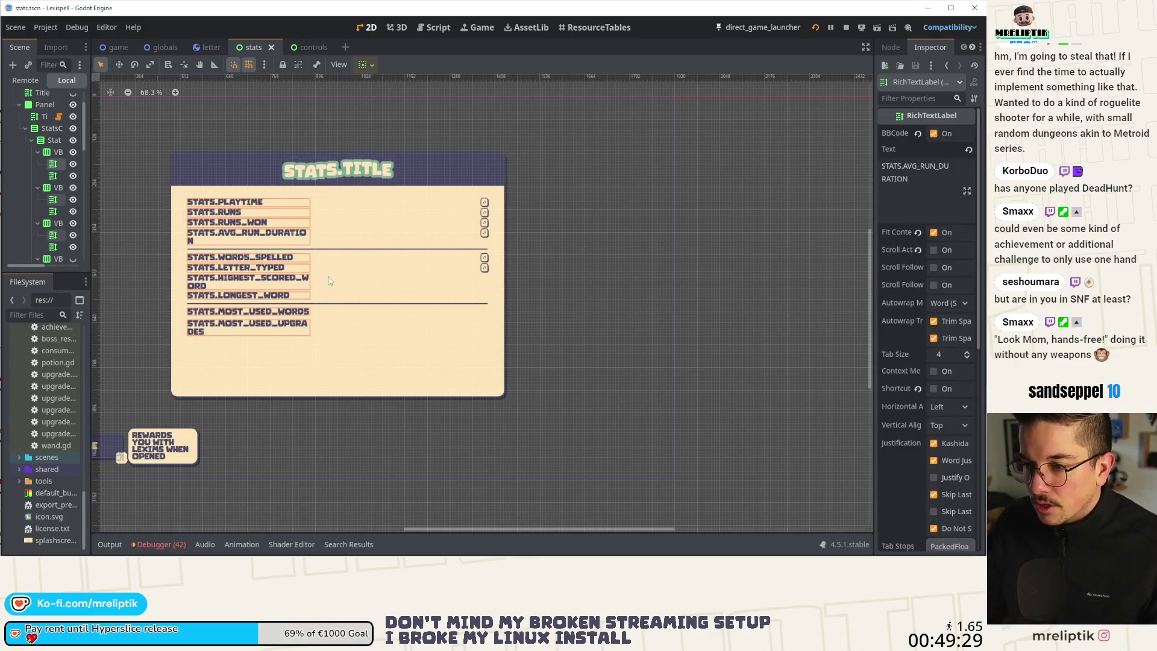
scroll(904, 325, down, 6)
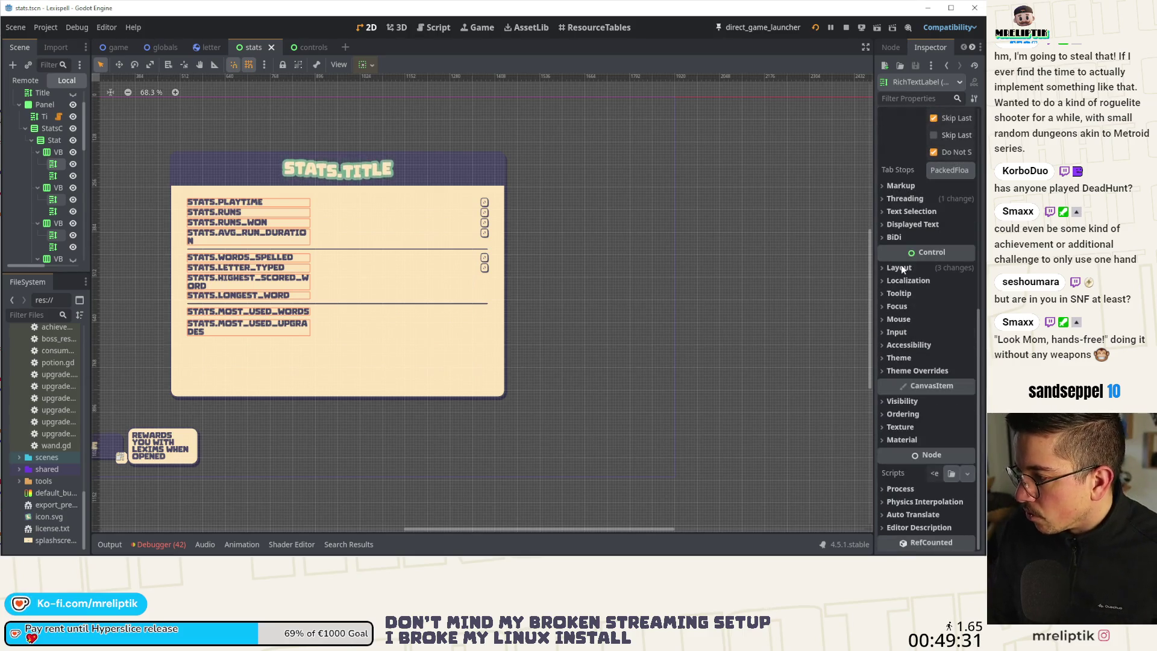
- Set the labels' Custom Minimum Size x to 400, save the stats scene, and return to Game
click(899, 268)
click(948, 298)
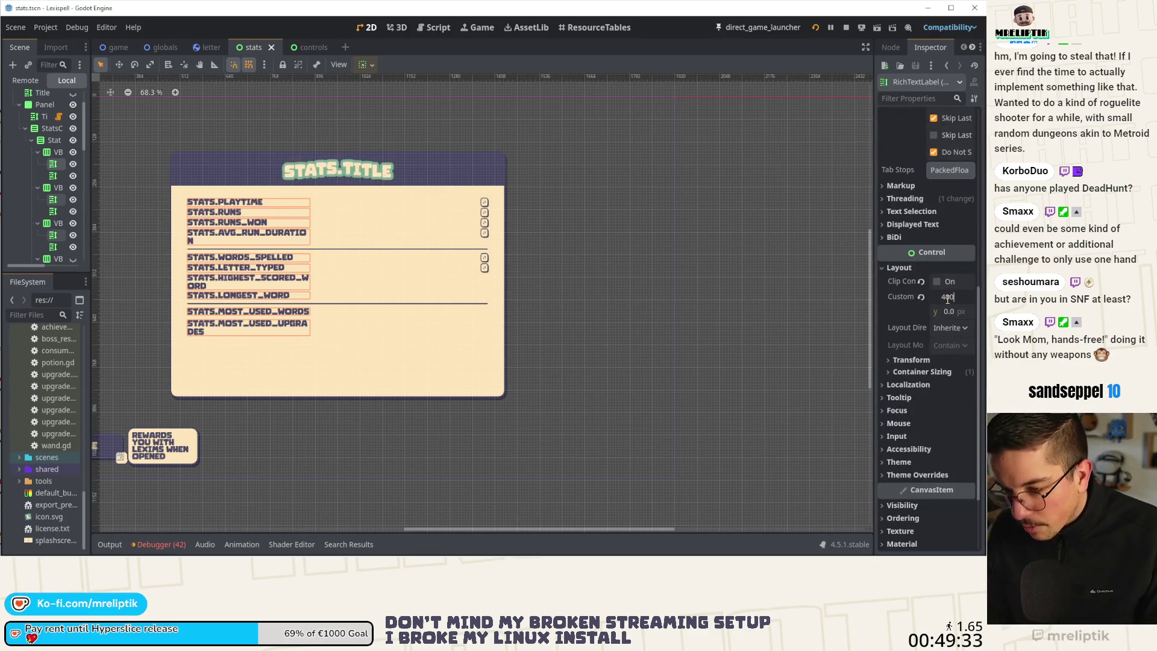
key(Return)
key(ctrl+s)
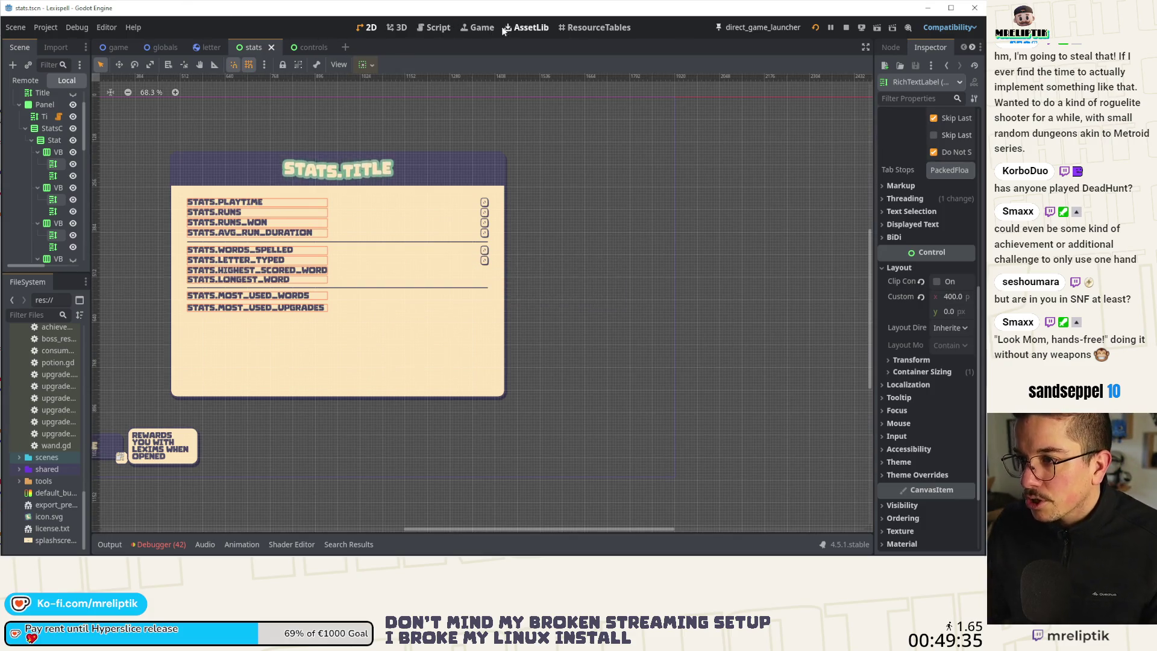
click(477, 27)
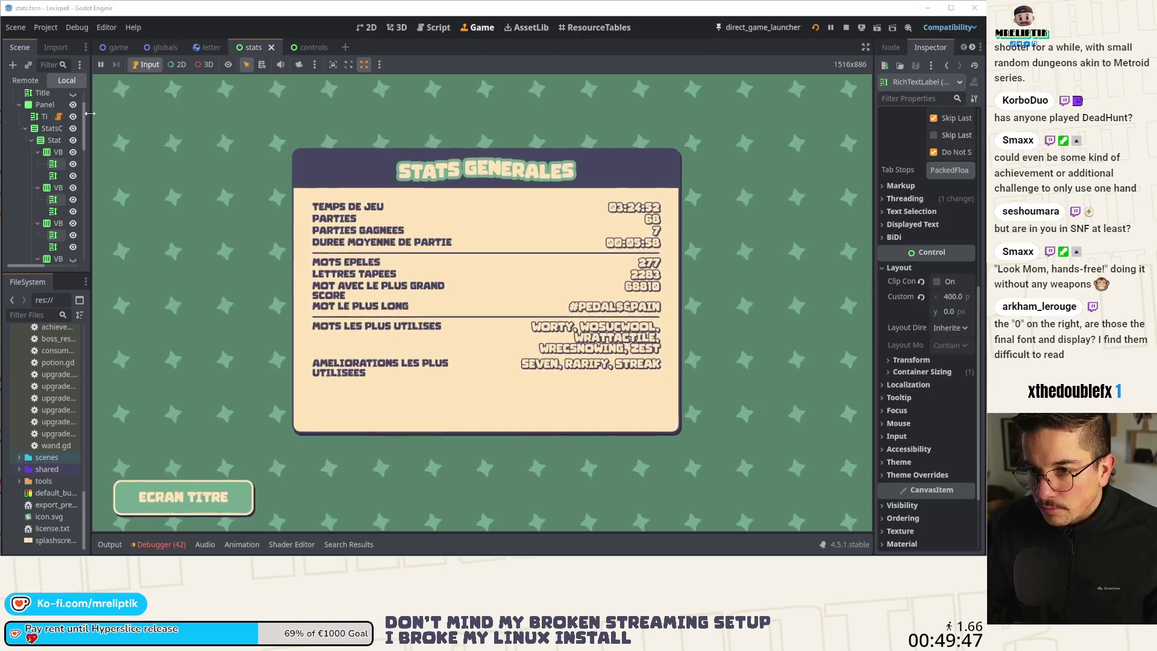
- Show the Remote tree, pick a stat label in the running game, then restart with F8 and F5
drag(91, 180, 220, 181)
click(57, 82)
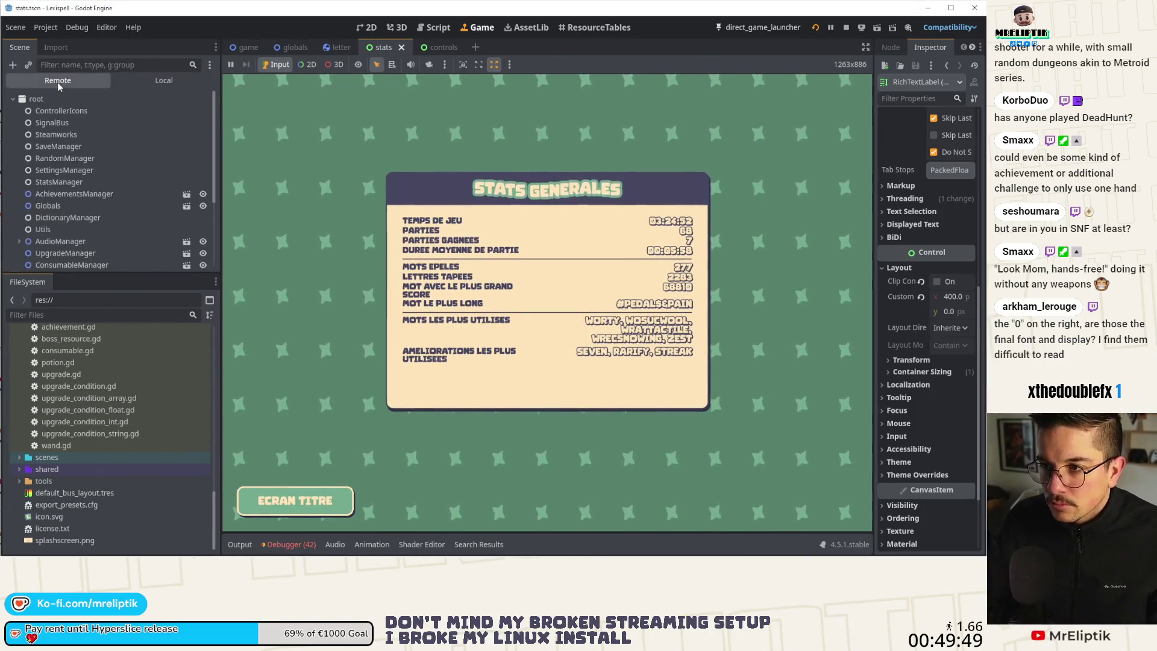
click(393, 65)
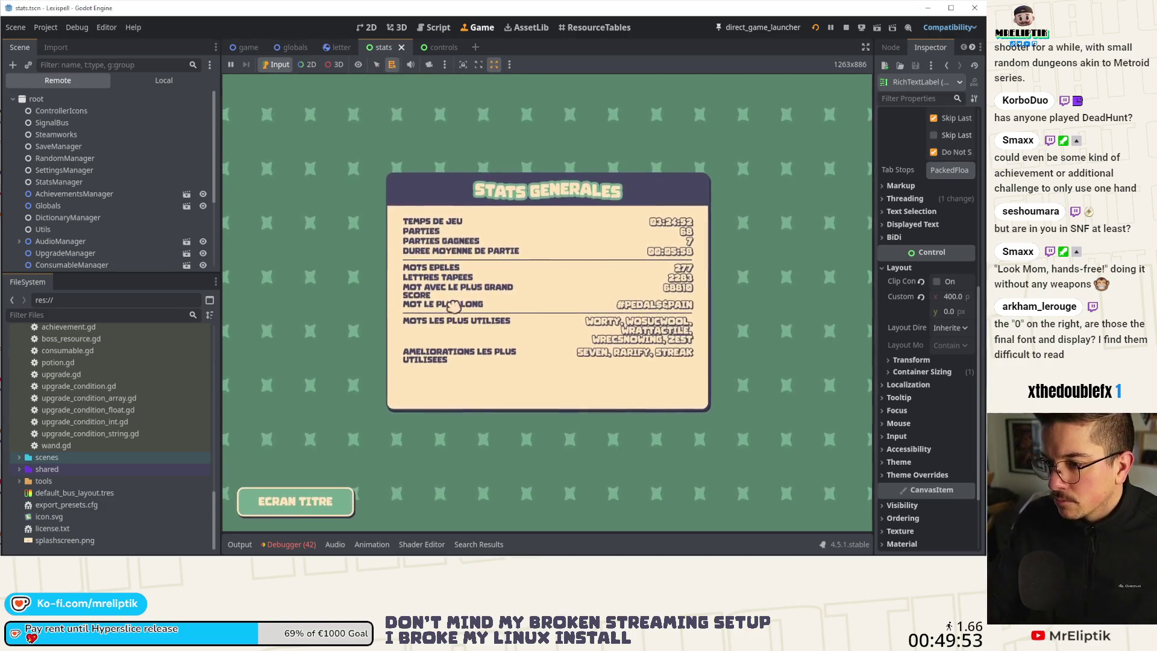
scroll(89, 181, down, 4)
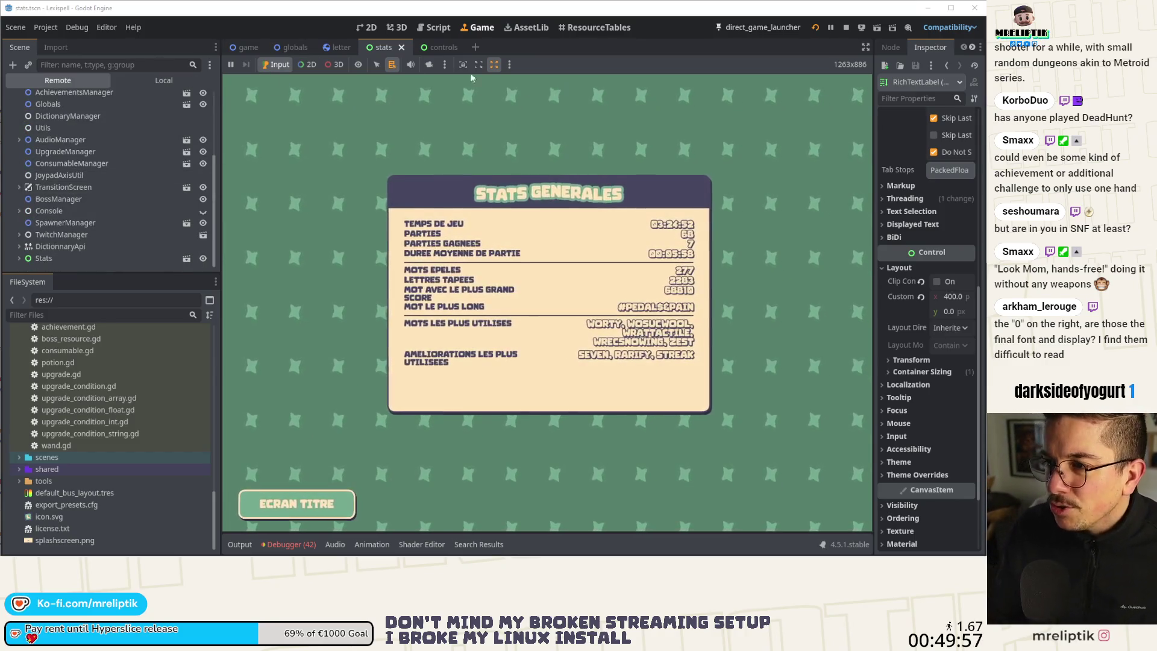
click(274, 67)
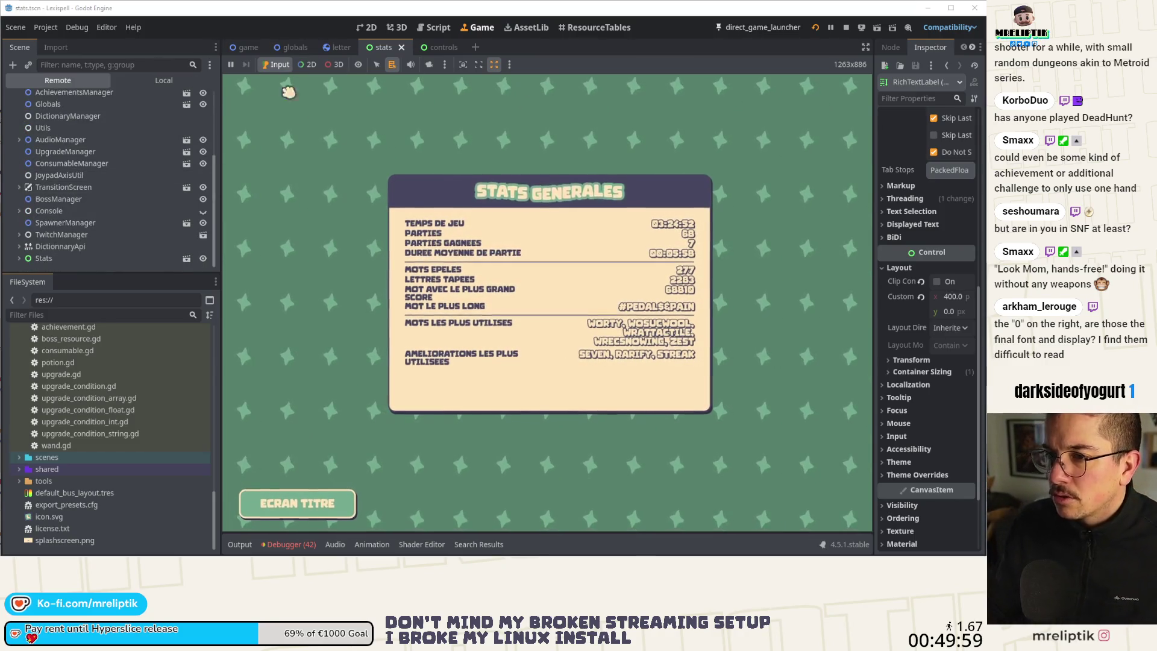
click(378, 66)
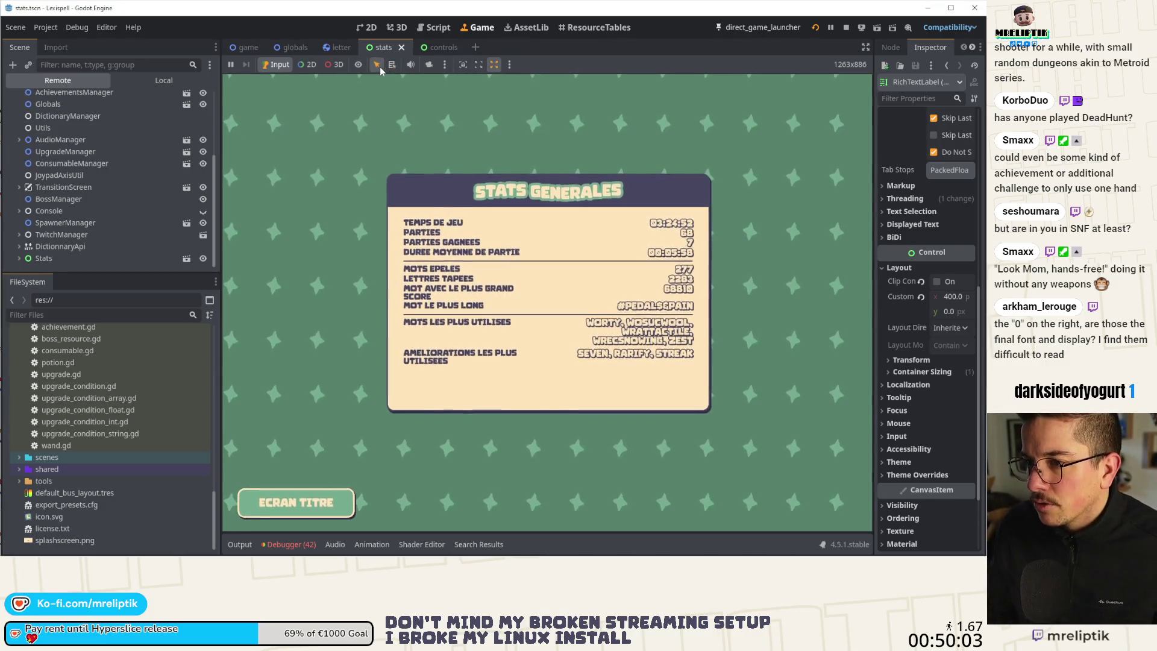
click(310, 65)
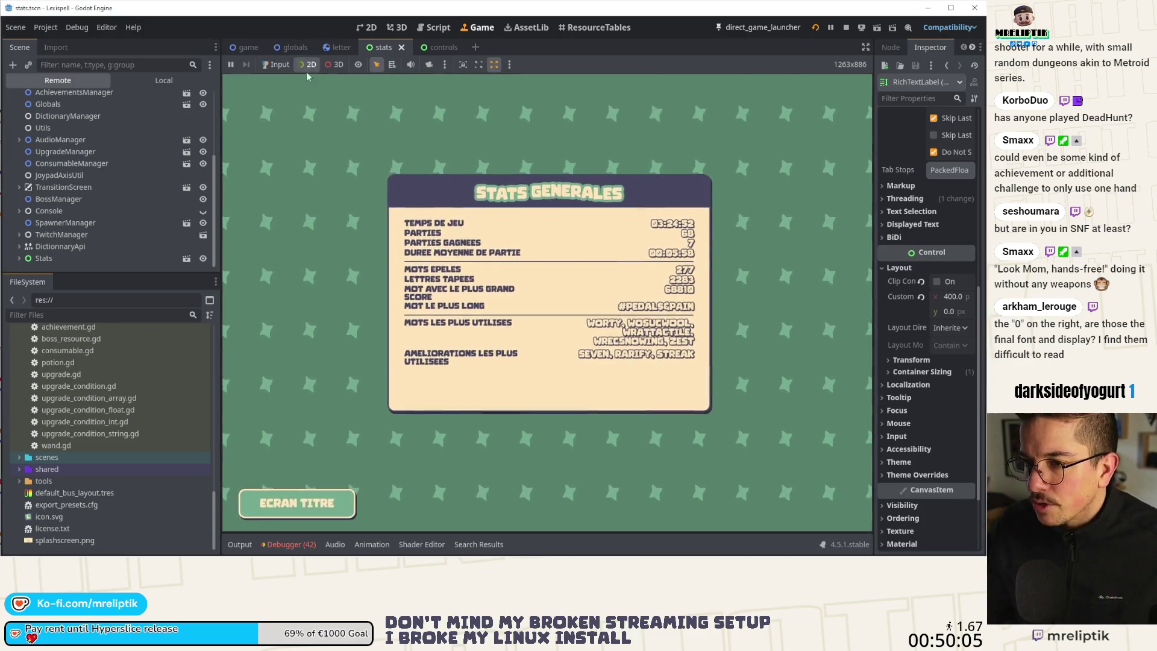
click(440, 304)
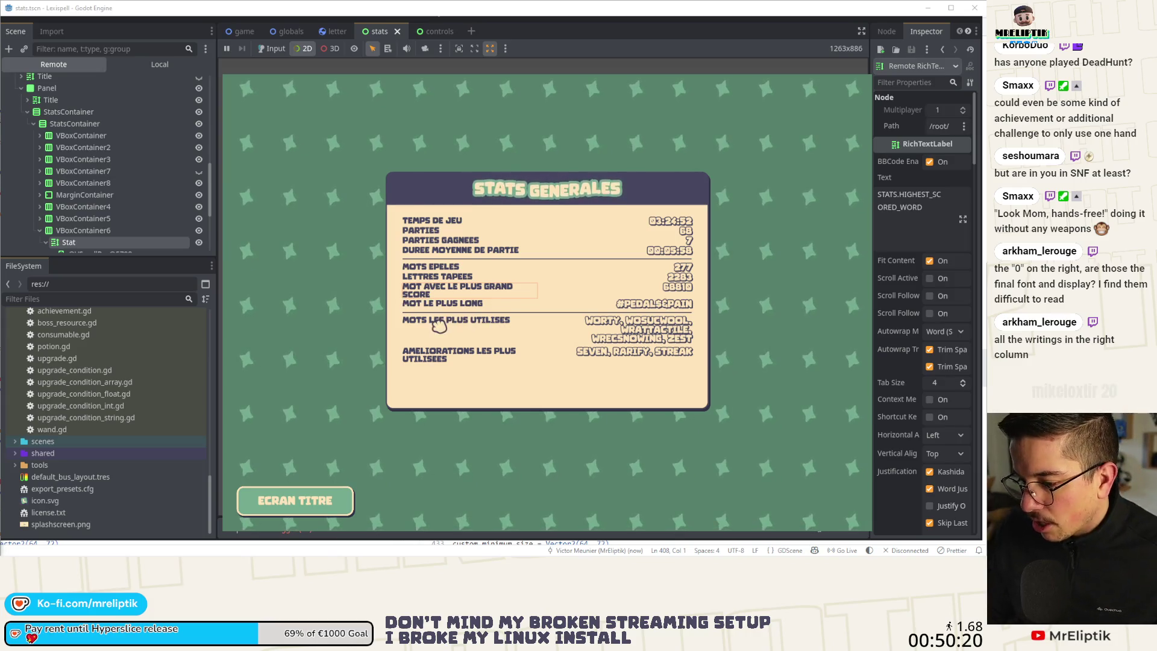
key(F8)
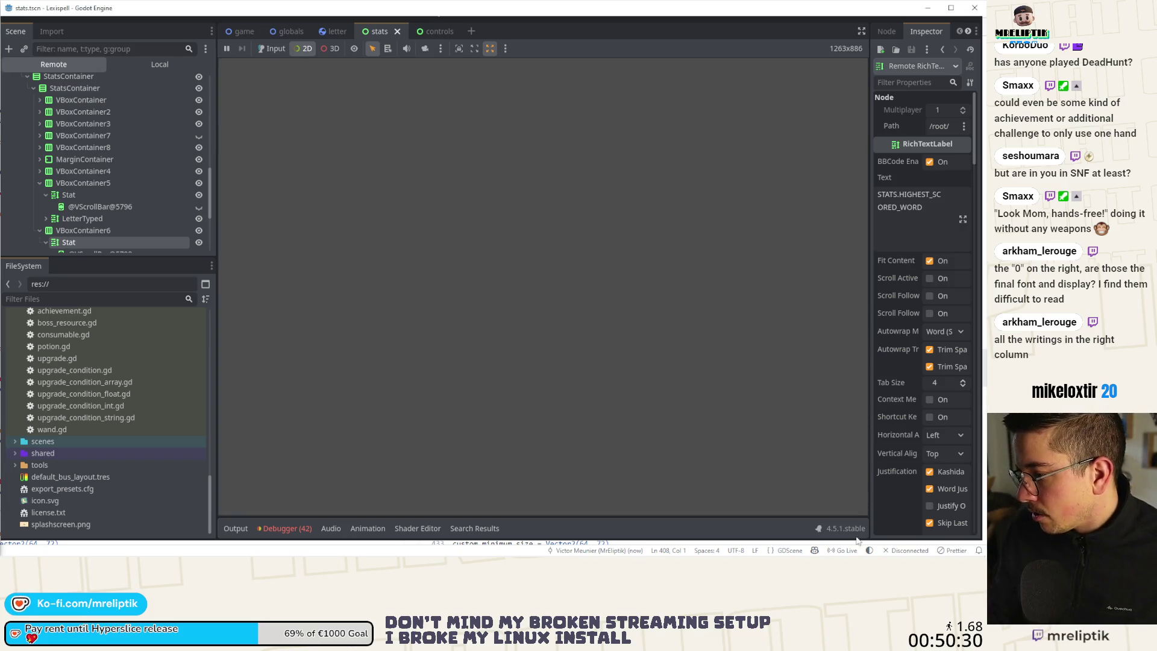
key(F5)
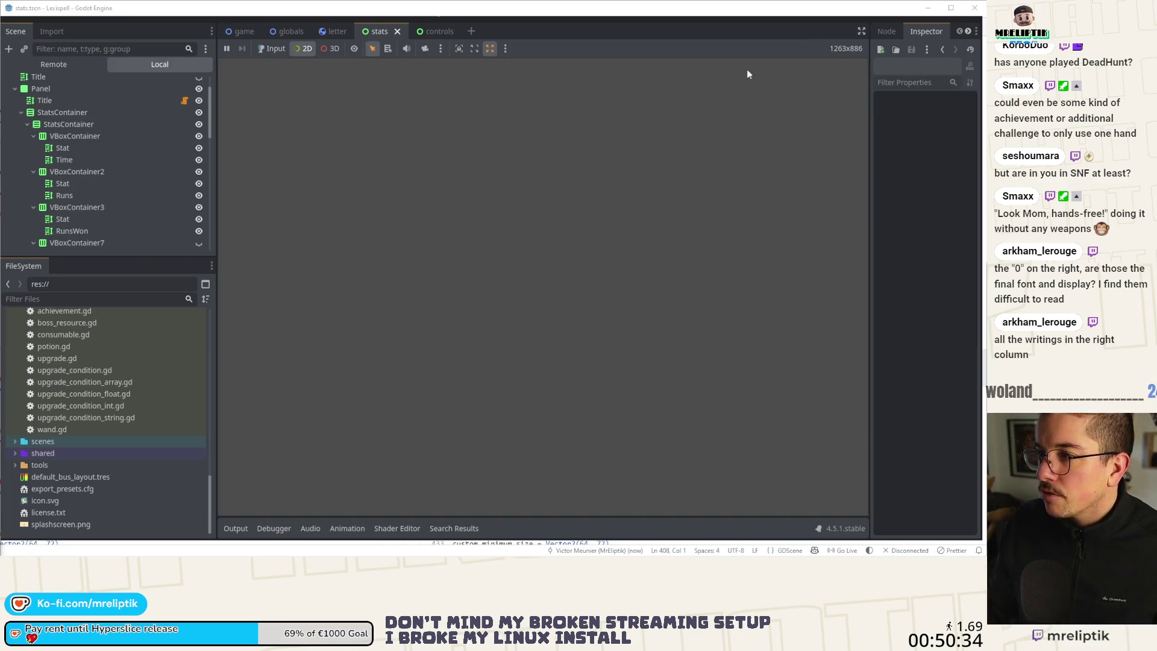
- Re-maximize the editor, stop the game, collapse the bottom panel, and open the stats scene in 2D
double_click(674, 20)
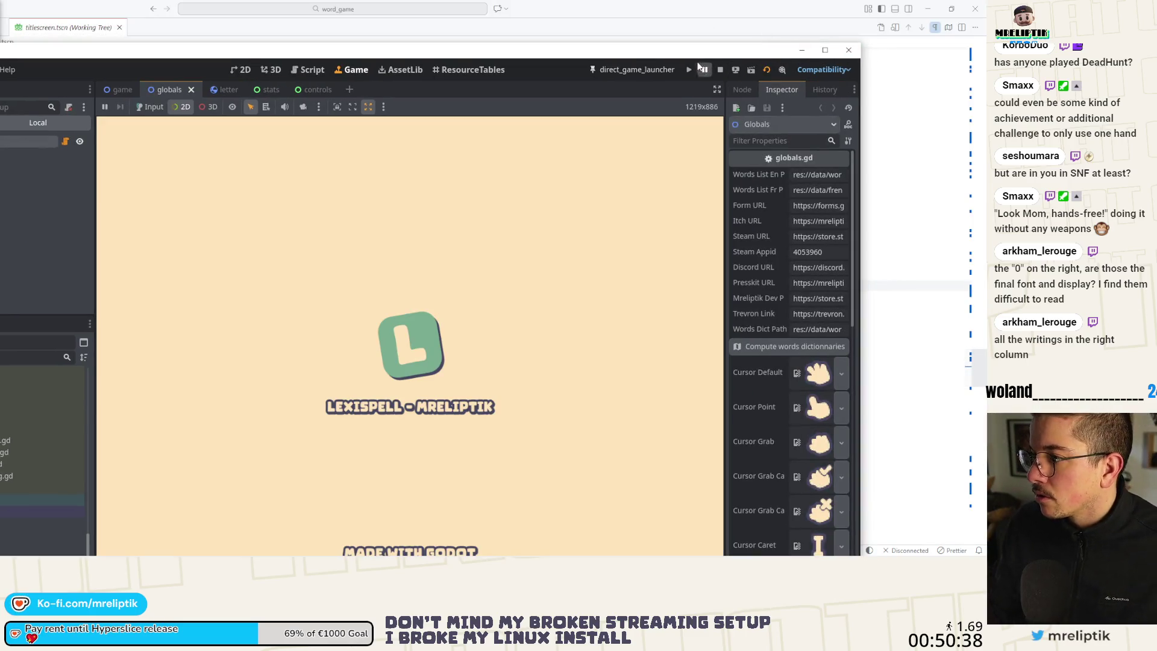
double_click(666, 53)
click(846, 27)
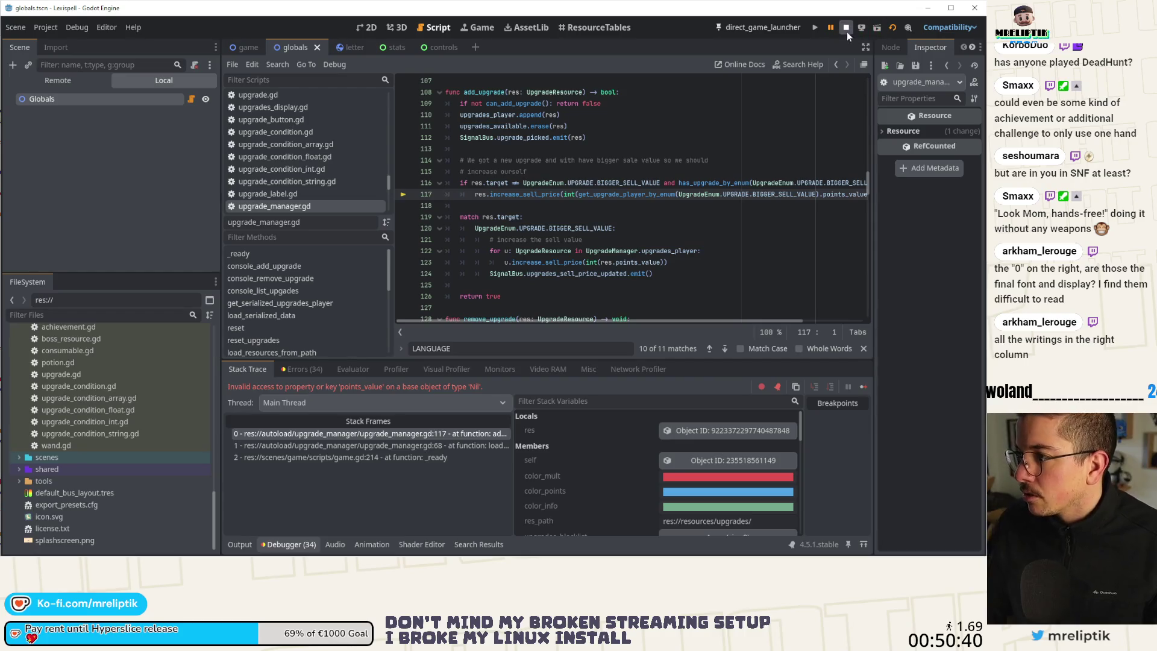
click(237, 544)
click(237, 544)
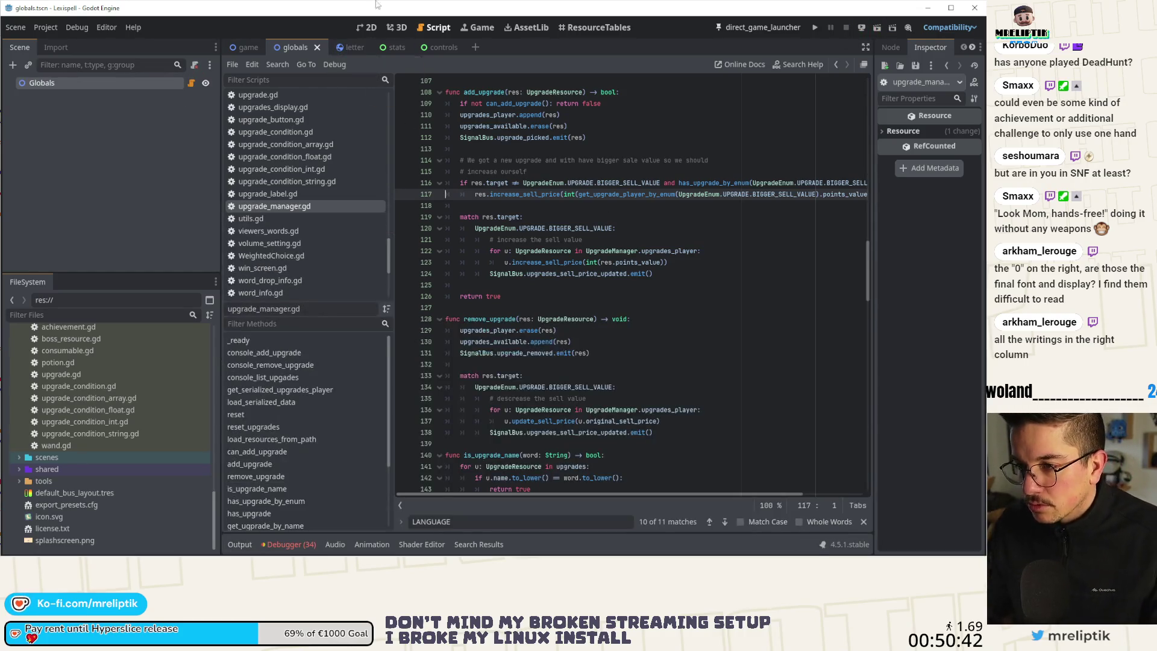
click(366, 27)
click(386, 48)
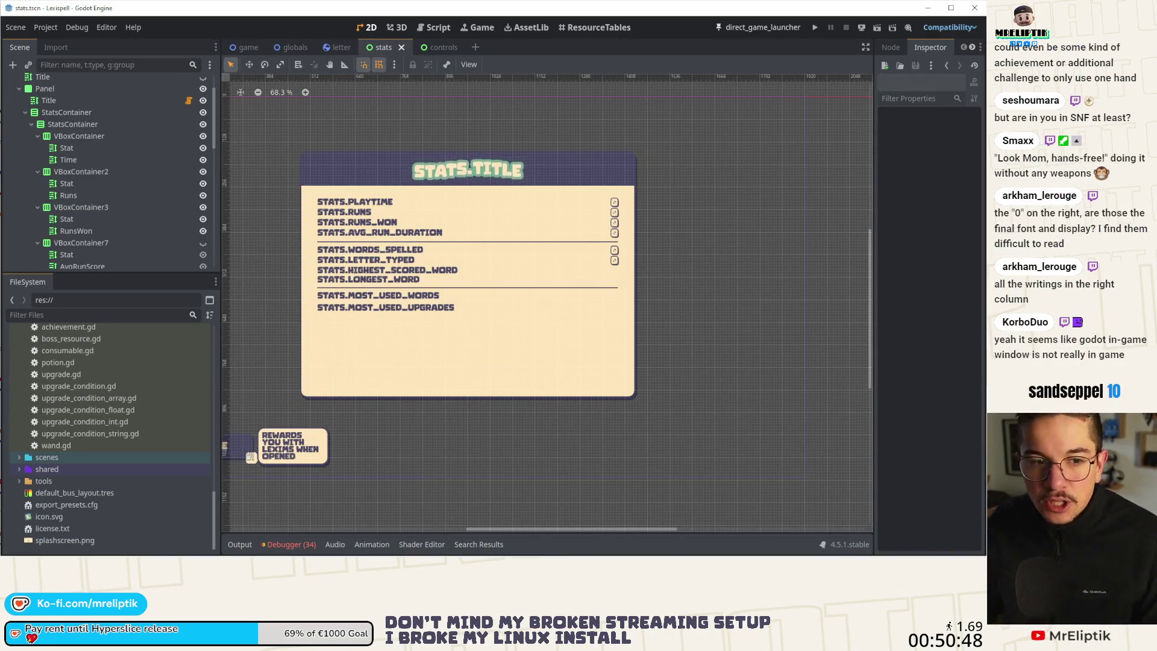
- Minimize VS Code and the browser window so the Godot editor is in front
key(alt+Tab)
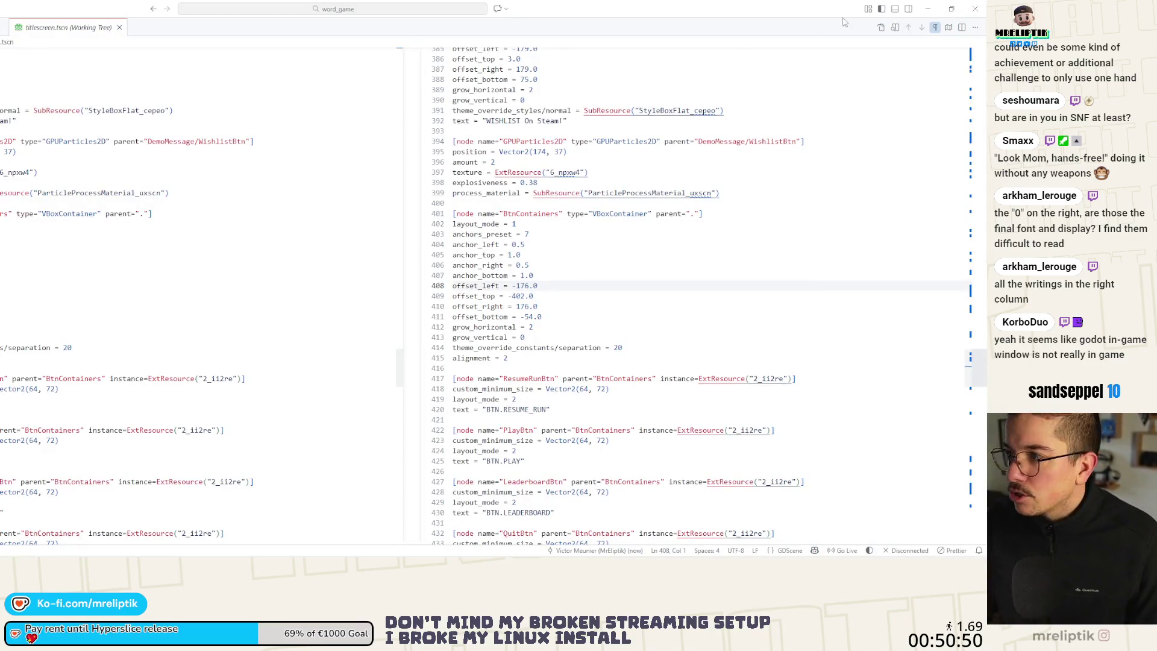
click(928, 9)
click(928, 9)
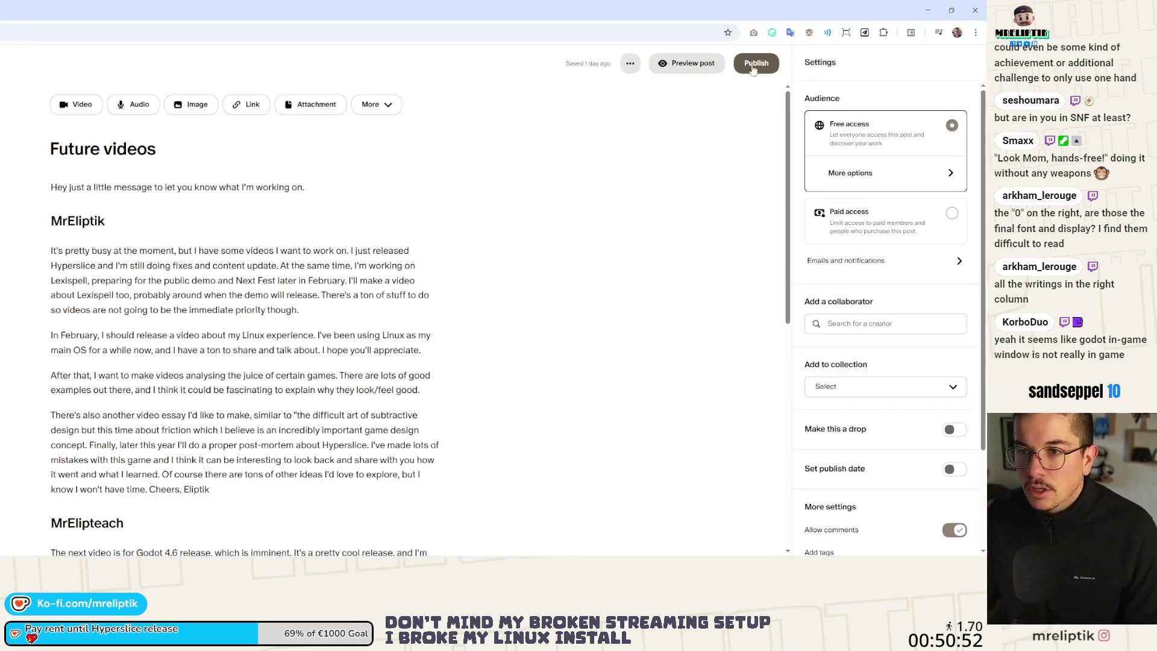
click(928, 10)
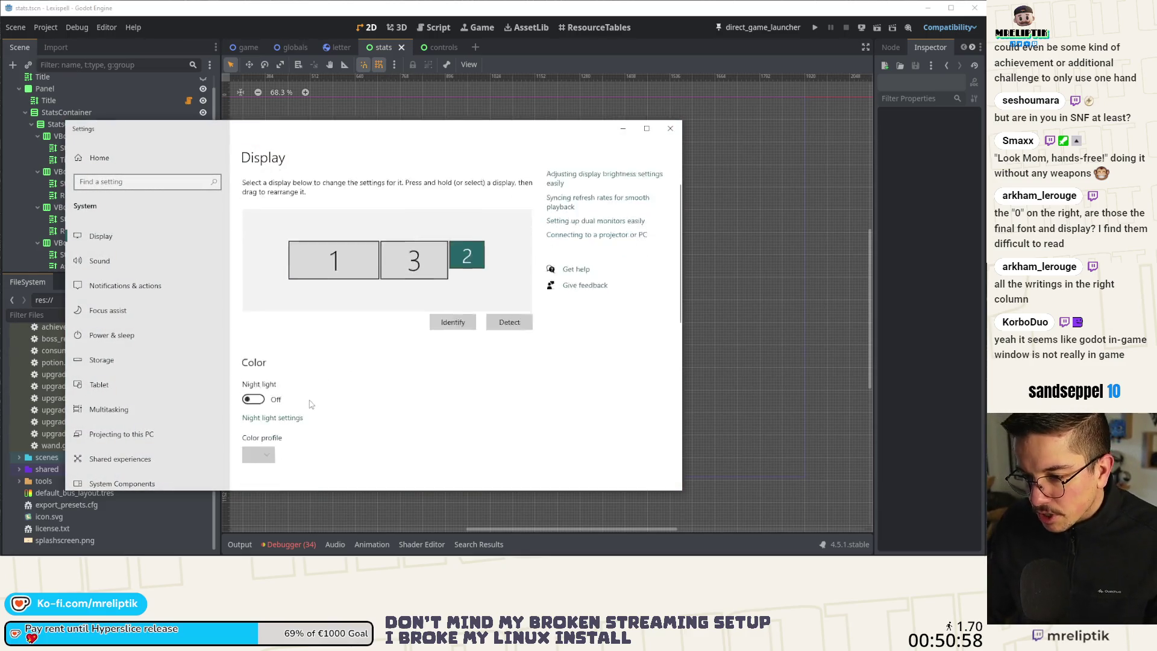
- Set the display to 1920 × 1080, place display 2 left of display 1, apply, and close Settings
scroll(295, 342, down, 3)
scroll(296, 342, down, 4)
click(283, 302)
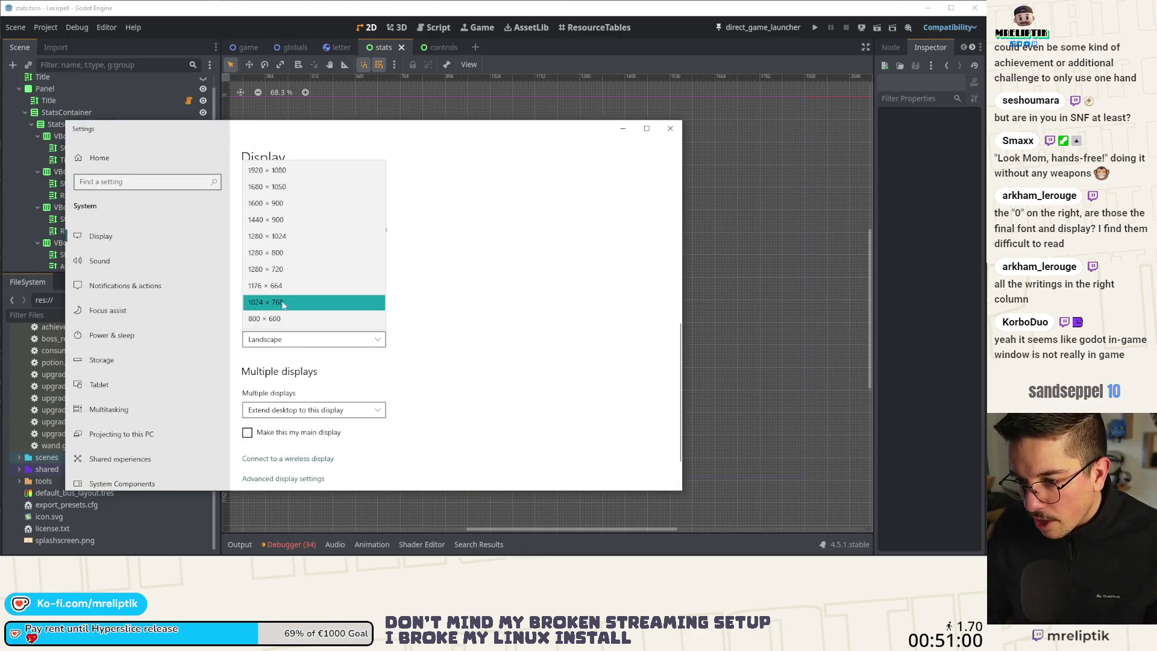
click(302, 170)
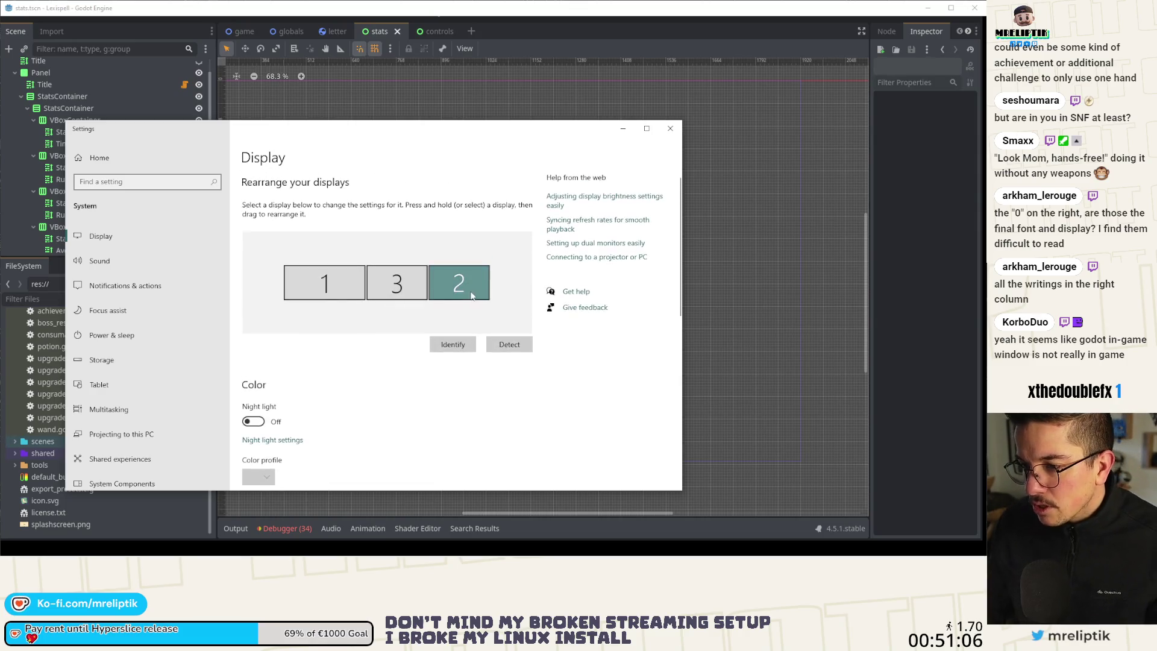
drag(472, 296, 254, 292)
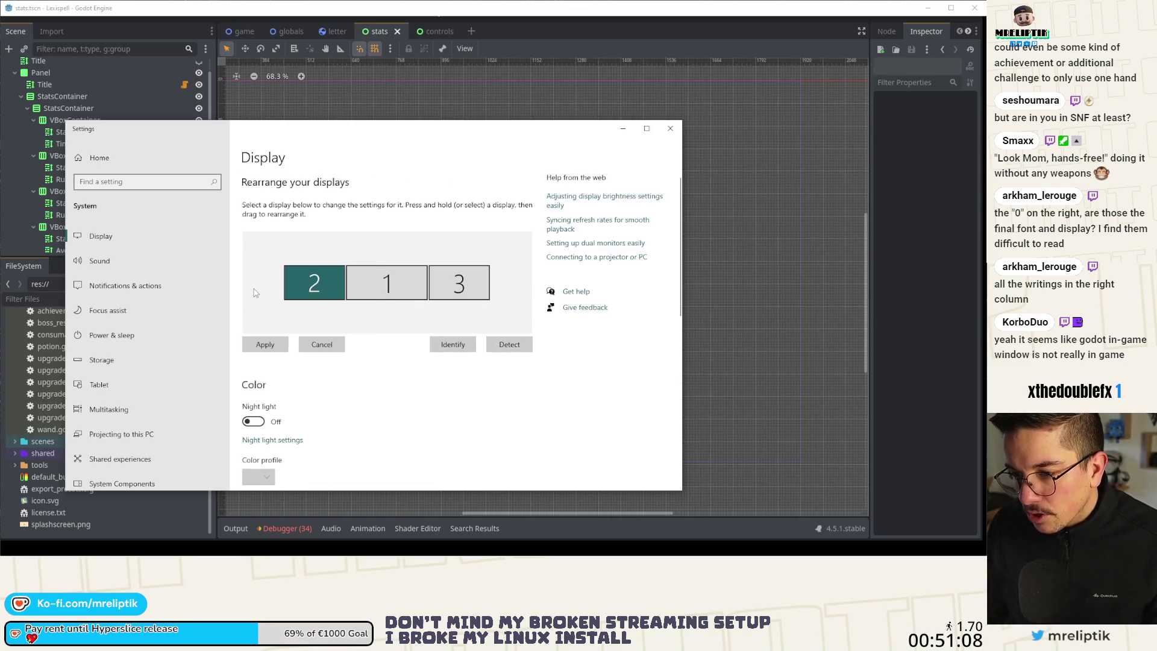
click(284, 345)
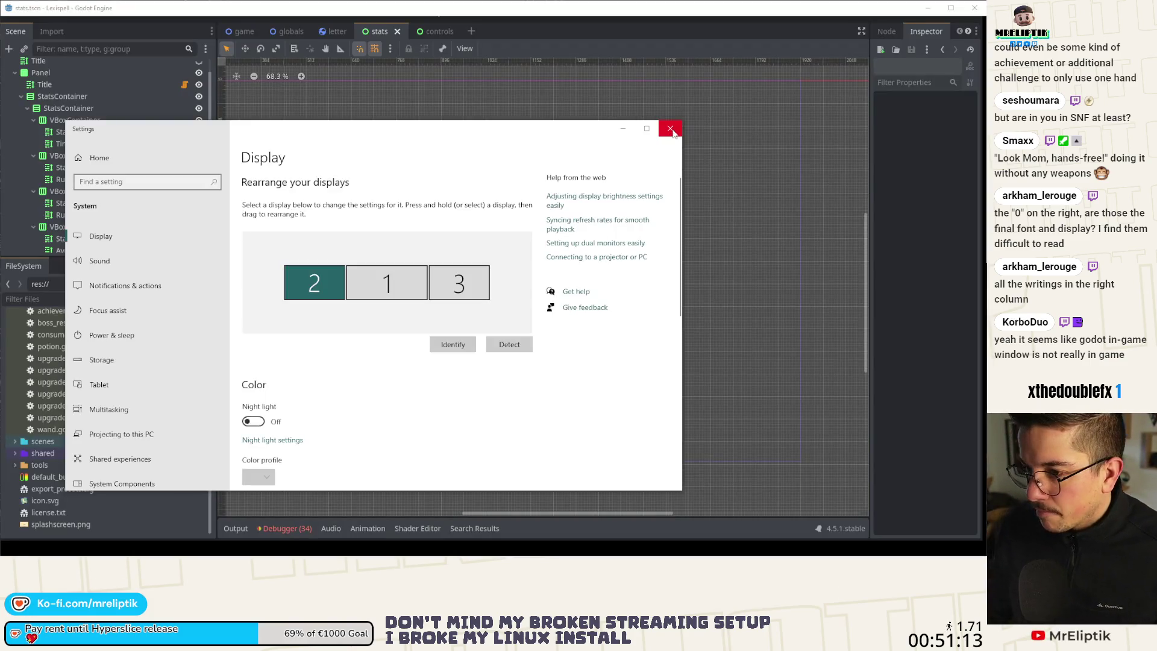
click(671, 130)
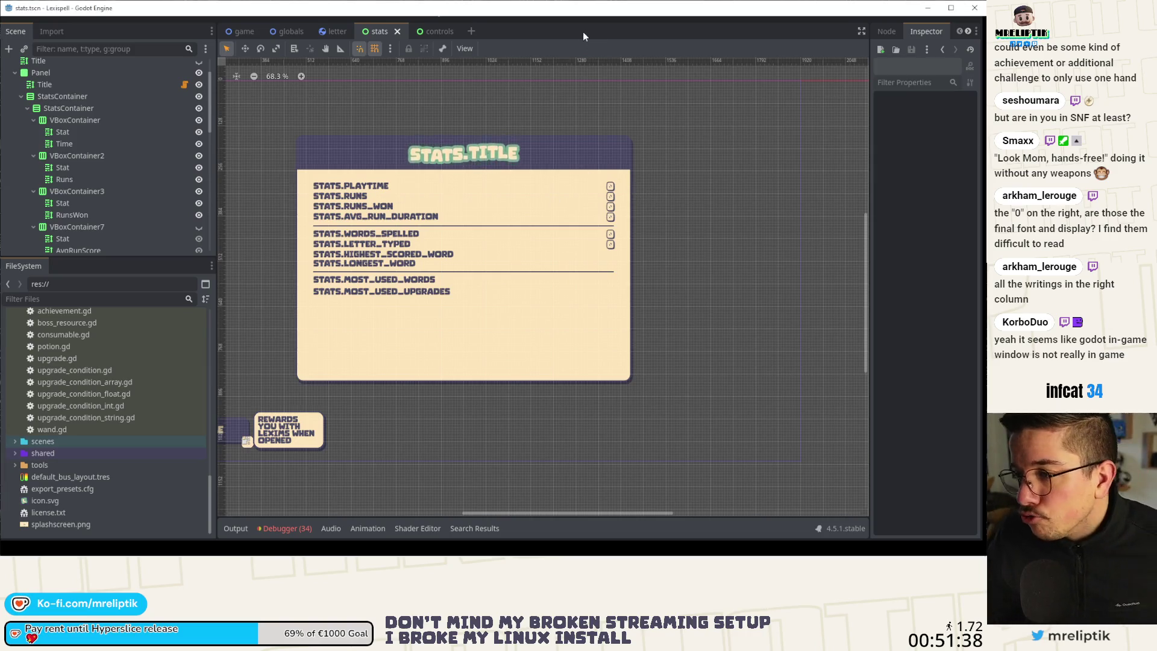
- Maximize the Godot window, centre the stats panel on the canvas, and run the project
scroll(284, 485, down, 2)
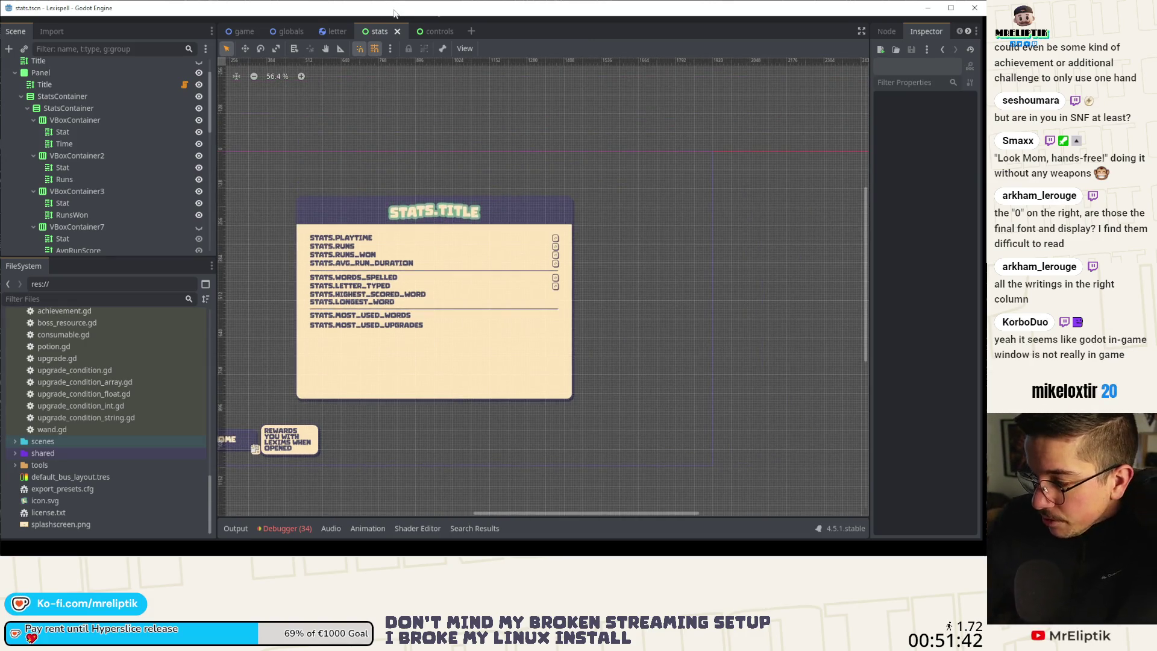
double_click(464, 10)
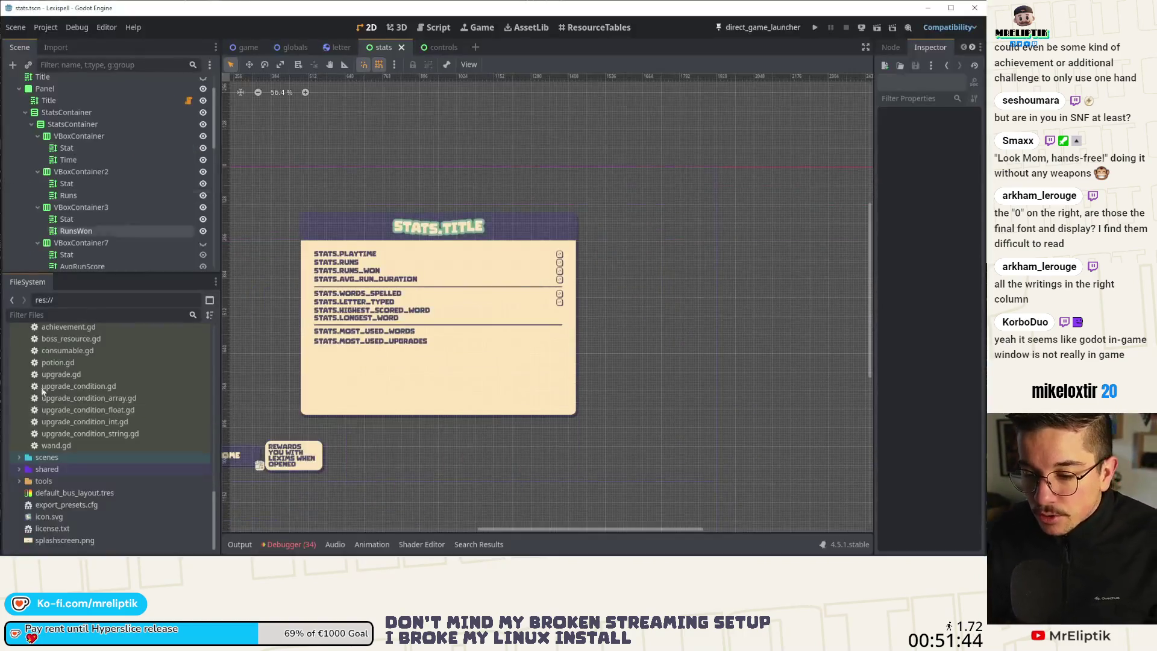
mouse_move(12, 546)
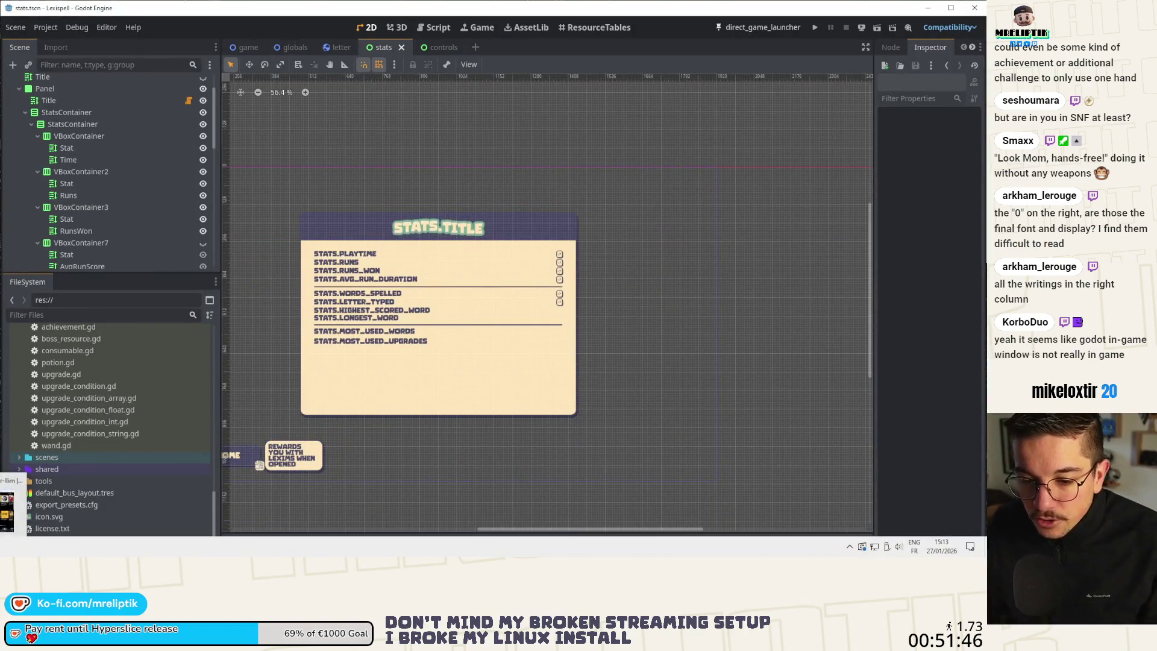
click(10, 520)
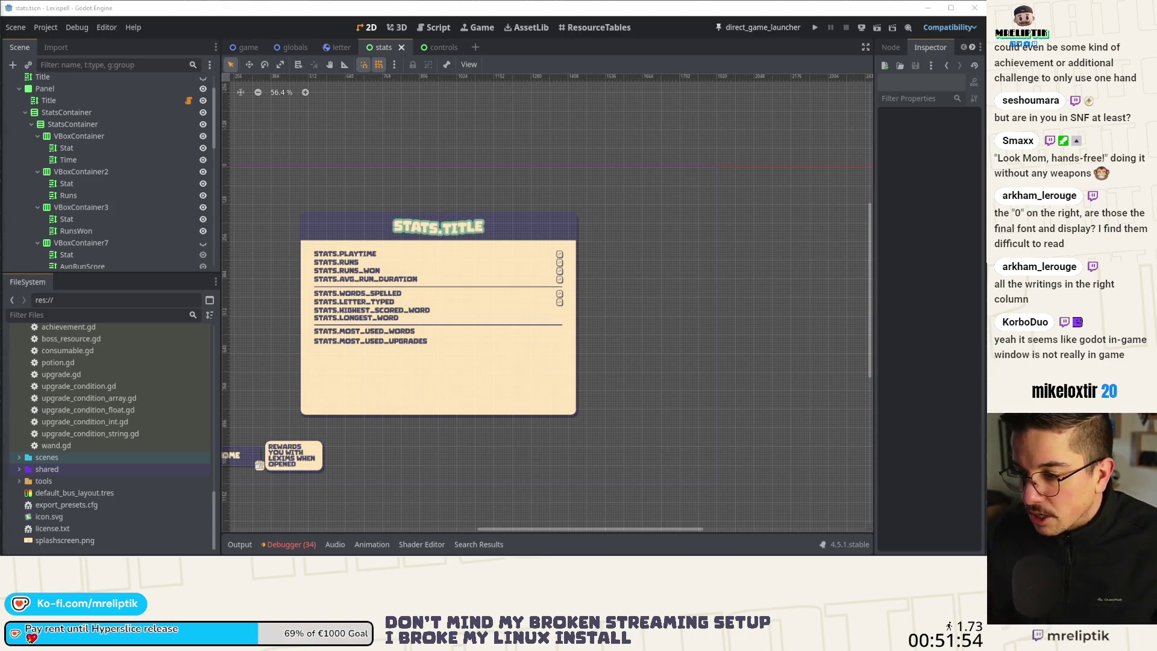
drag(367, 302, 444, 268)
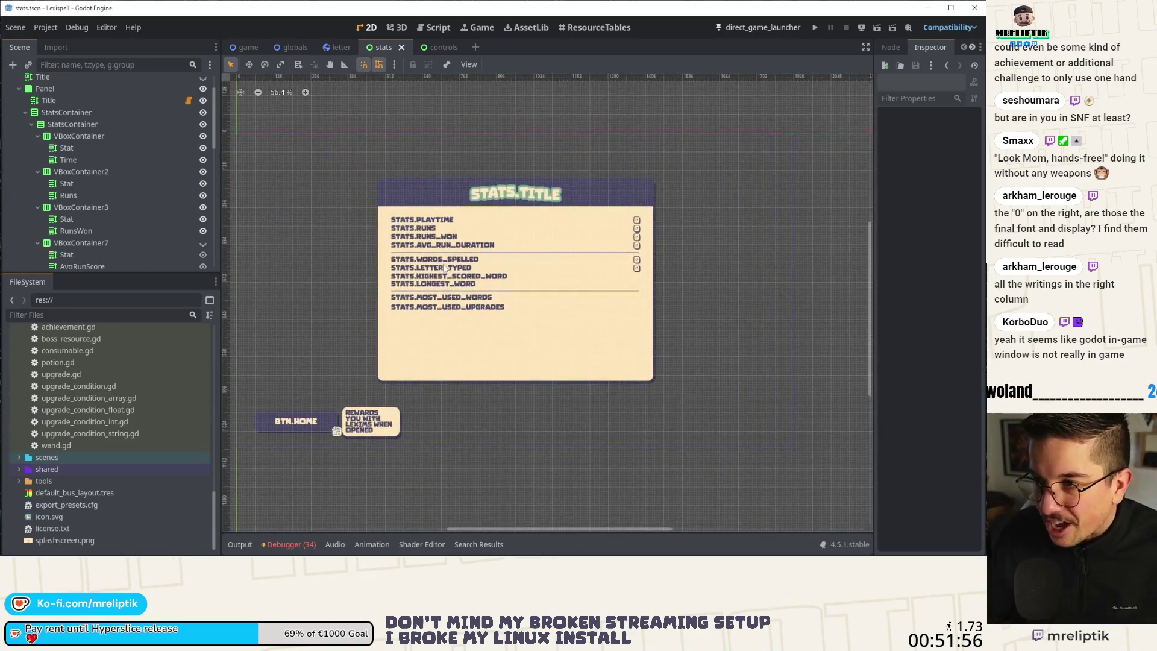
scroll(496, 265, up, 2)
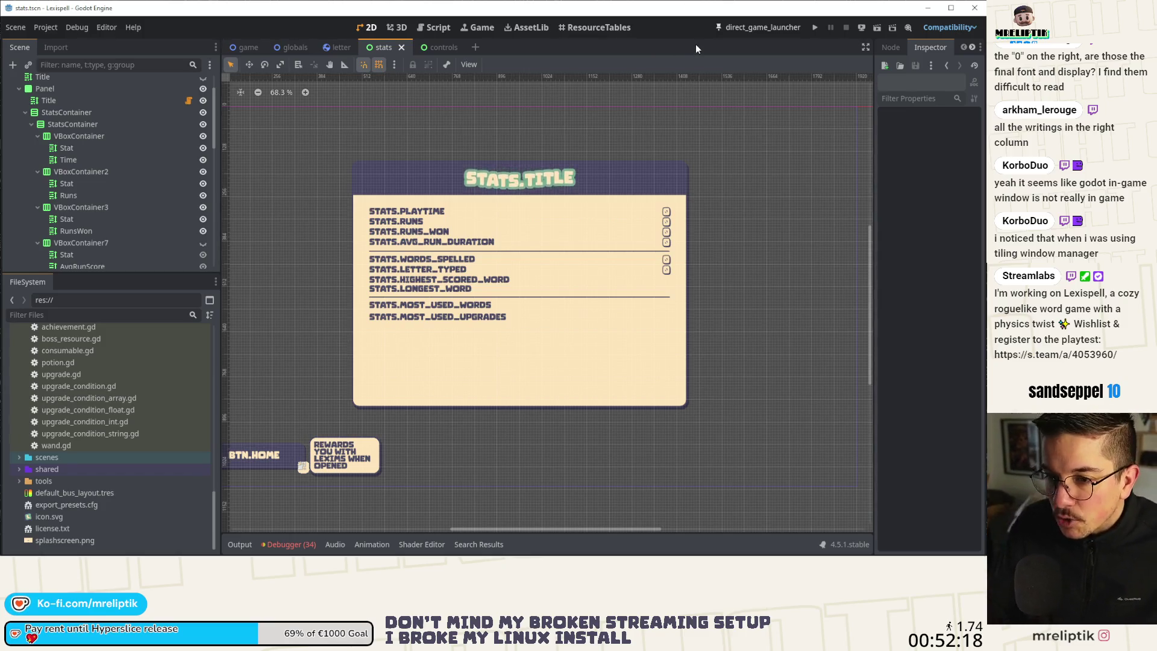
click(764, 28)
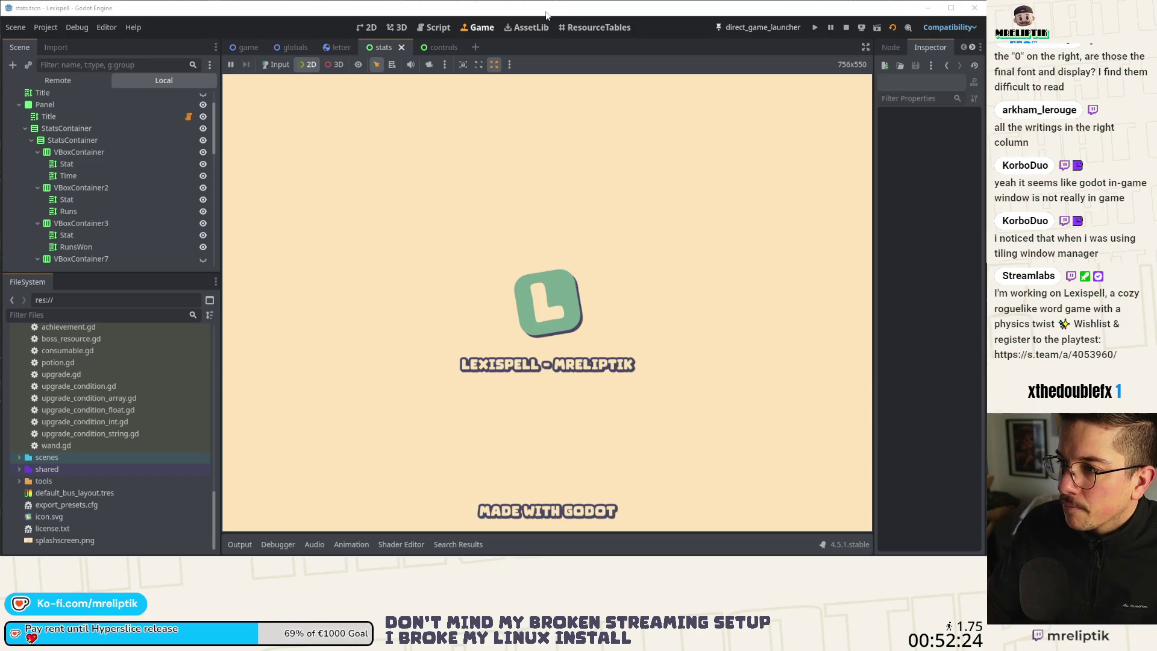
- Continue past the script error in the debugger, re-maximize the editor, show Output, and stop the game
drag(545, 15, 456, 31)
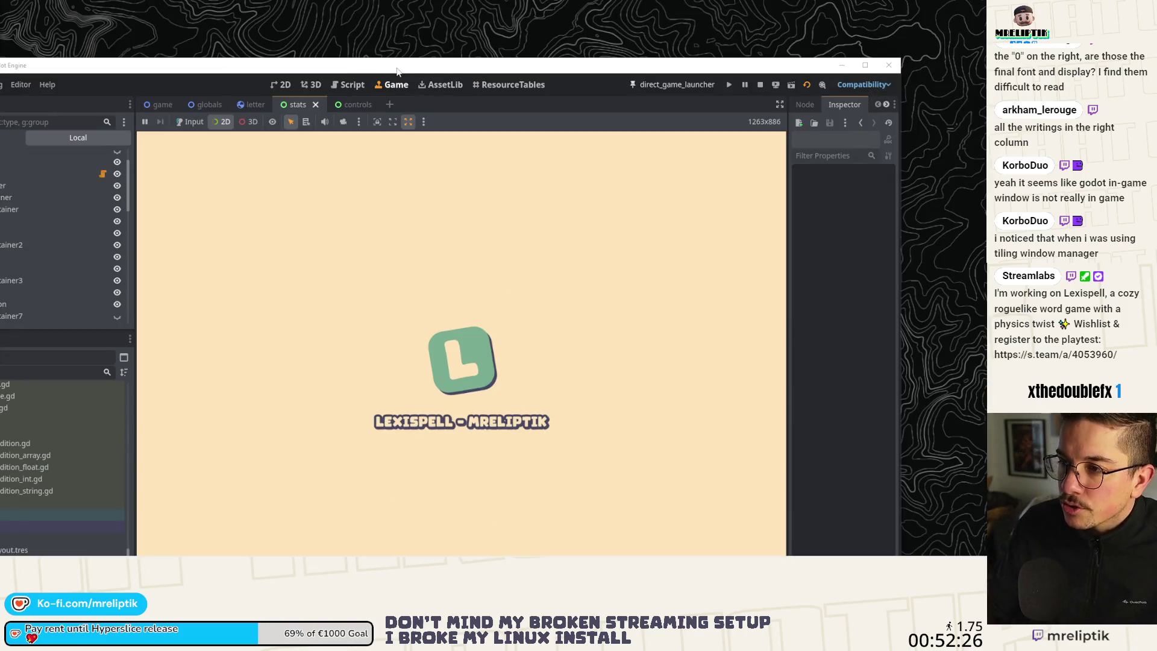
mouse_move(397, 69)
mouse_down()
mouse_move(434, 111)
mouse_move(514, 40)
mouse_move(463, 126)
mouse_move(499, 39)
mouse_move(463, 38)
mouse_move(414, 75)
mouse_move(189, 124)
mouse_move(157, 191)
mouse_move(437, 101)
mouse_move(500, 55)
mouse_move(694, 118)
mouse_move(127, 172)
mouse_move(437, 194)
mouse_move(437, 15)
mouse_move(439, 220)
mouse_move(443, 127)
mouse_up()
click(880, 415)
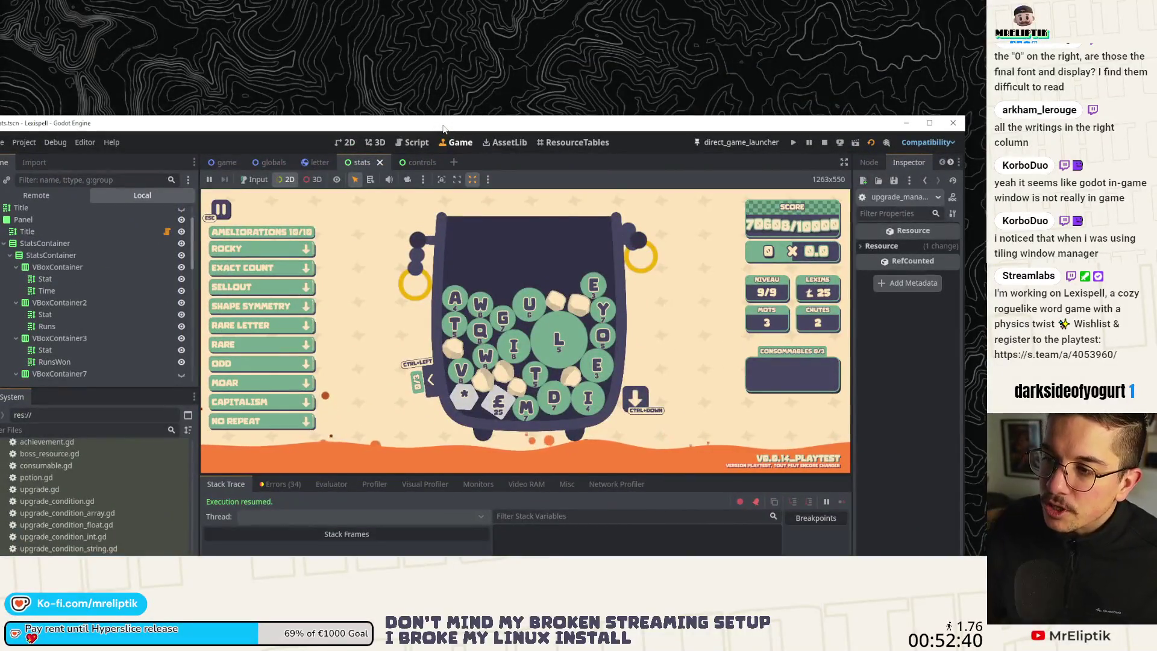
double_click(443, 128)
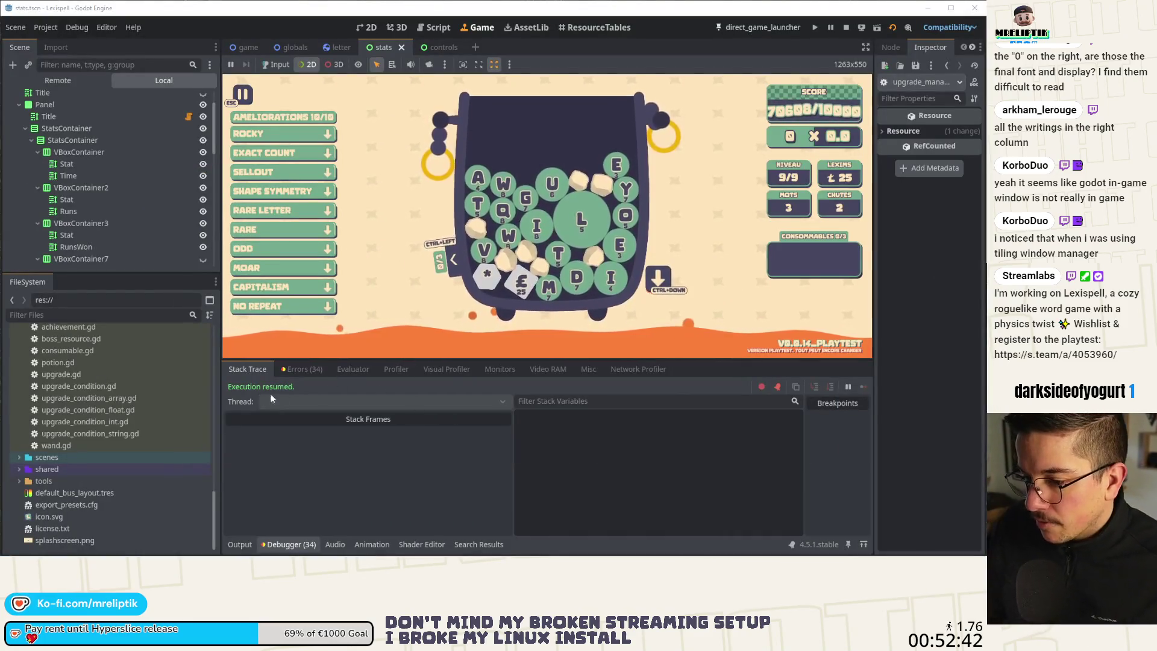
click(240, 544)
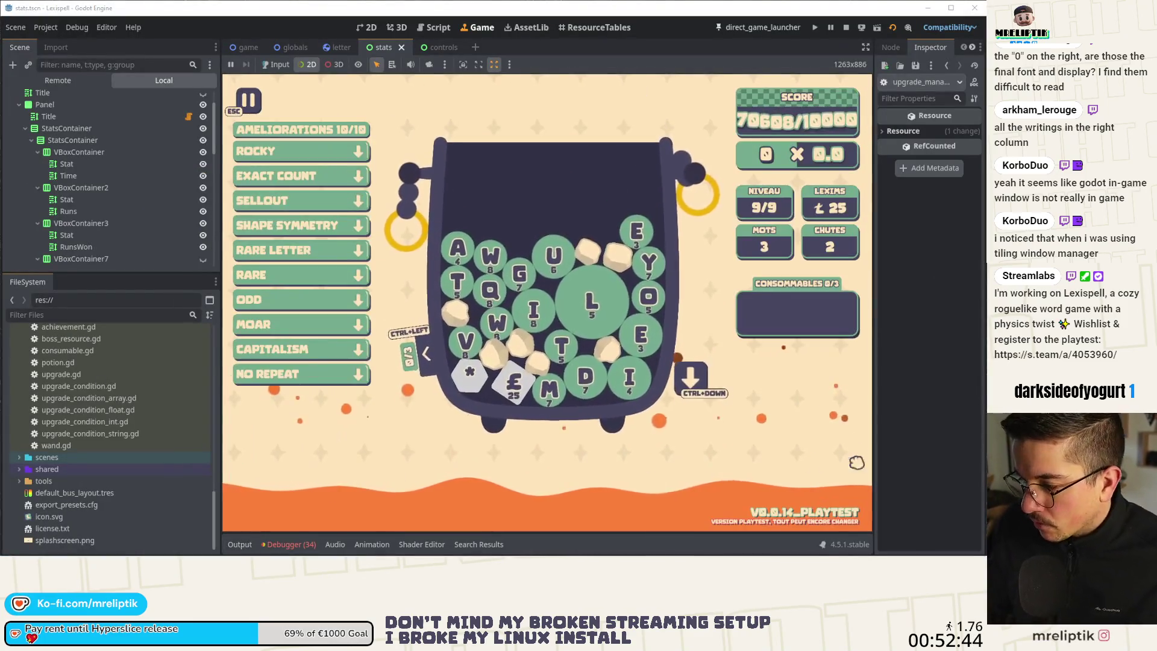
click(848, 28)
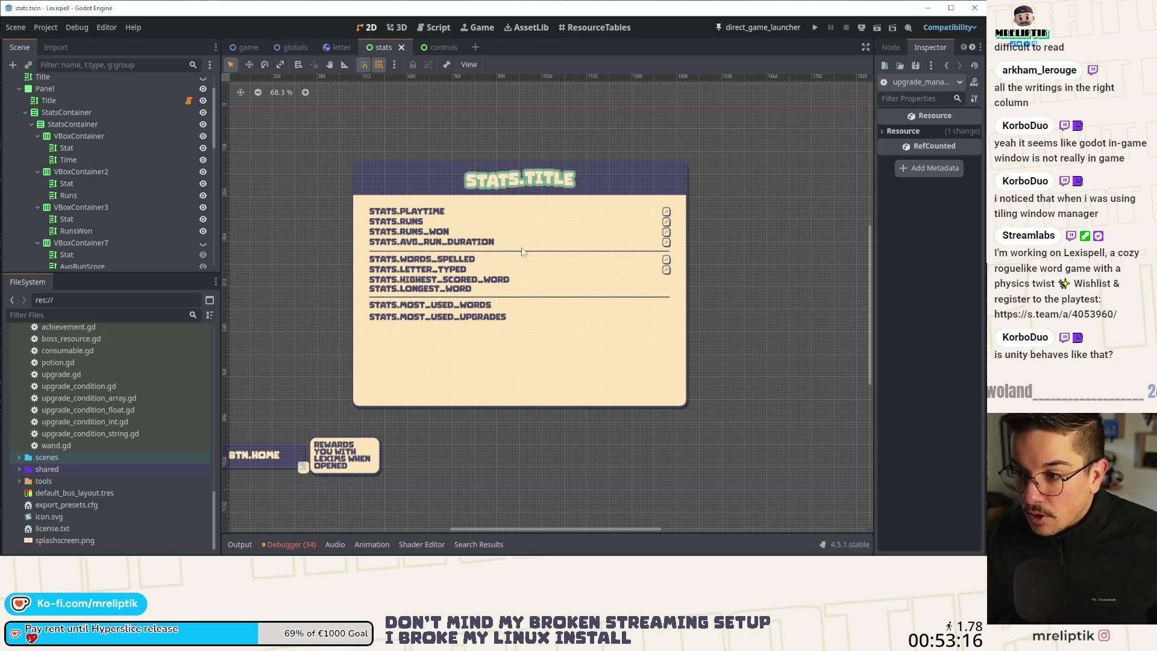
- In the controls scene, select the MouseKeyb panel and widen it on both sides
click(448, 47)
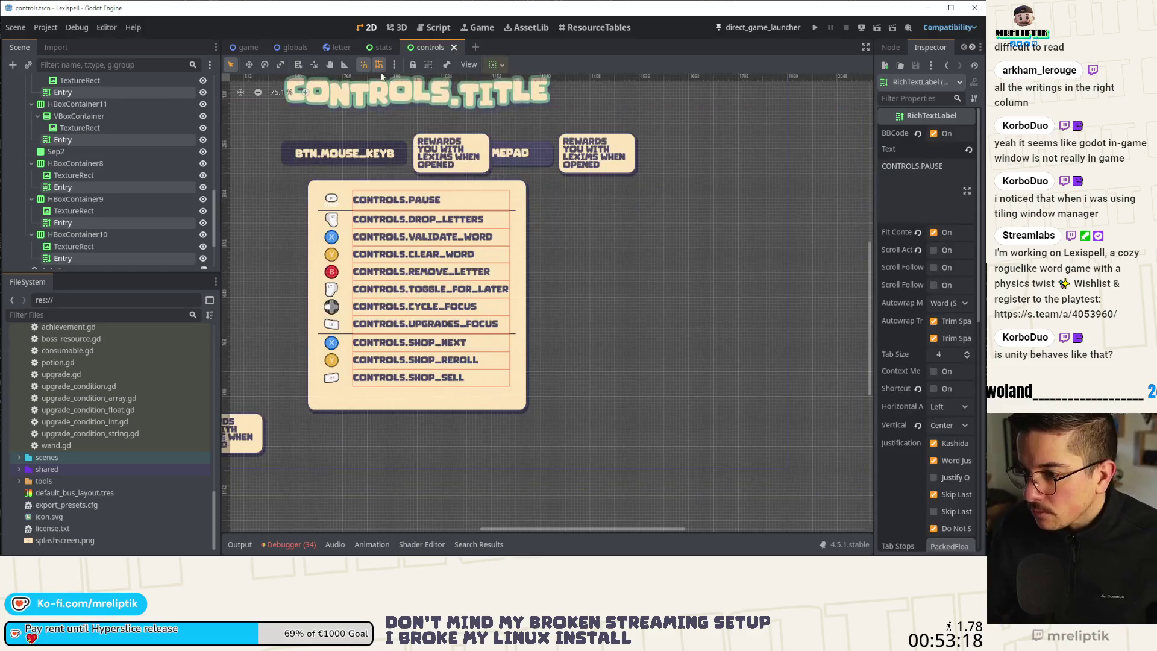
key(ctrl+s)
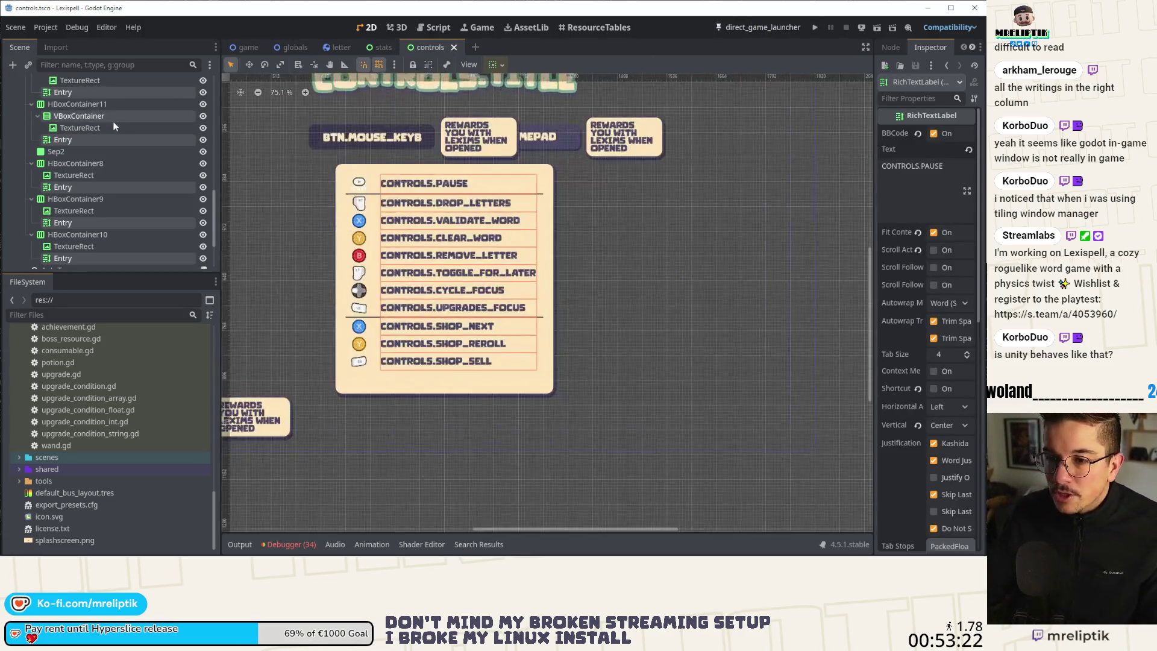
scroll(91, 172, up, 5)
scroll(85, 154, up, 5)
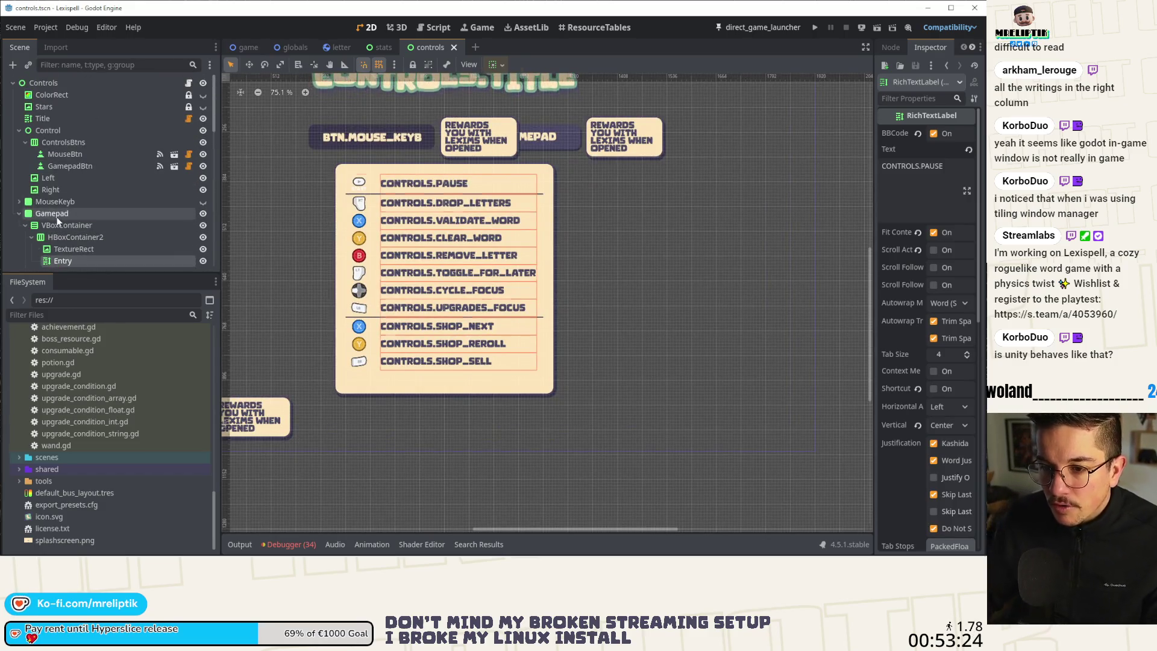
click(57, 213)
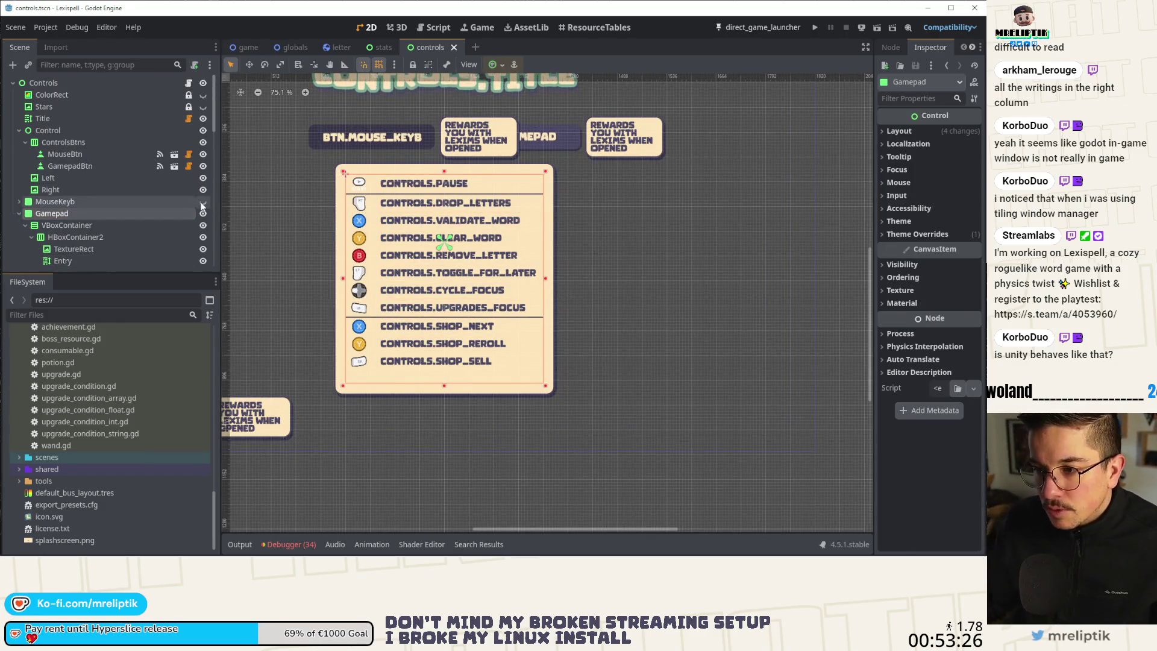
click(160, 203)
ctrl+click(143, 217)
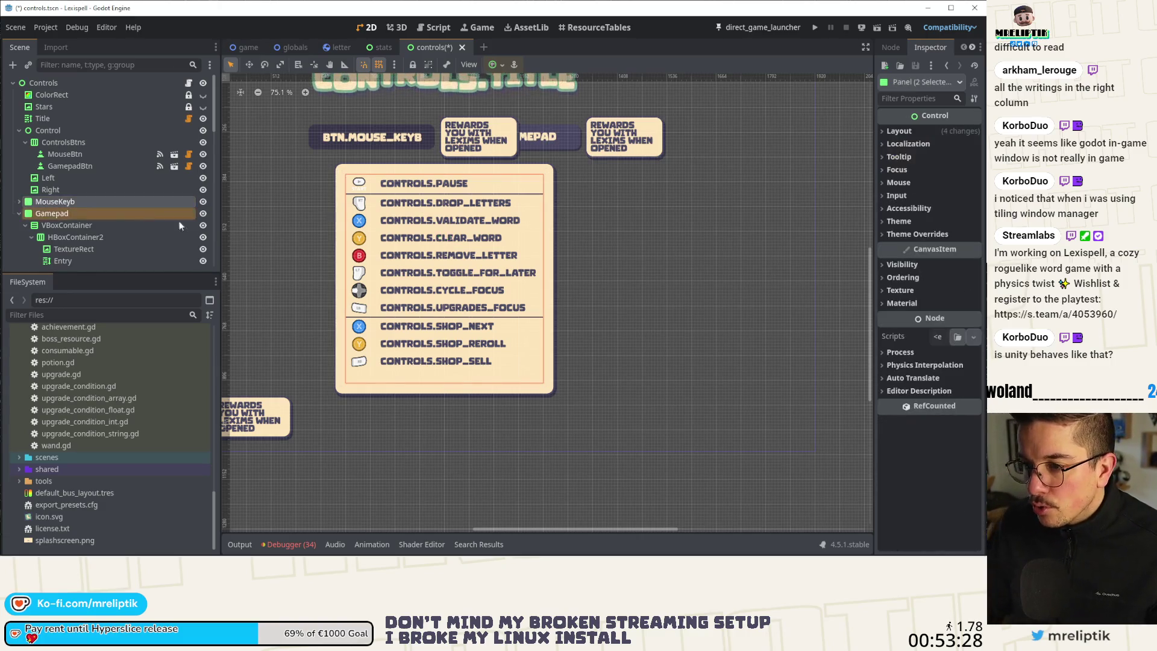
click(65, 214)
click(57, 201)
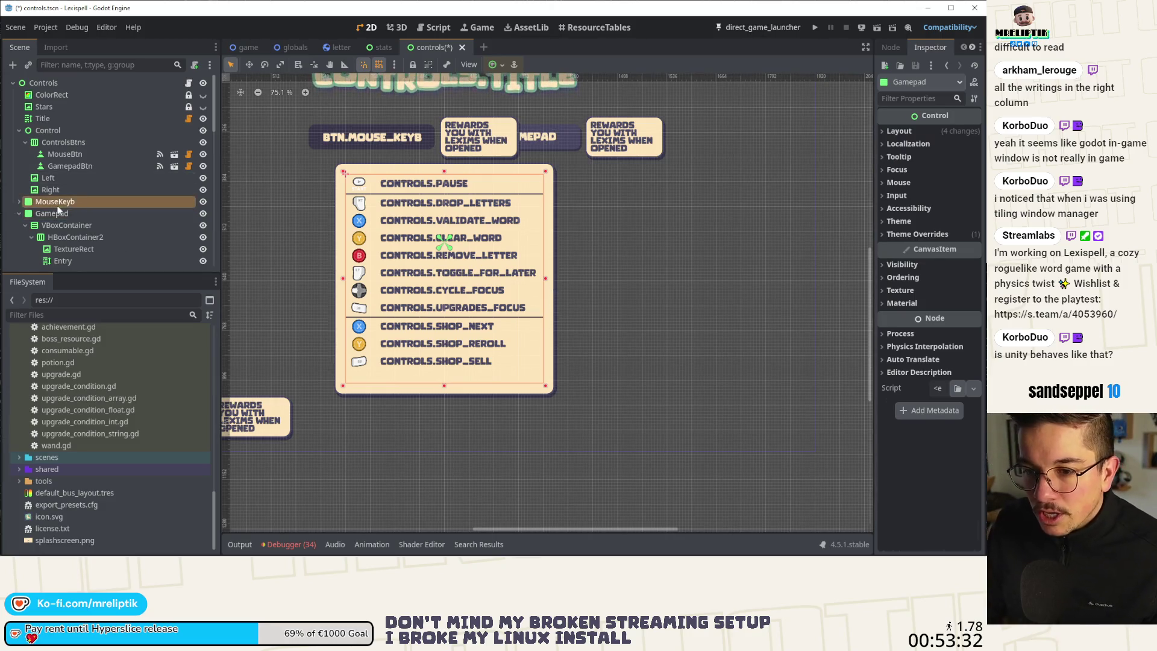
drag(546, 281, 570, 280)
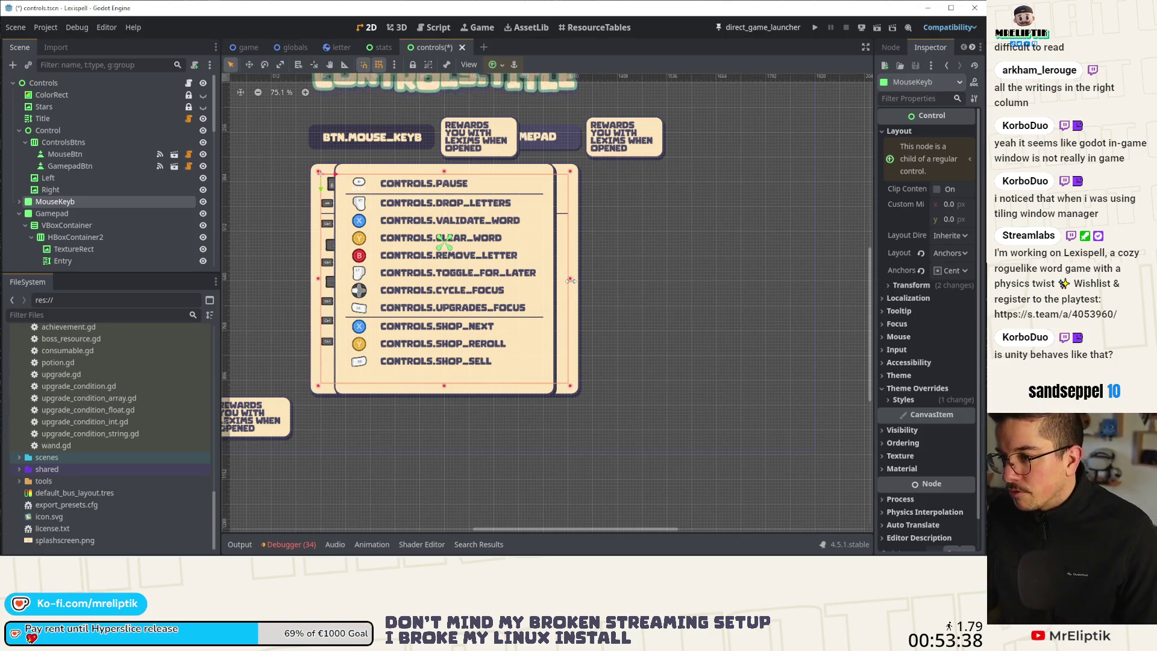
- Widen the Gamepad panel to the right, save controls.tscn, and hide the MouseKeyb panel
click(111, 211)
scroll(552, 272, up, 8)
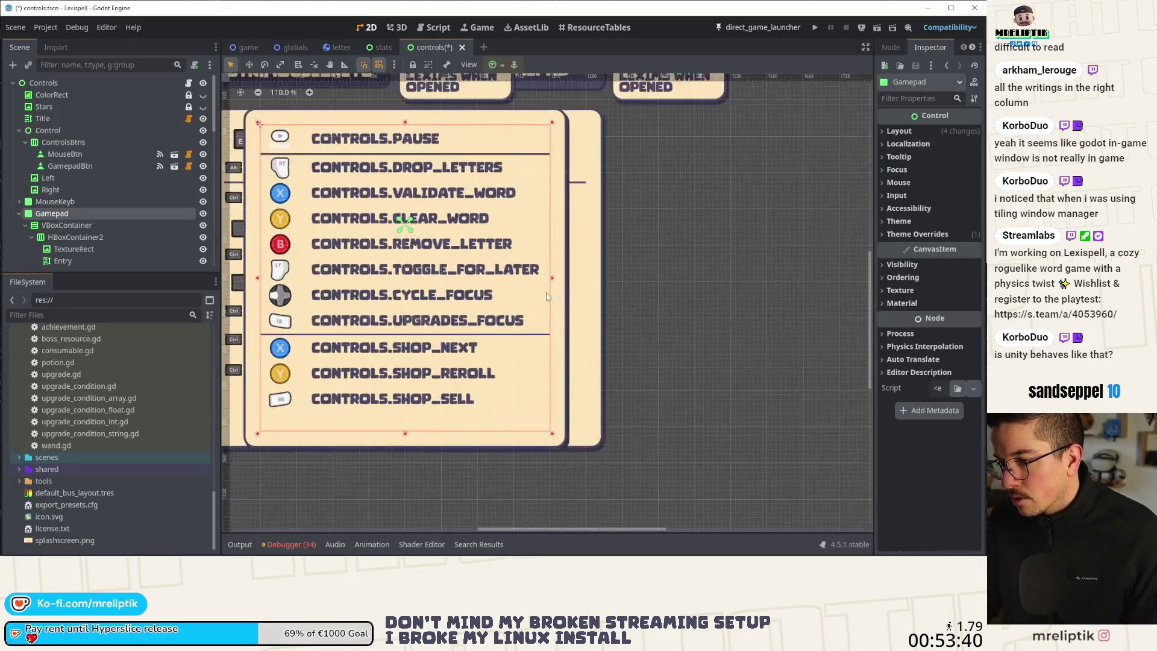
drag(548, 272, 613, 272)
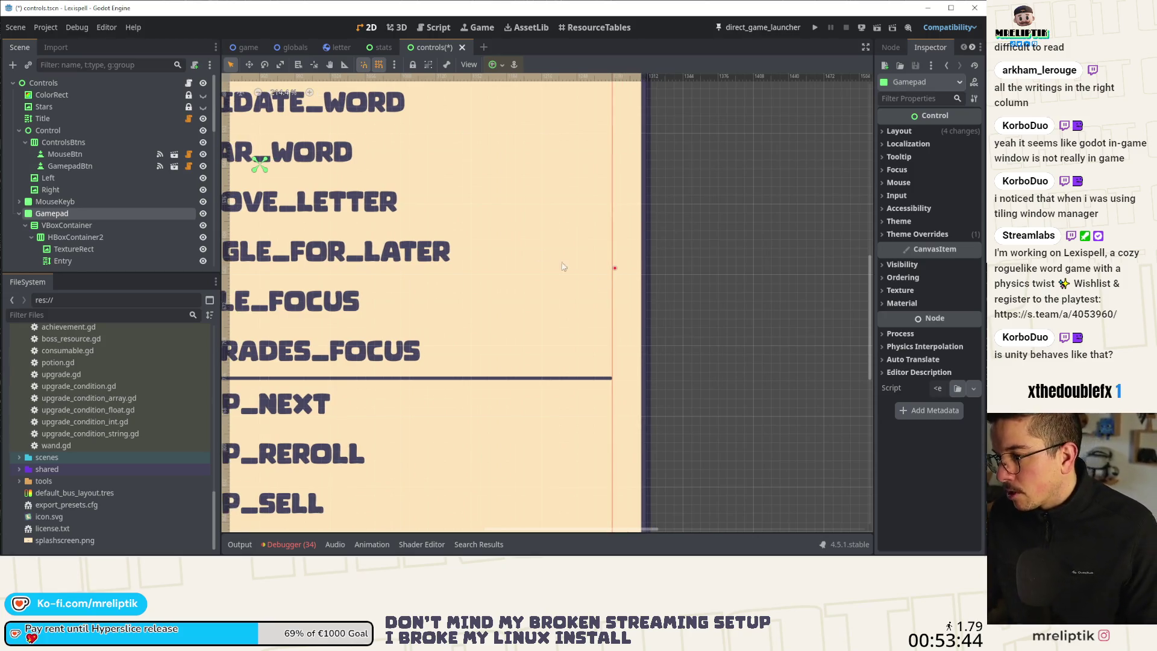
scroll(577, 275, down, 12)
key(ctrl+s)
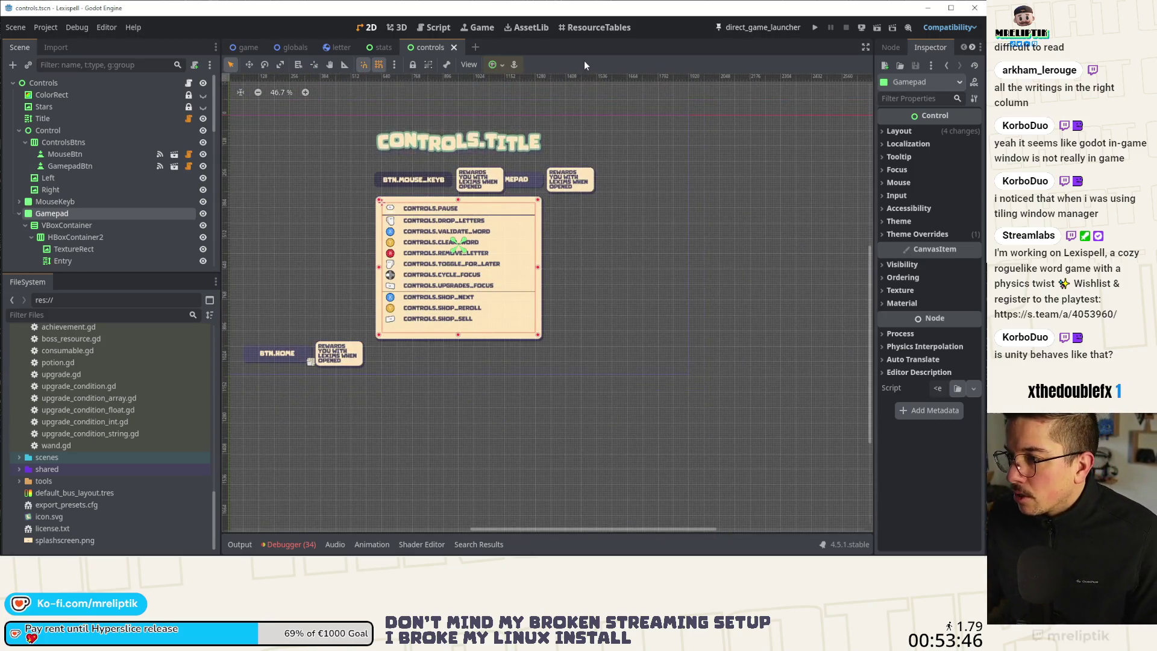
click(202, 201)
click(892, 24)
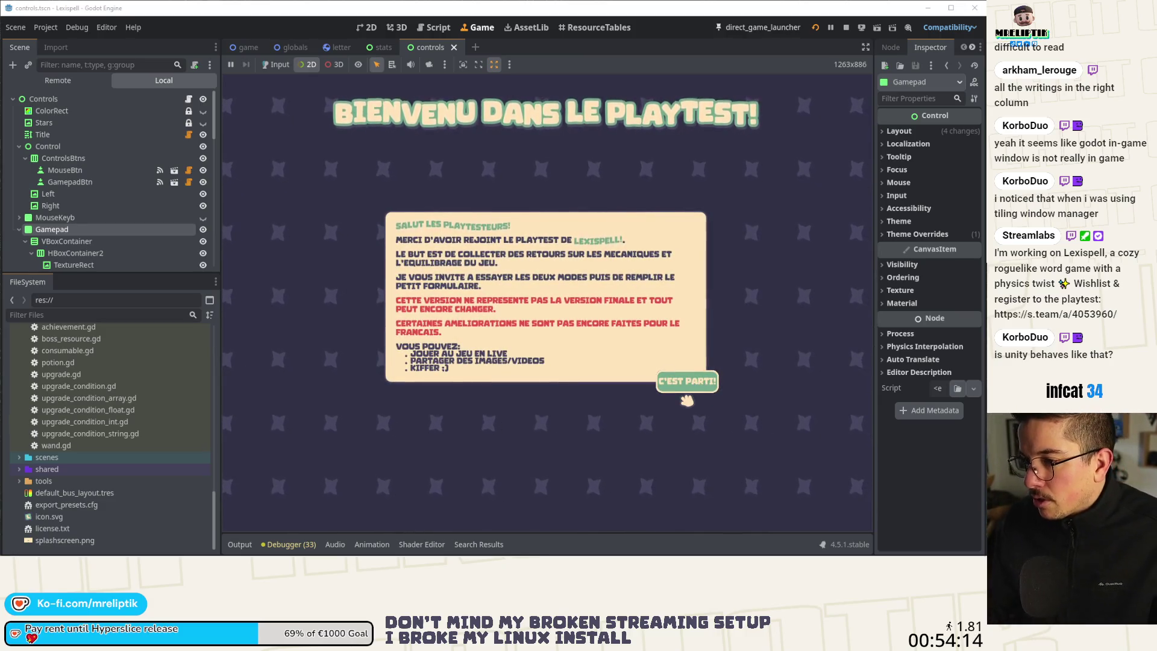
- Inspect the C'EST PARTI button in the running game, then open a new browser window
click(689, 391)
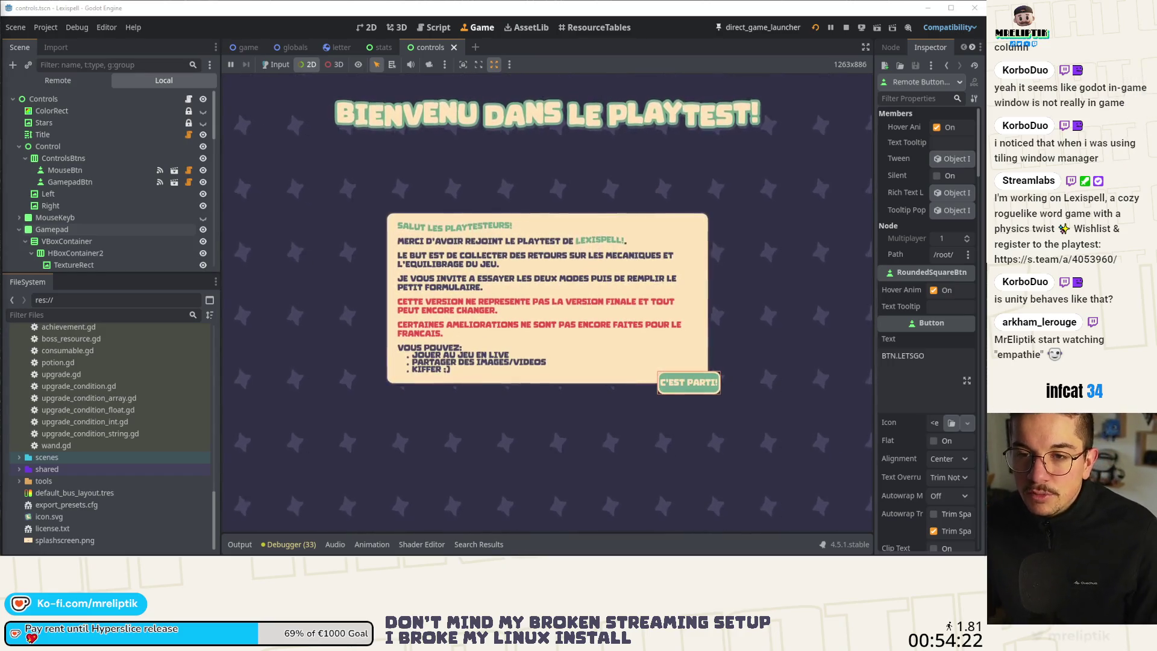
key(super+b)
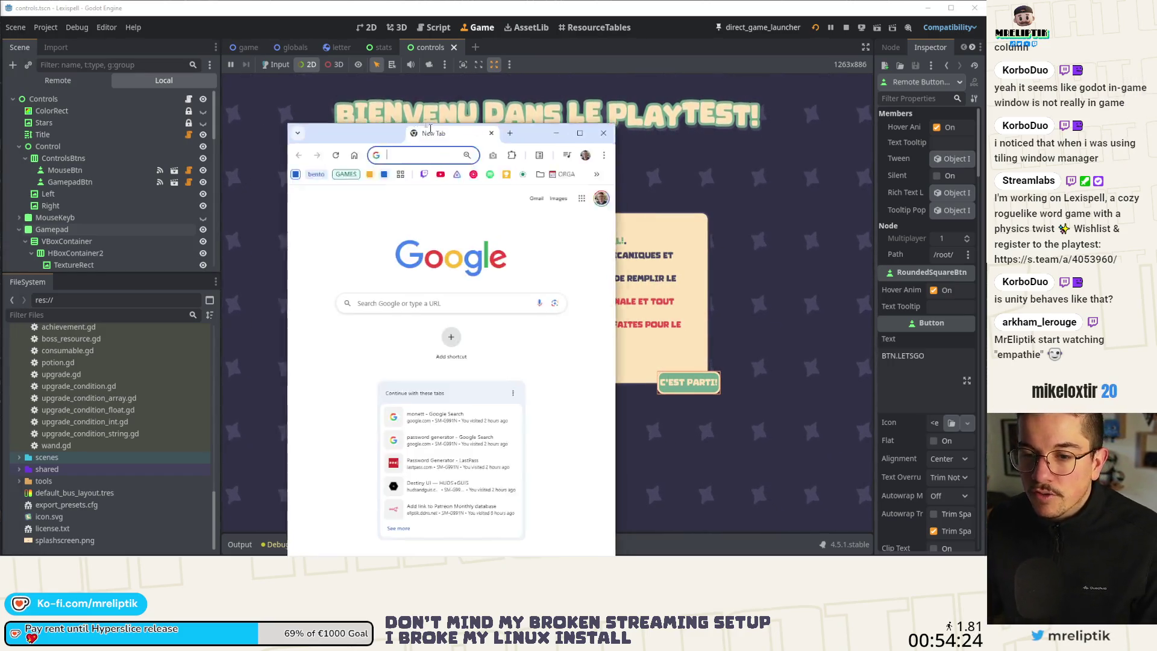
- Open the Jellyfin dashboard from the SERVER bookmarks in a maximized browser, glancing at Jellyseerr Discover
click(531, 154)
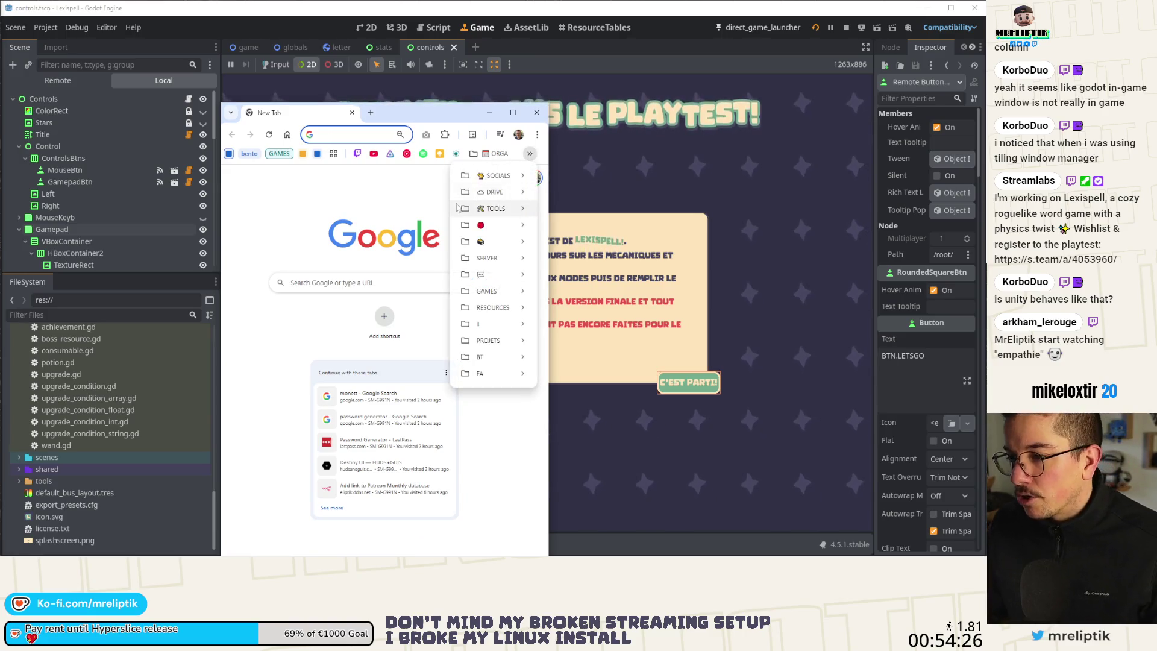
mouse_move(518, 257)
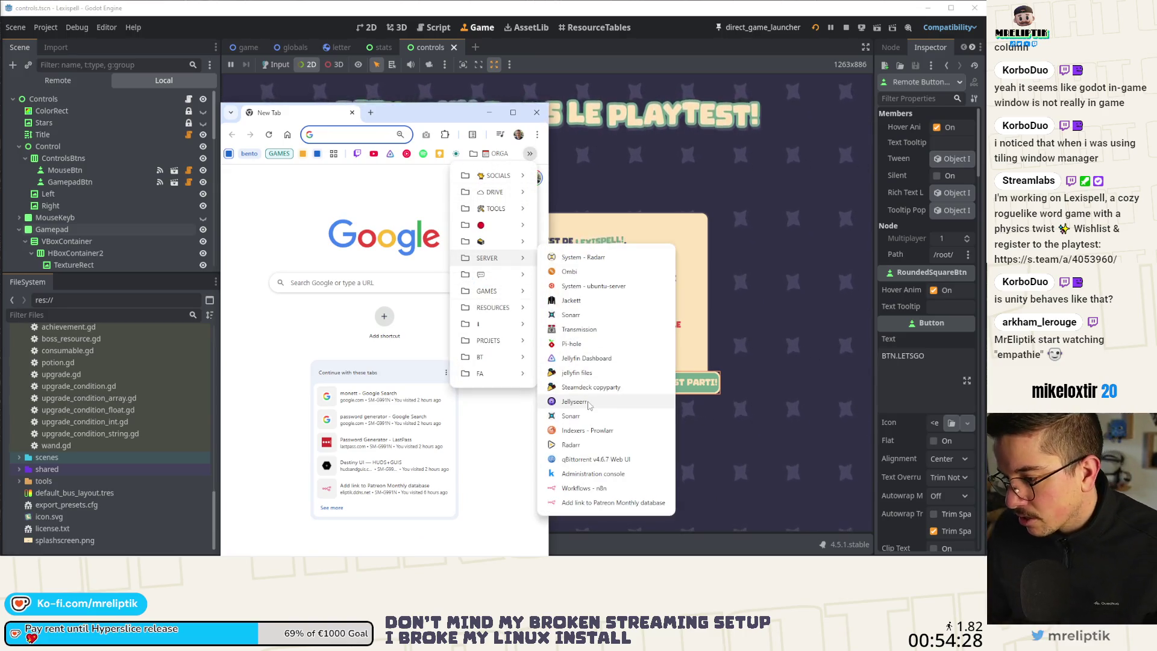
click(586, 358)
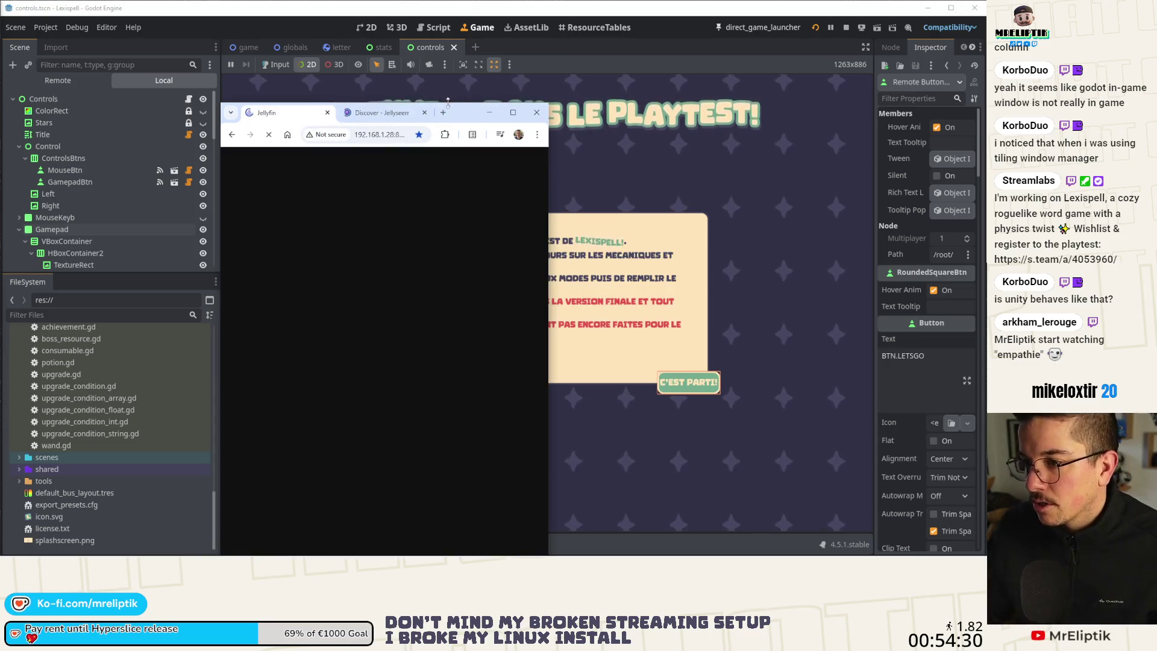
drag(469, 117, 495, 110)
double_click(496, 110)
click(198, 11)
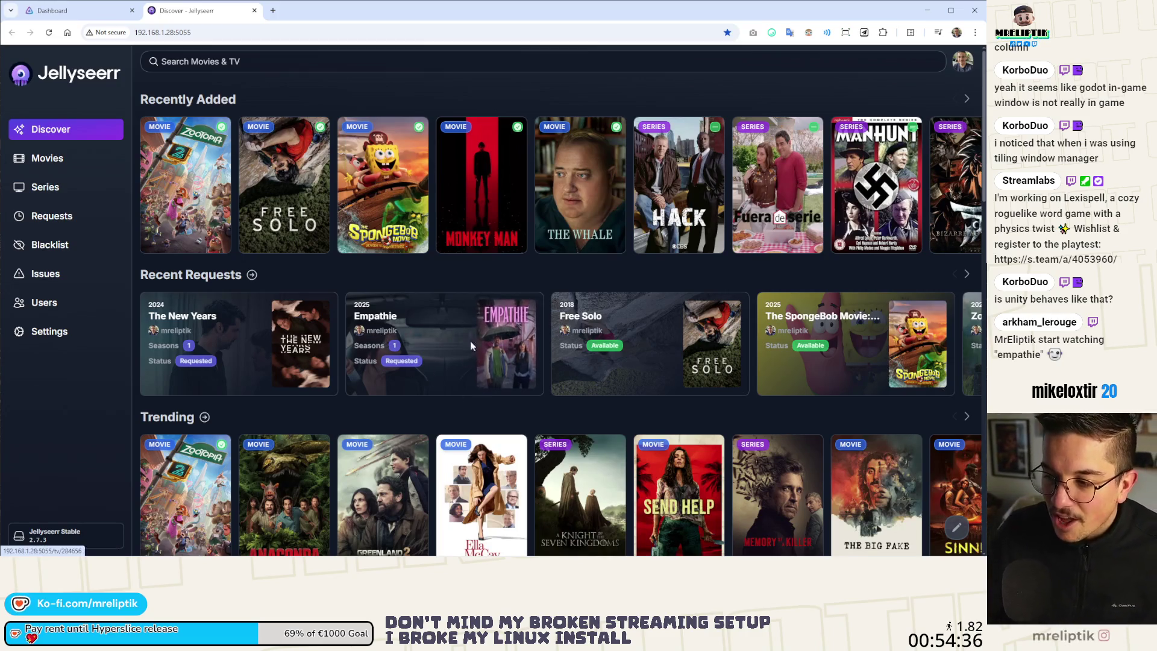
click(53, 11)
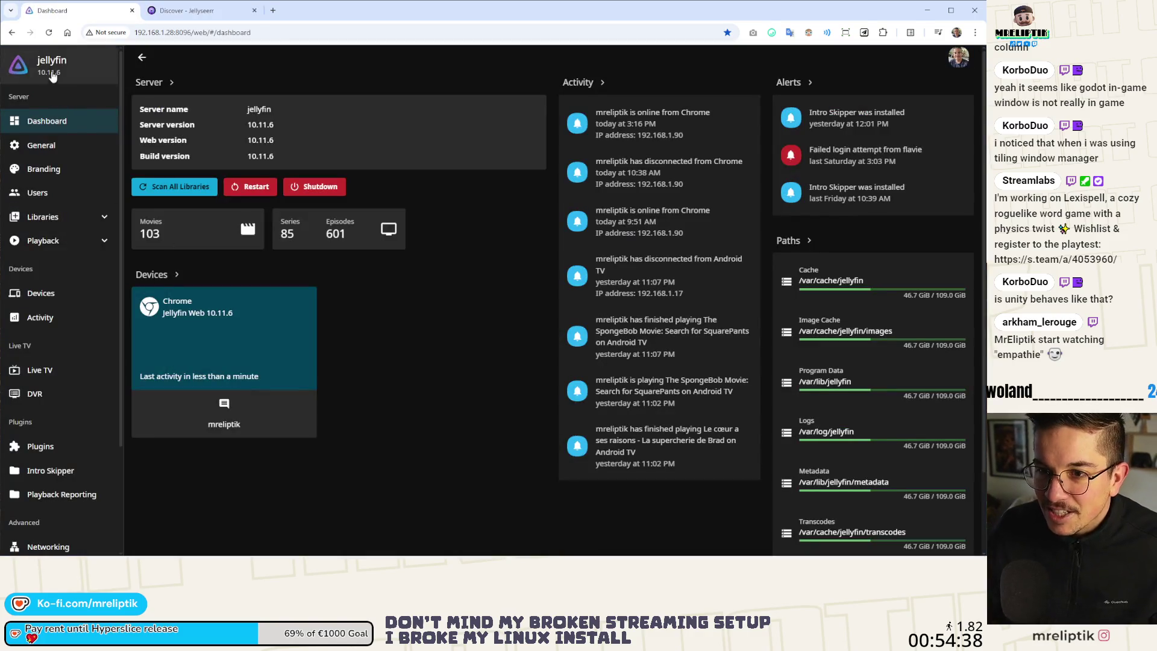
- View the Empathie episode details from Jellyfin home, then close the browser to return to Godot
click(54, 69)
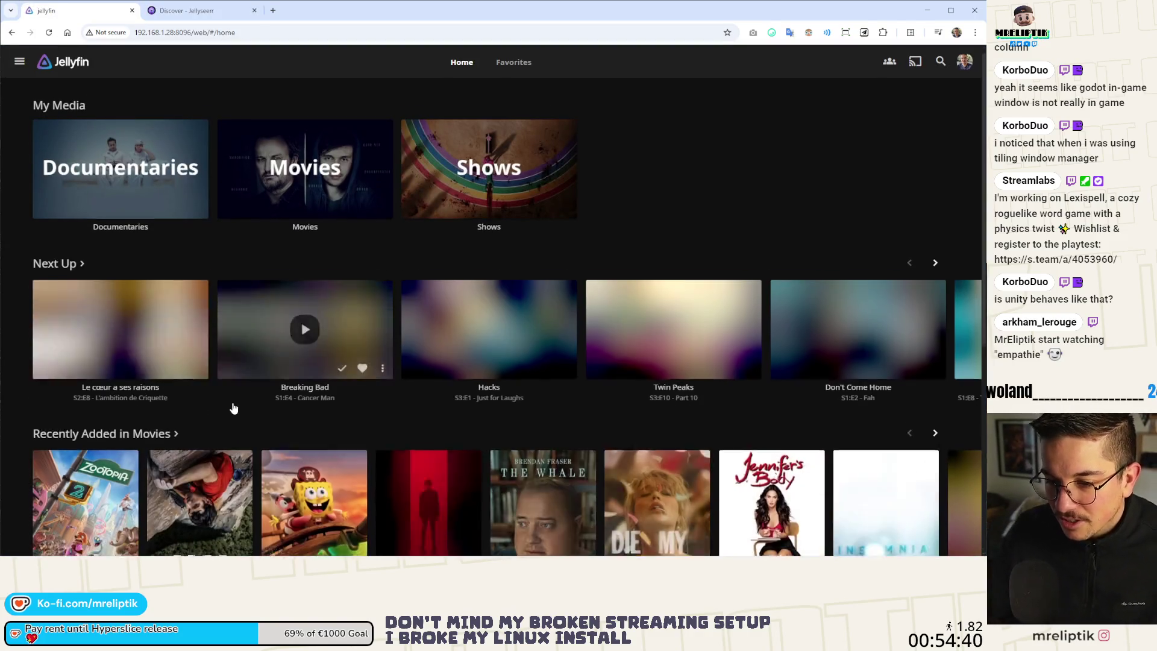
scroll(235, 404, down, 6)
click(109, 426)
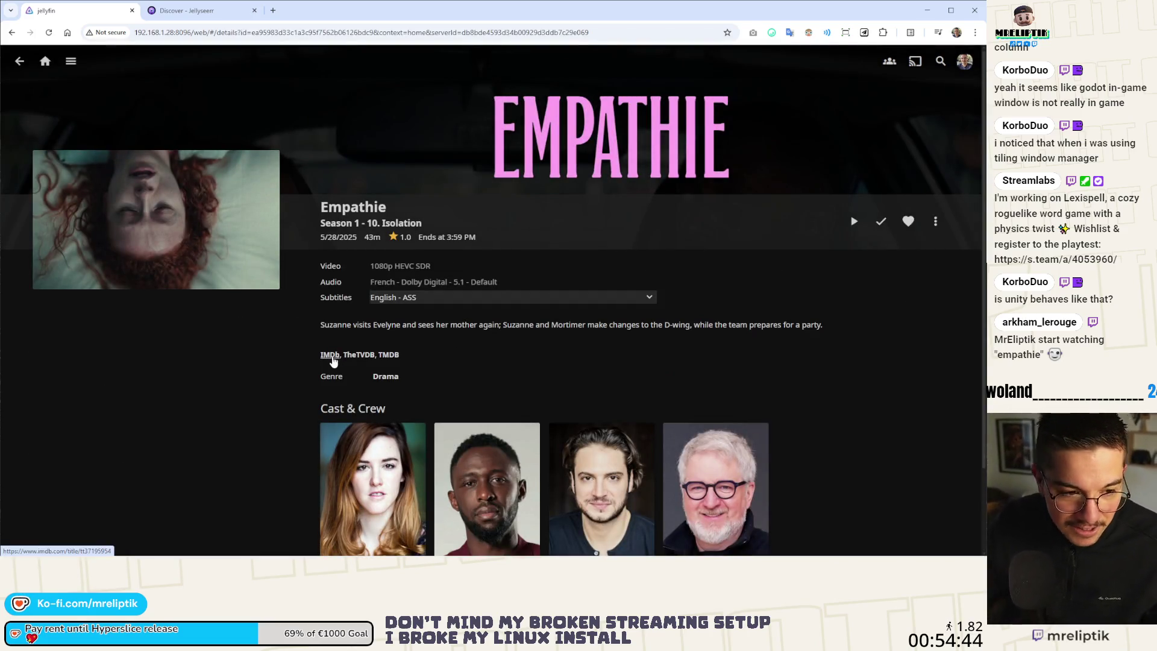
click(22, 71)
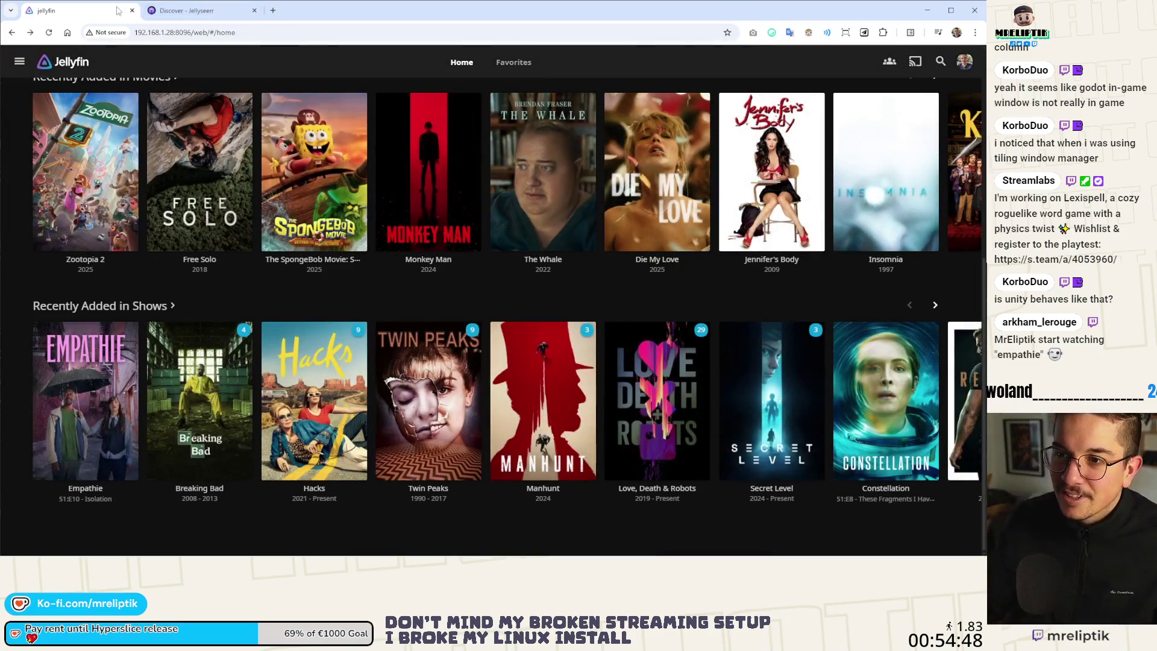
click(132, 11)
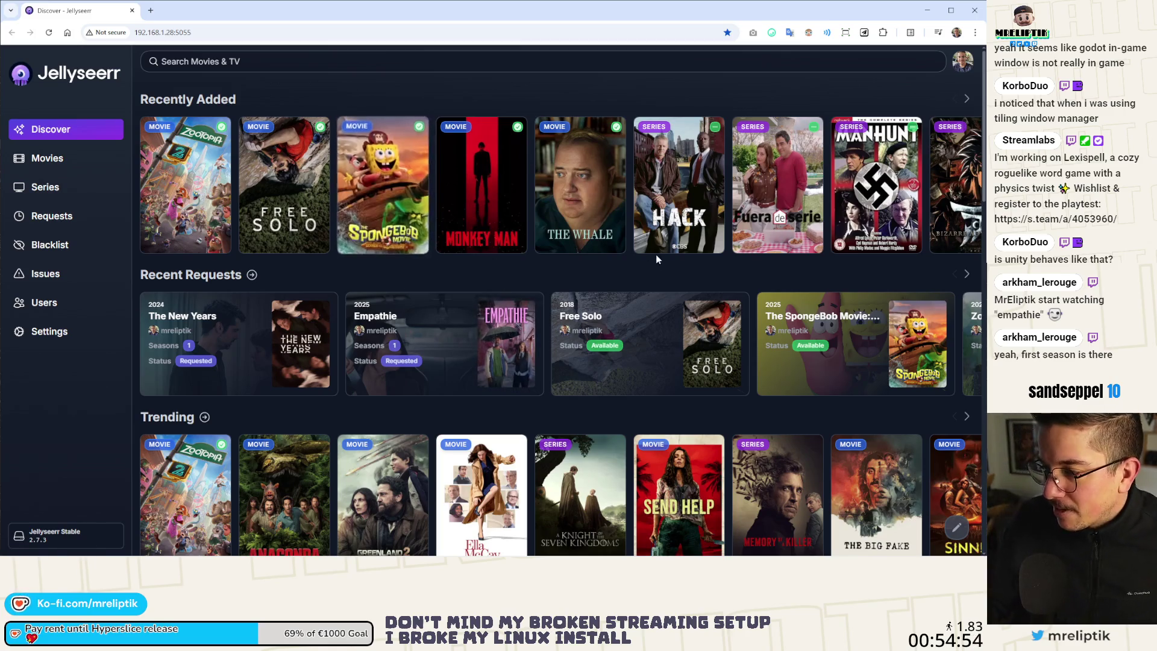
click(132, 10)
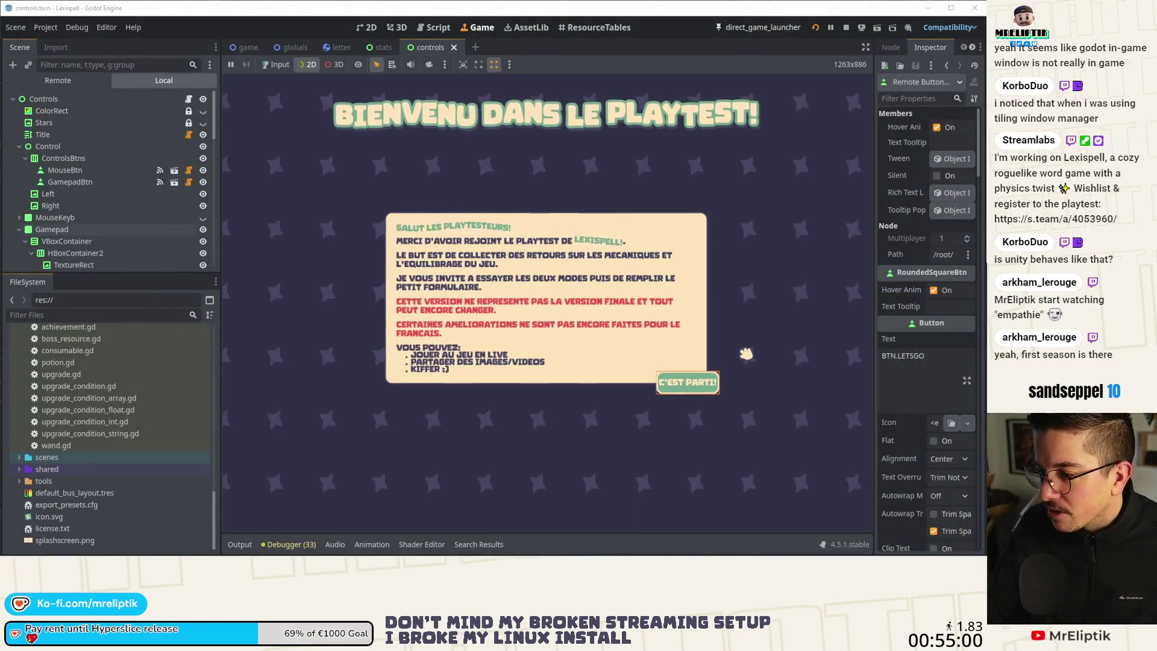
- Let the game view take input, dismiss the welcome panel, and narrow the left docks to widen the view
click(275, 65)
click(690, 384)
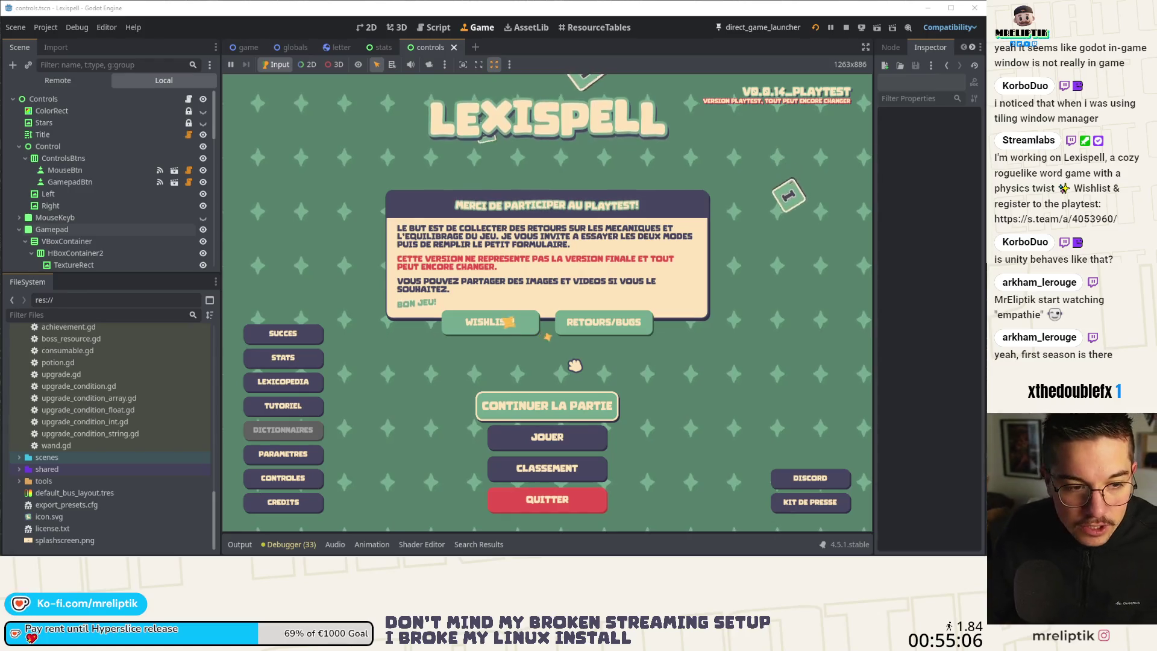
drag(220, 174, 124, 173)
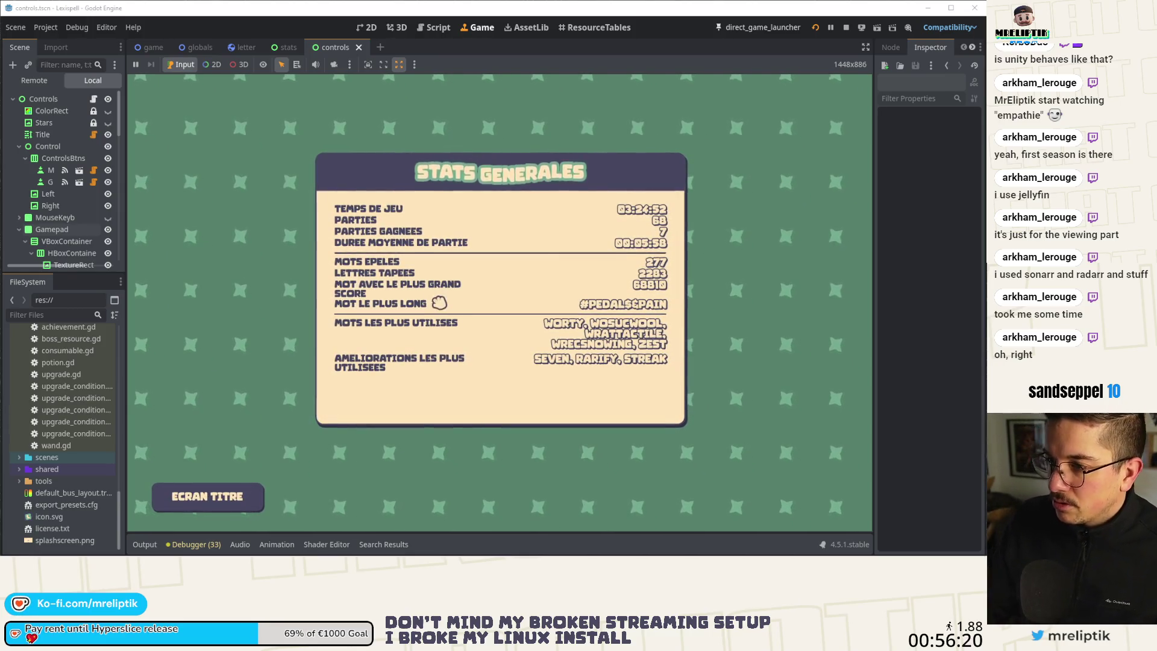
- Open stats.tscn, widen its Panel evenly on both sides, and save the scene
click(367, 27)
click(282, 47)
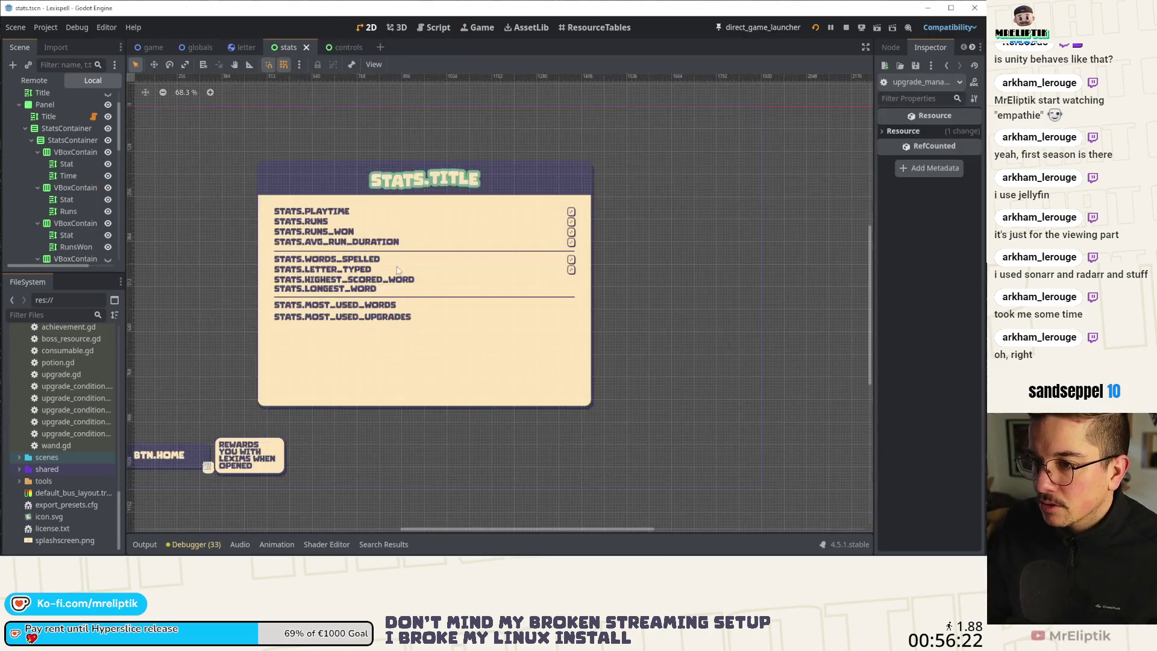
click(362, 207)
scroll(392, 240, down, 2)
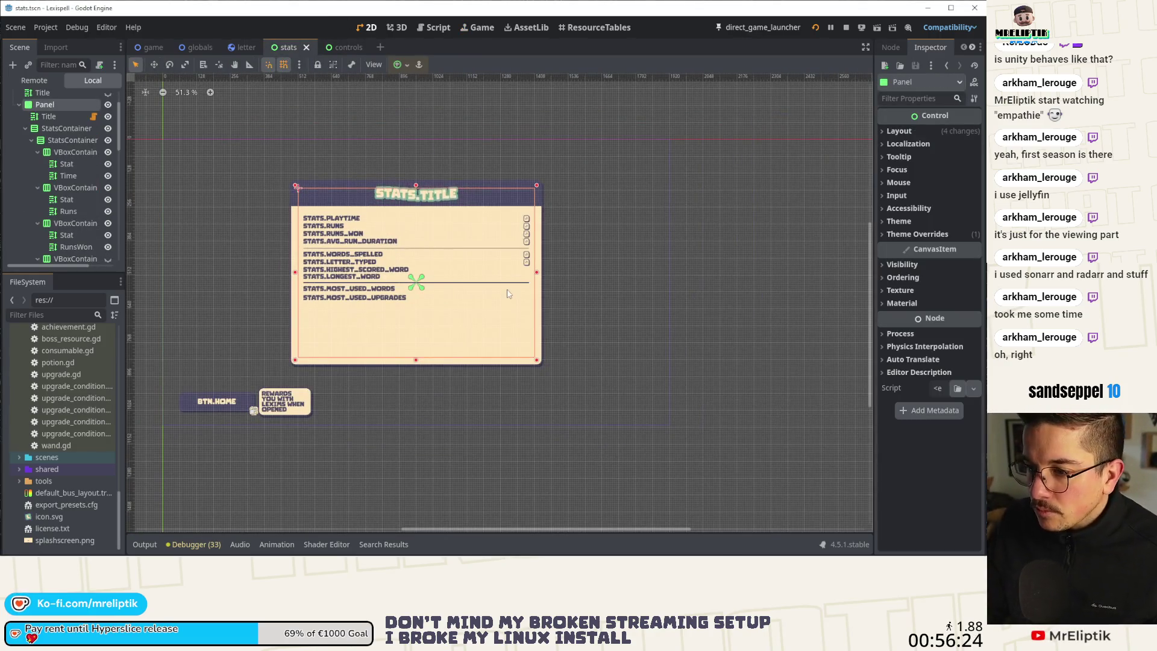
drag(538, 274, 551, 273)
key(ctrl+s)
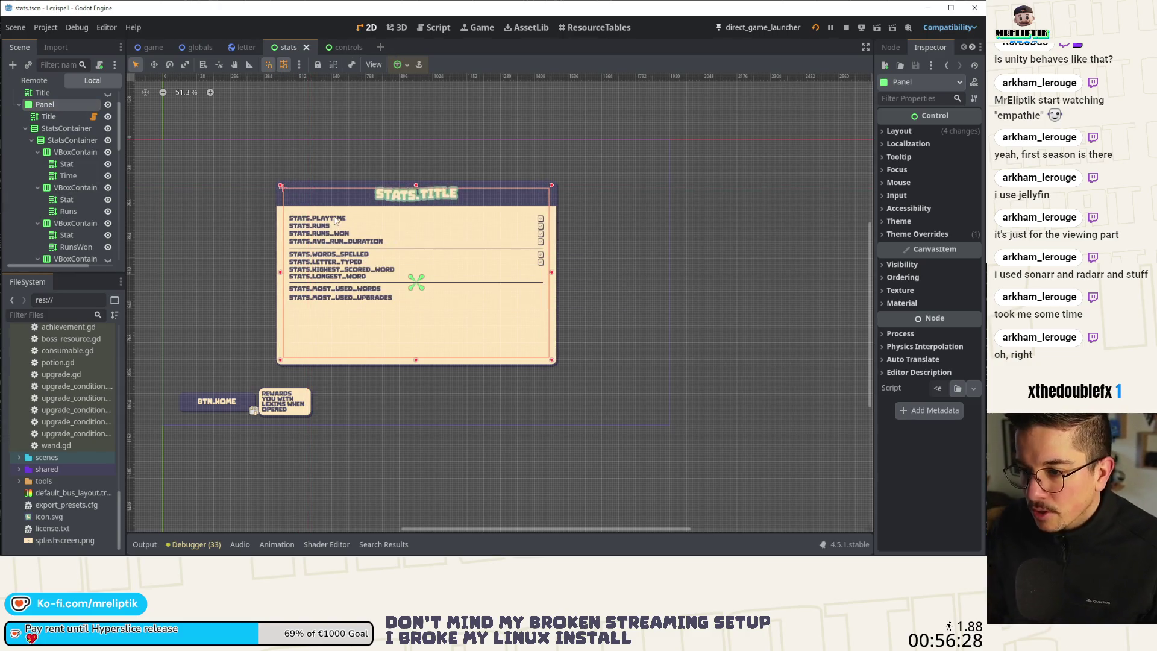
- Give all stat labels, PLAYTIME through MOST_USED_UPGRADES, a Custom Minimum Size x of 450
click(328, 219)
shift+click(316, 226)
shift+click(320, 234)
shift+click(328, 241)
shift+click(331, 254)
shift+click(341, 262)
shift+click(338, 270)
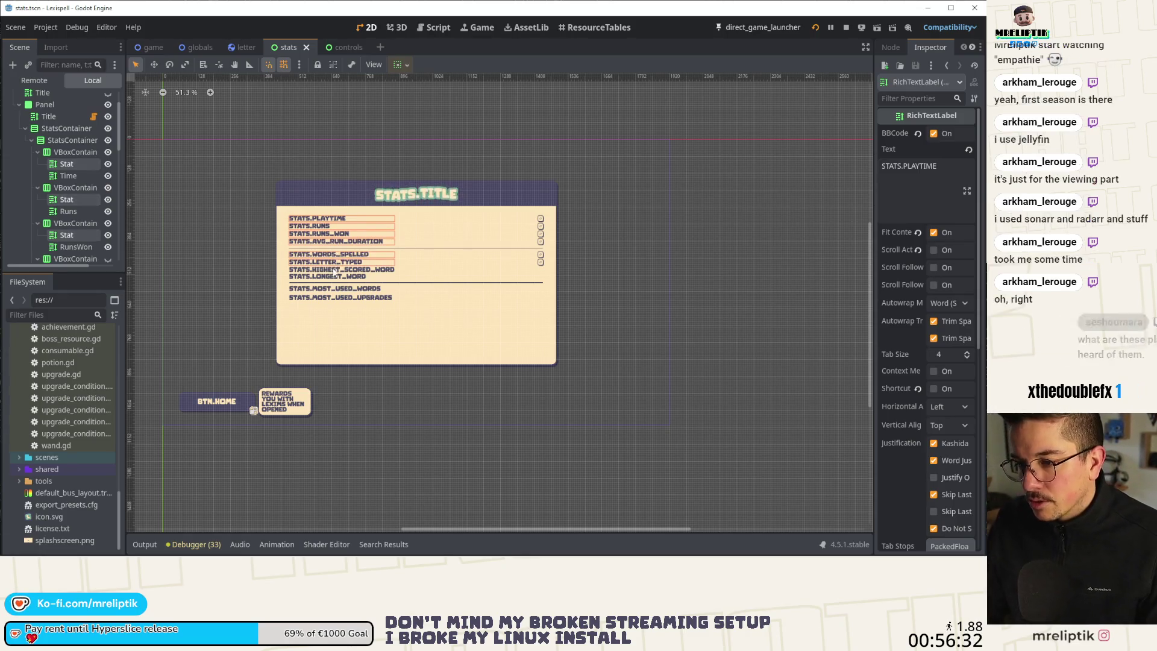
shift+click(334, 277)
shift+click(331, 288)
shift+click(333, 298)
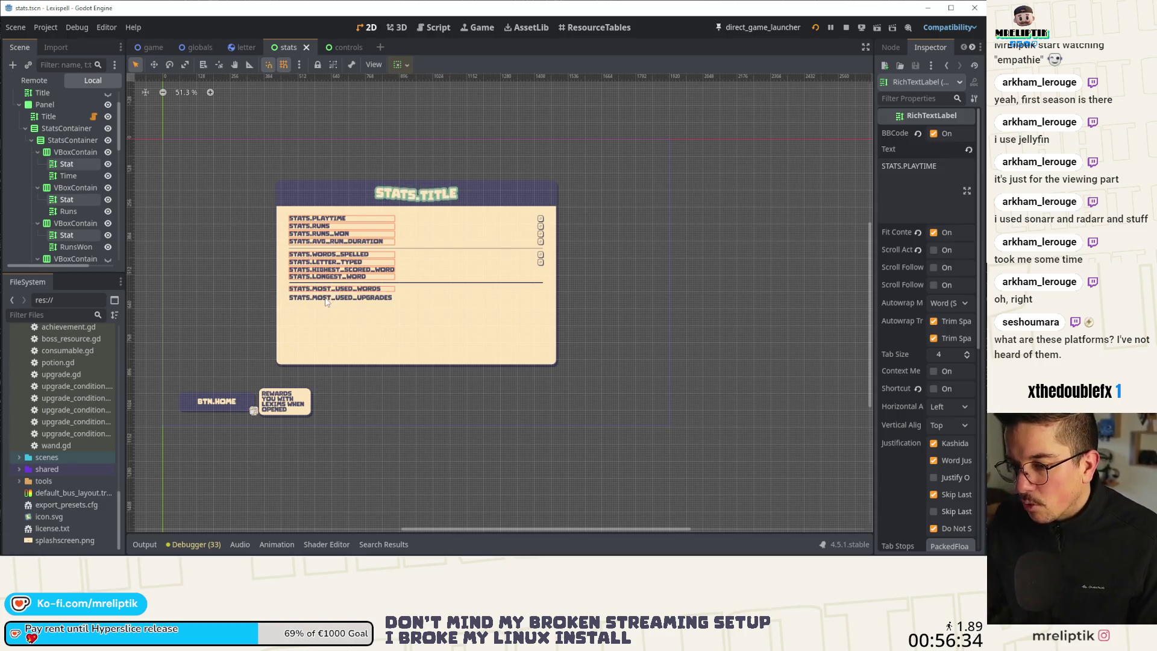
scroll(907, 378, down, 5)
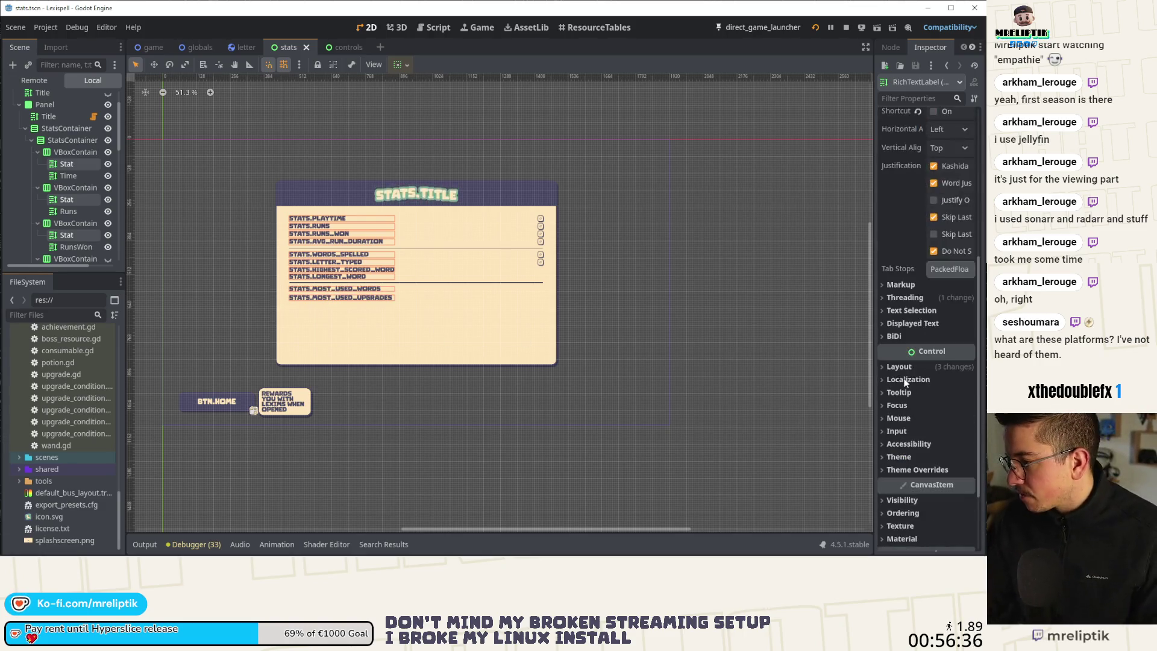
text(450)
key(Return)
- Save the stats scene and bring the running game back into view
key(ctrl+s)
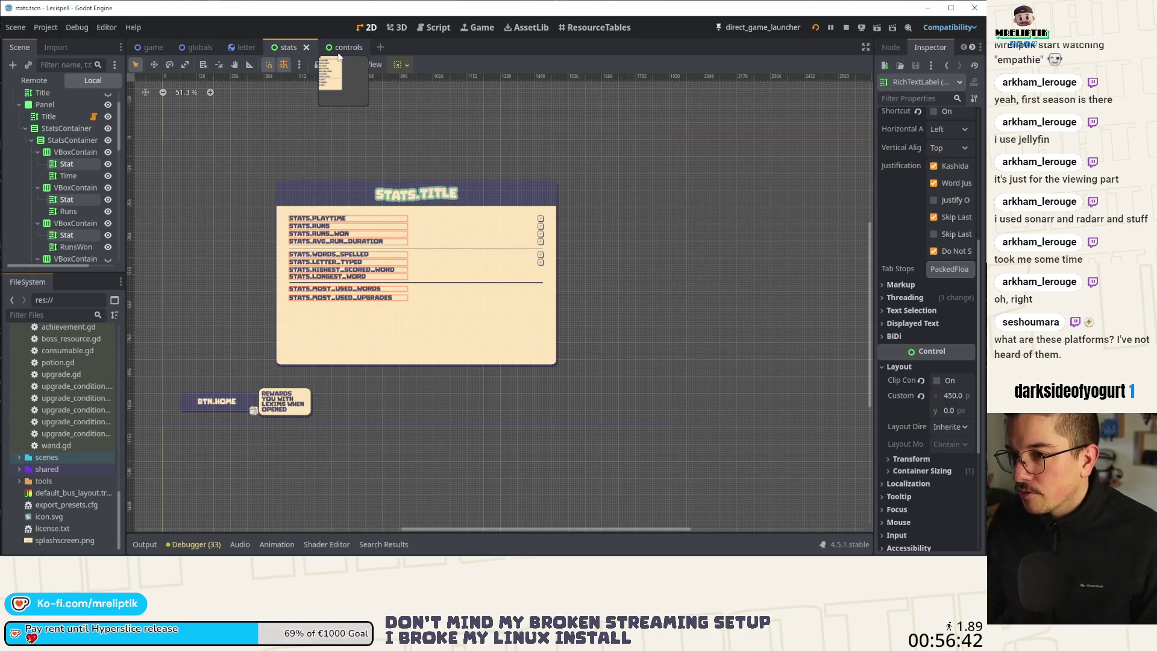
click(339, 54)
click(474, 29)
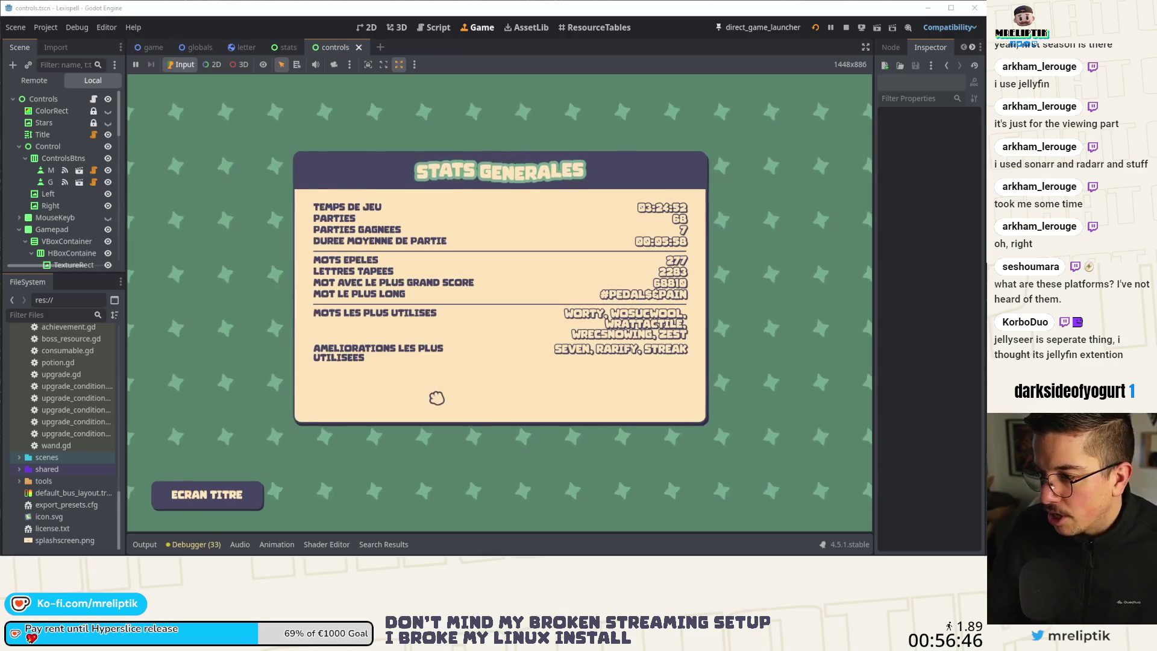
- In the game, go from the title menu to Controles > Manette, then stop it with F8
click(232, 495)
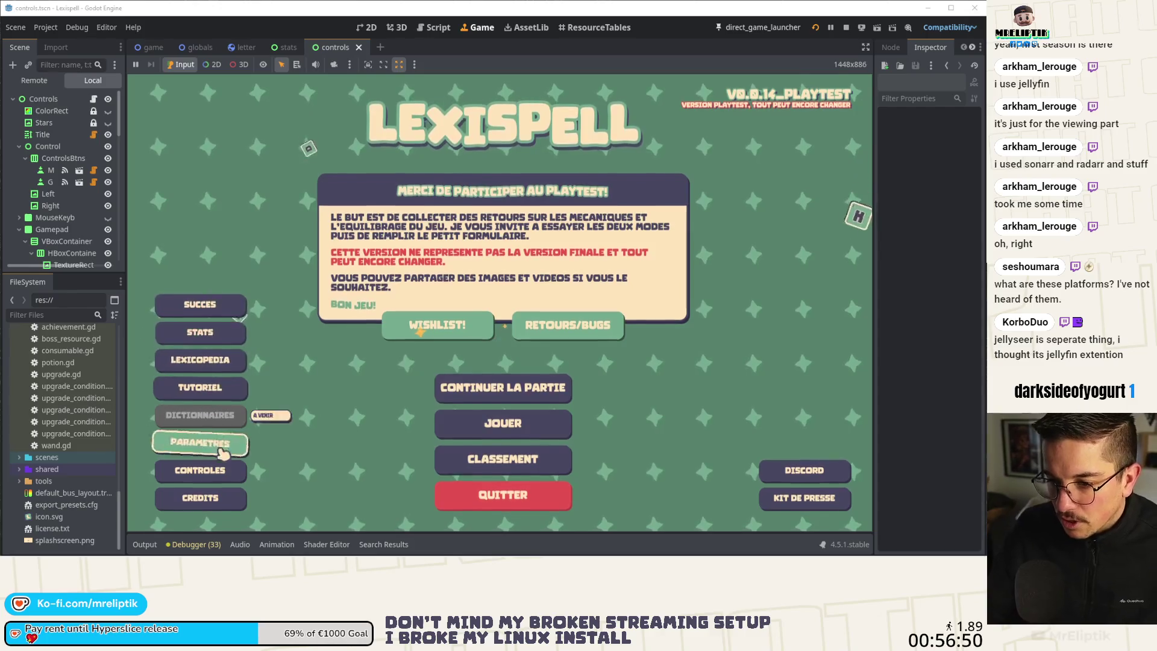
click(214, 470)
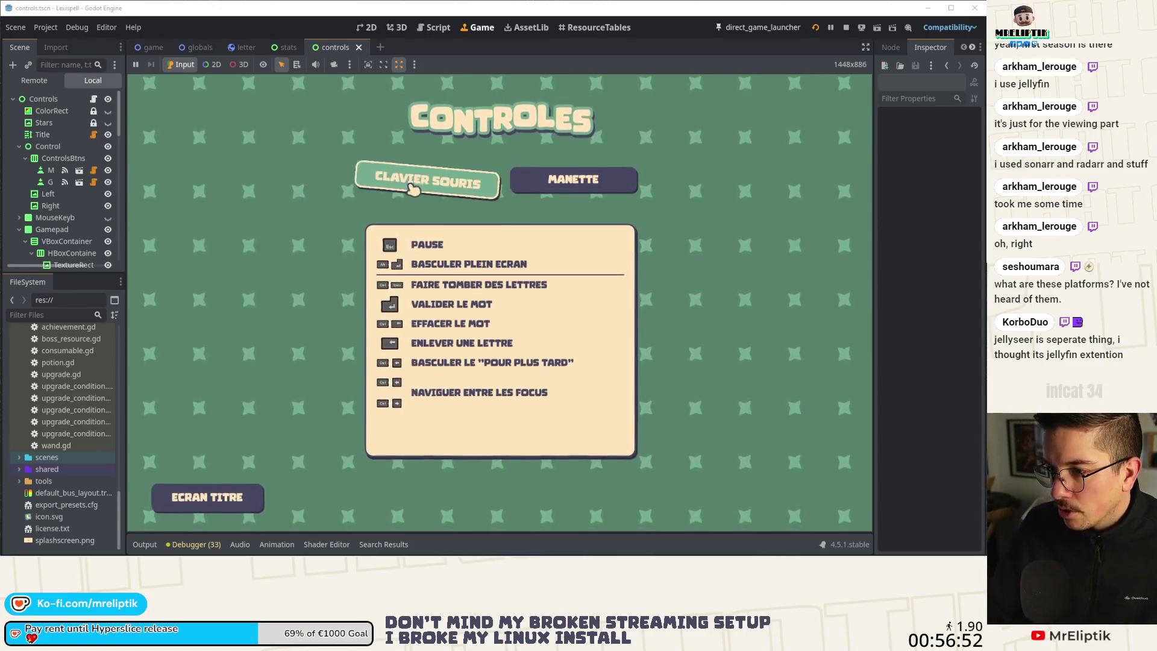
click(550, 180)
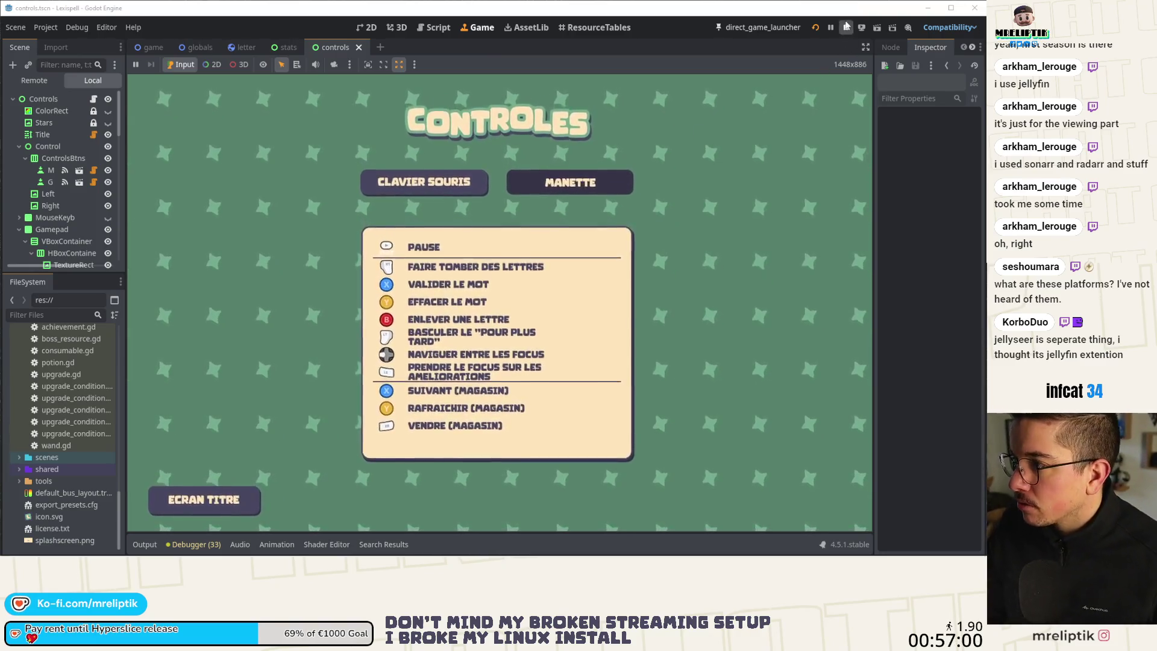
key(F8)
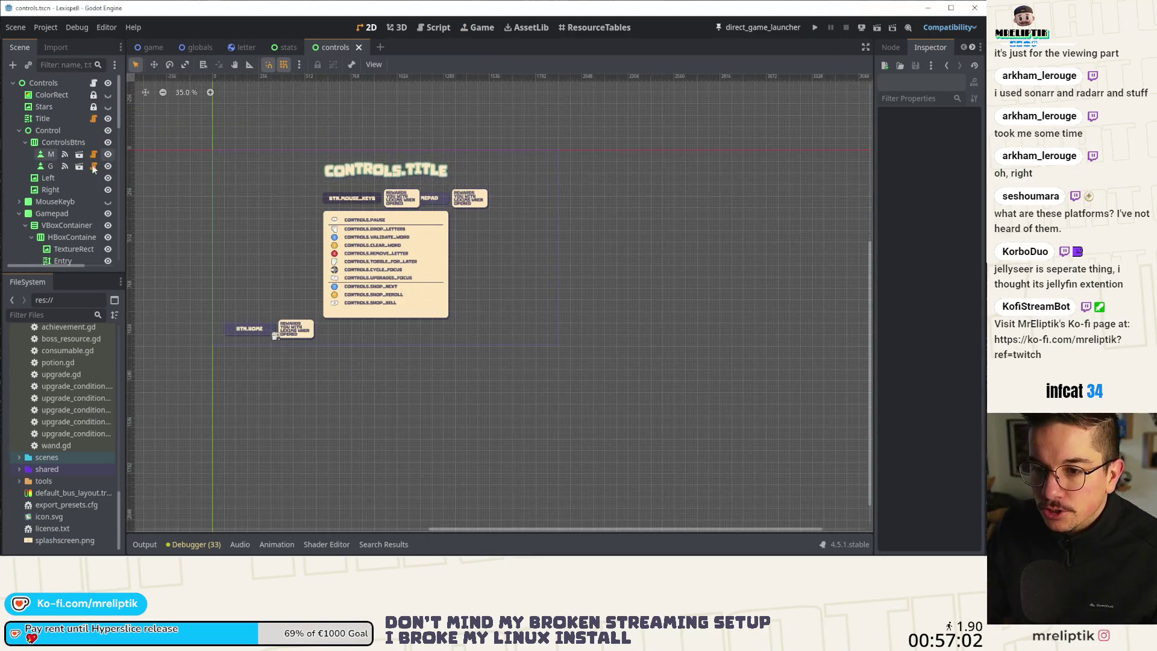
- Hide the Gamepad node, save and close the controls scene, then deselect the stats labels
click(107, 213)
key(ctrl+s)
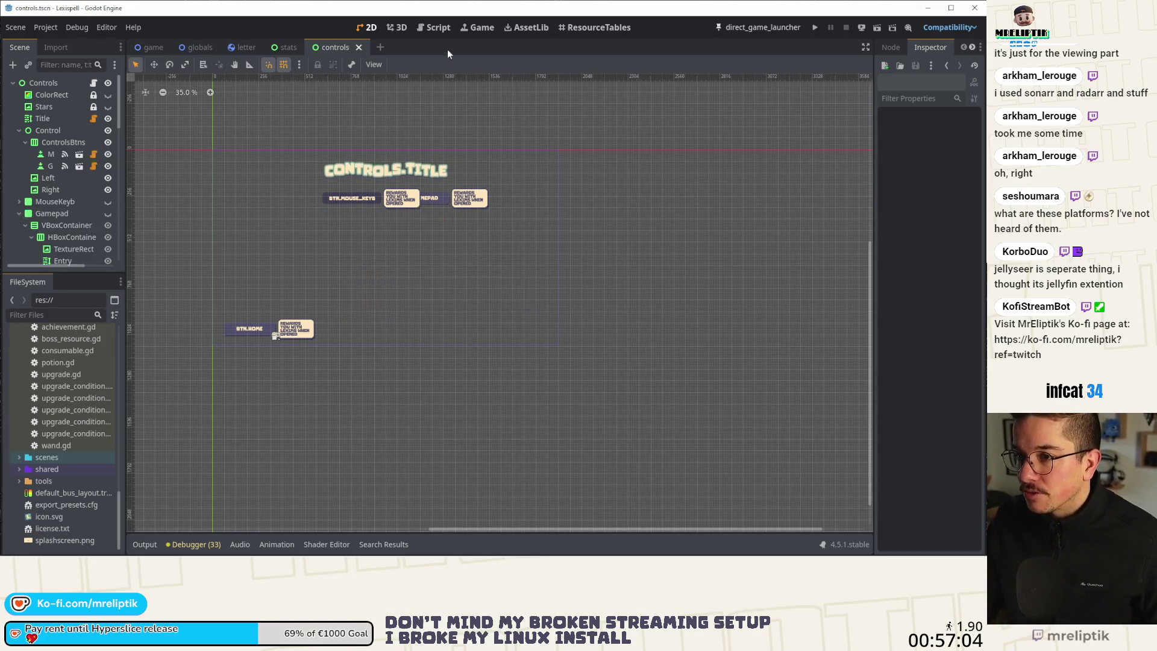
click(360, 47)
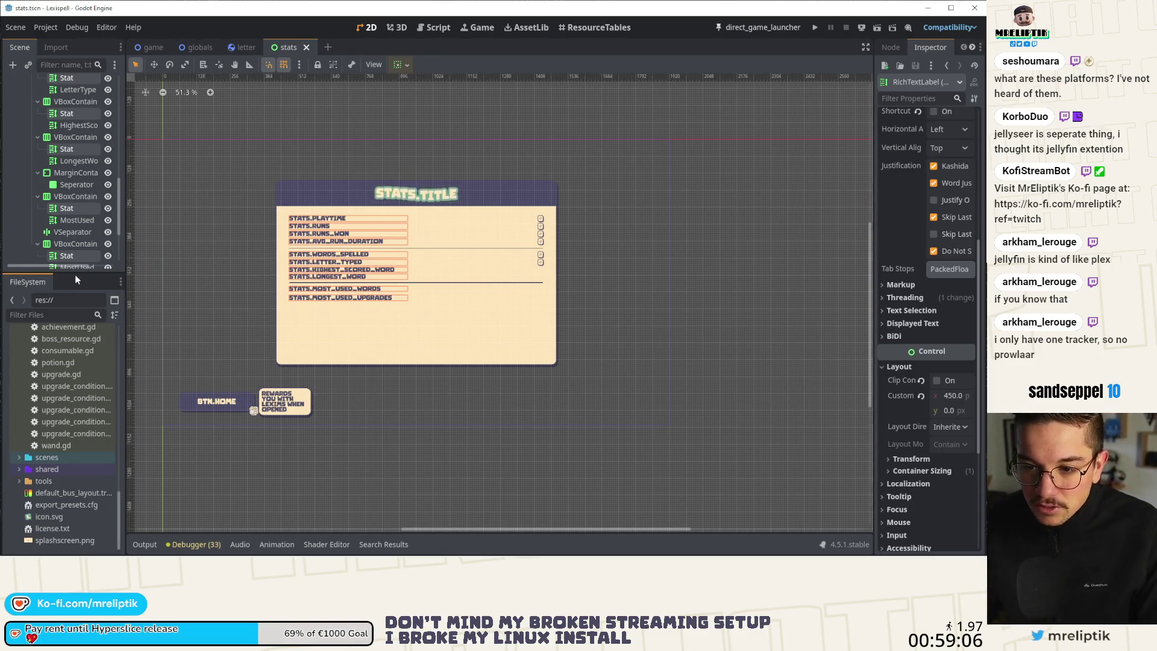
click(201, 140)
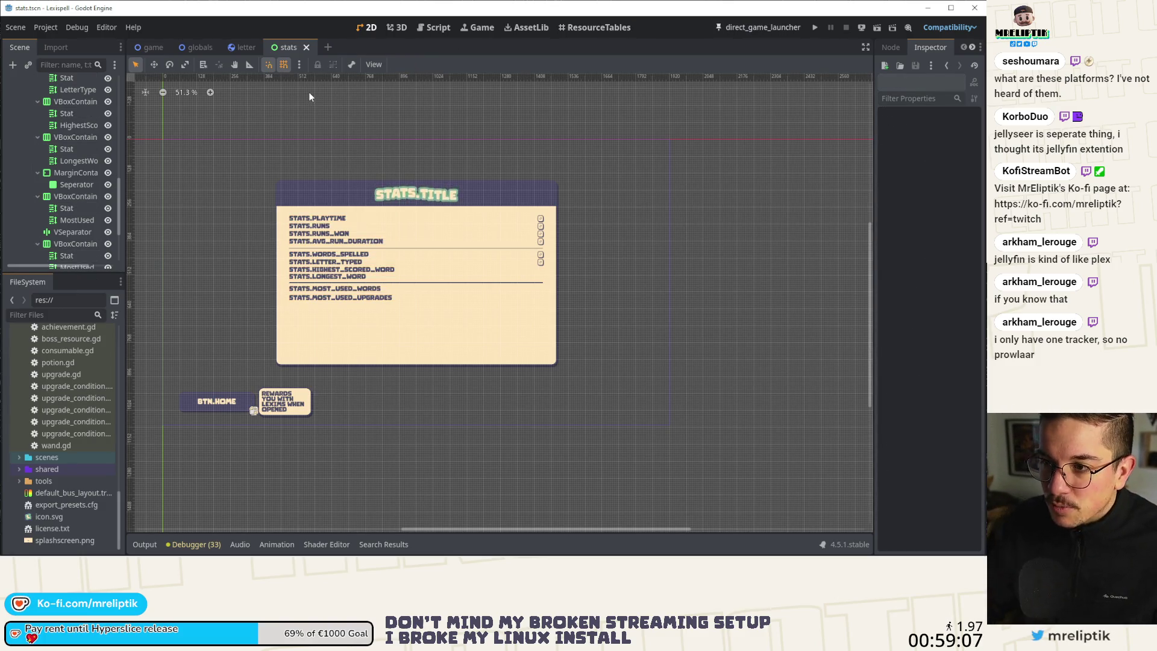
- Close the stats scene tab with a middle-click
middle_click(287, 41)
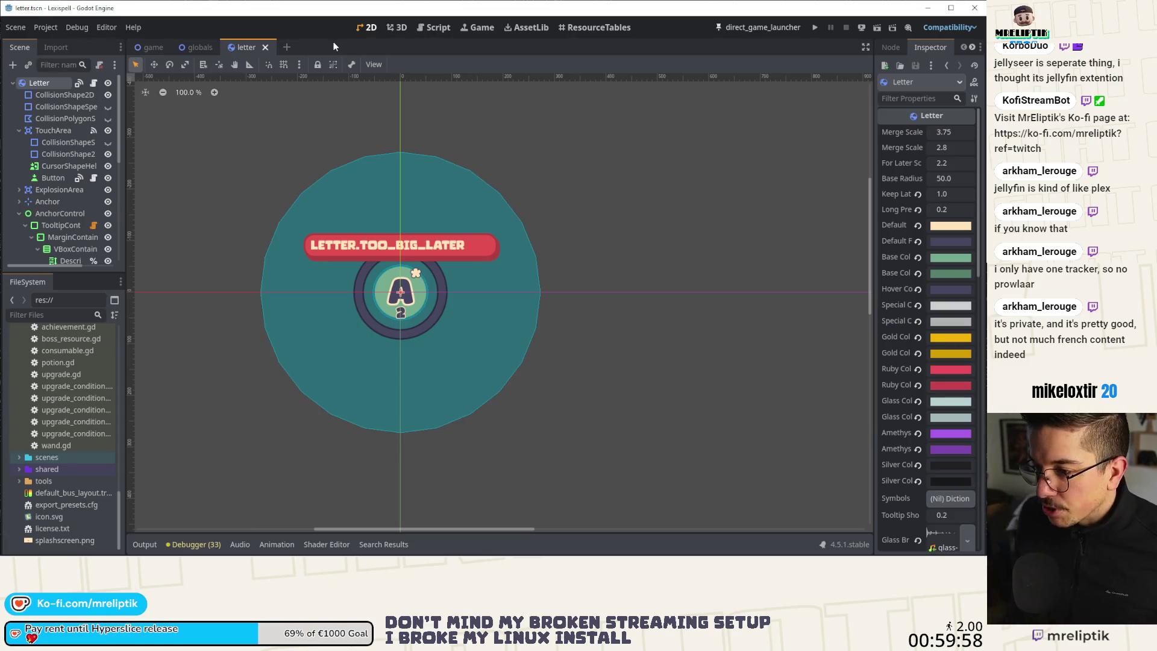
- Save letter.tscn, adjust the canvas zoom slightly, and switch over to Visual Studio Code
key(ctrl+s)
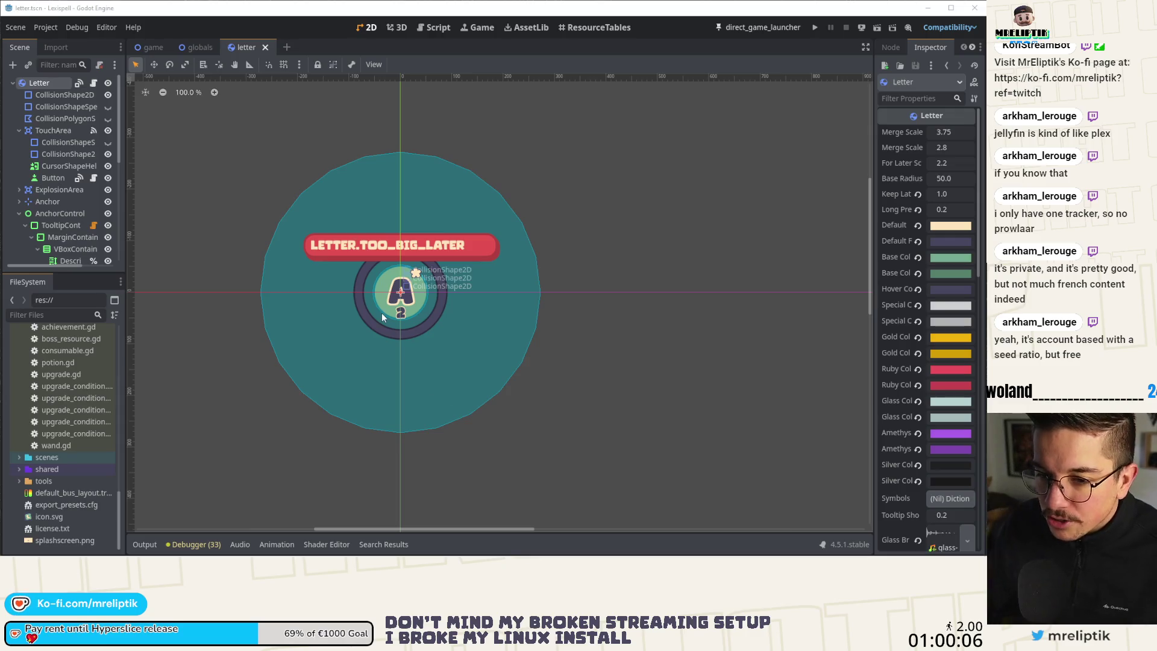
scroll(314, 294, up, 2)
scroll(318, 302, down, 1)
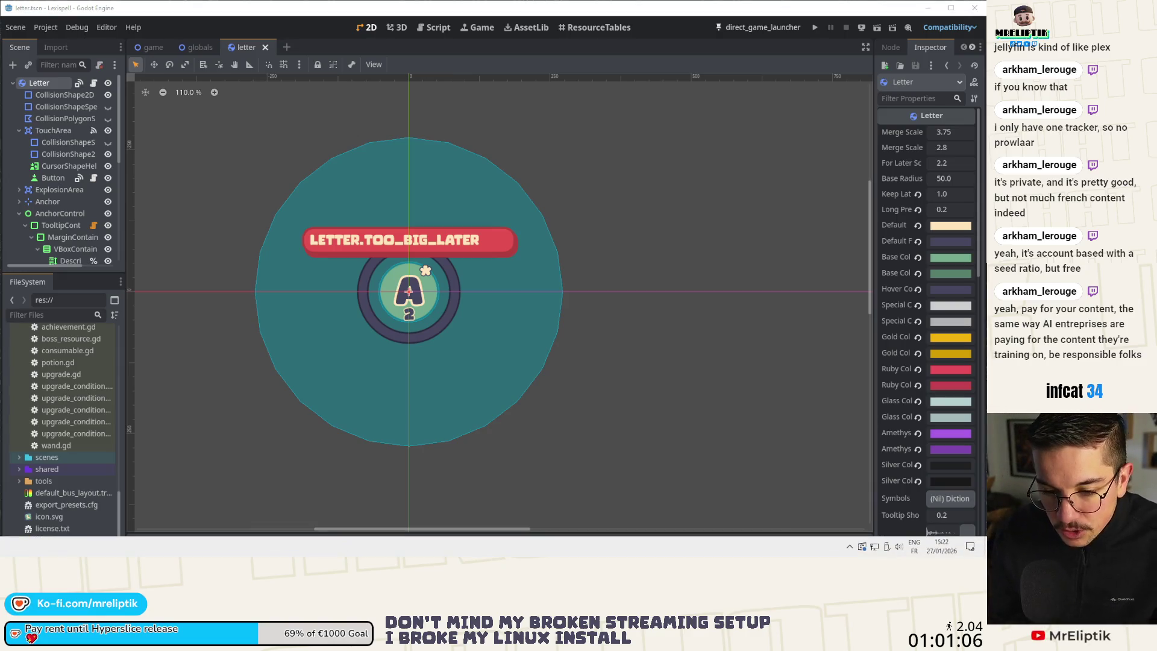
key(alt+Tab)
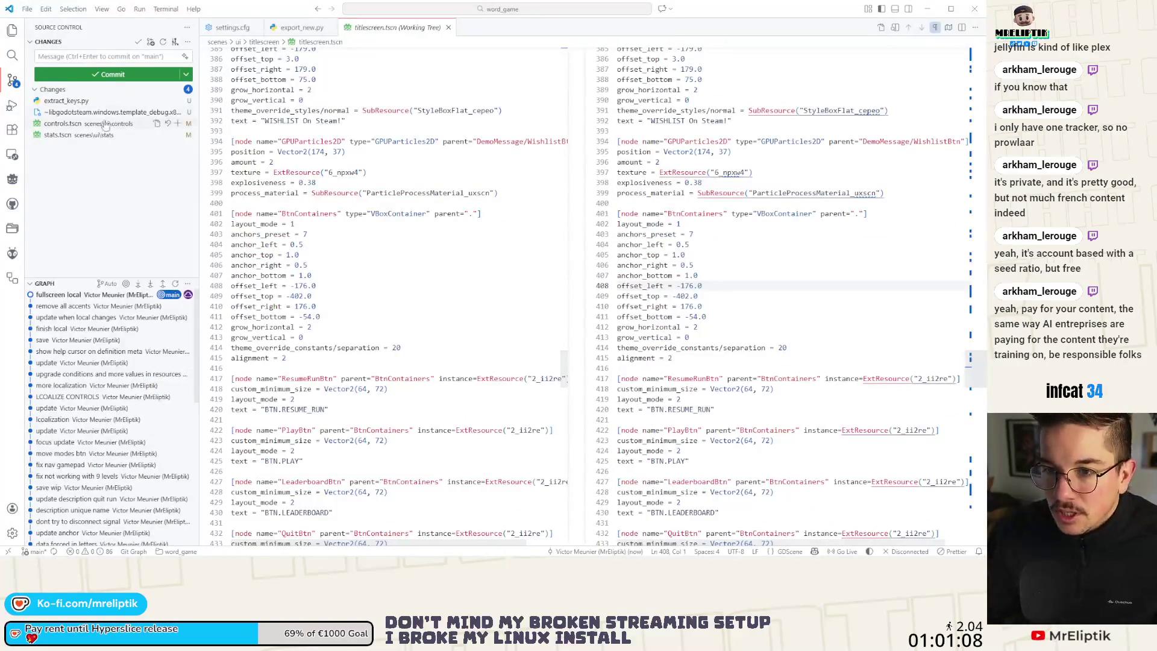
- Stage controls.tscn and stats.tscn, commit them with a resize-for-French message, and return to Godot
click(75, 124)
click(178, 134)
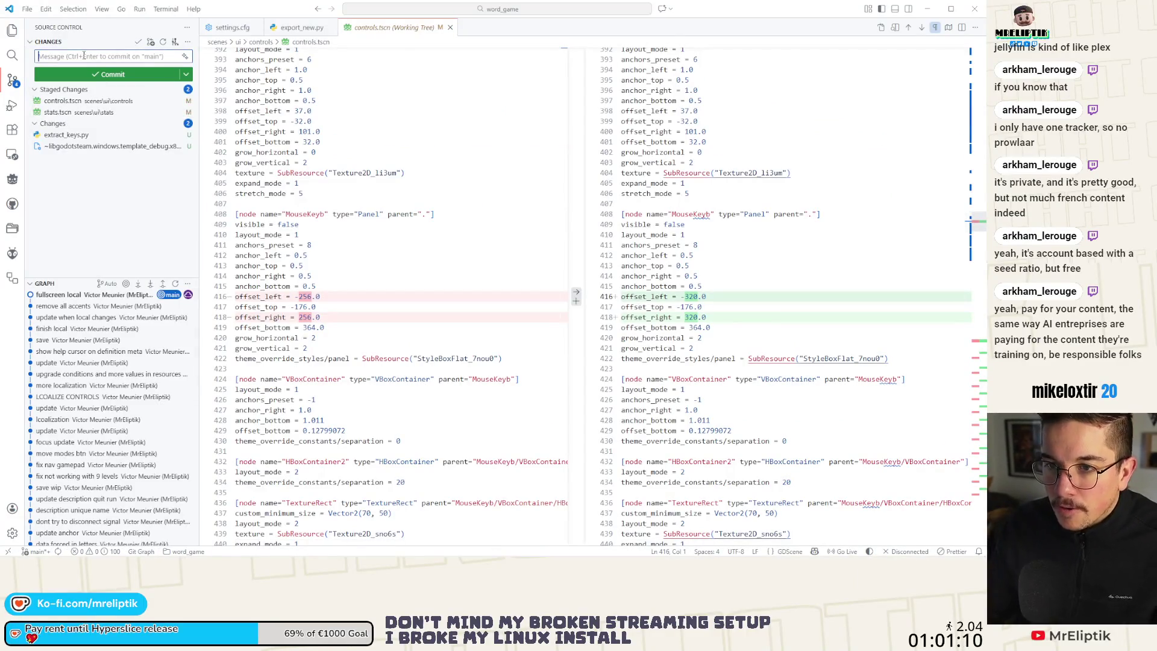
click(83, 56)
text(resize )
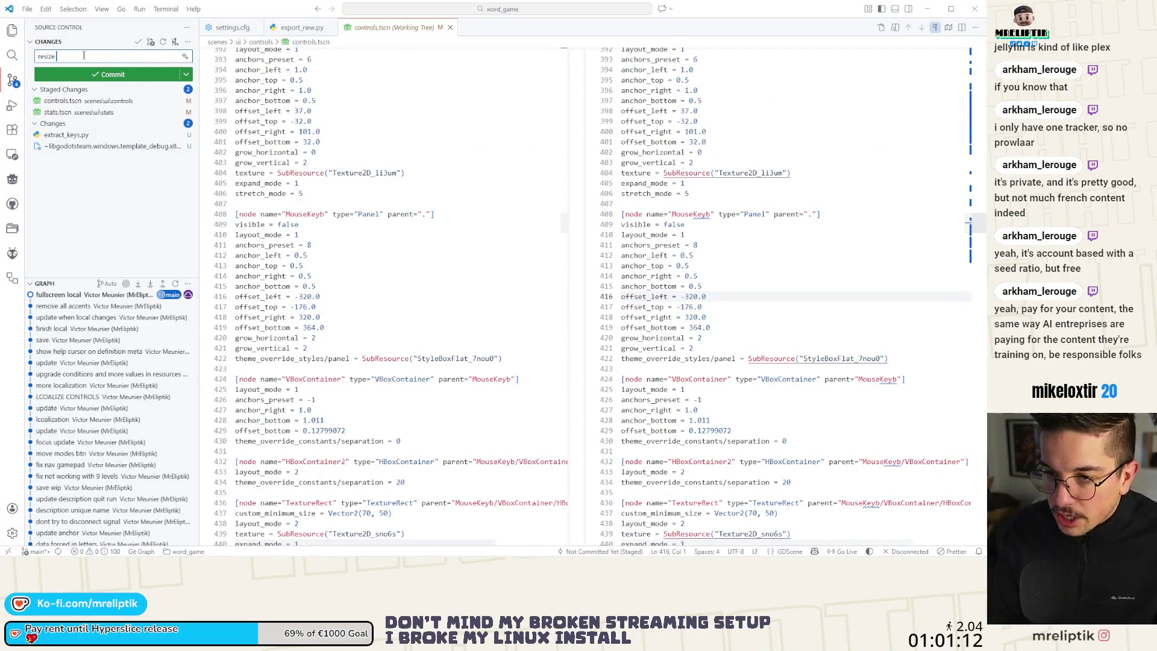
text(for  text)
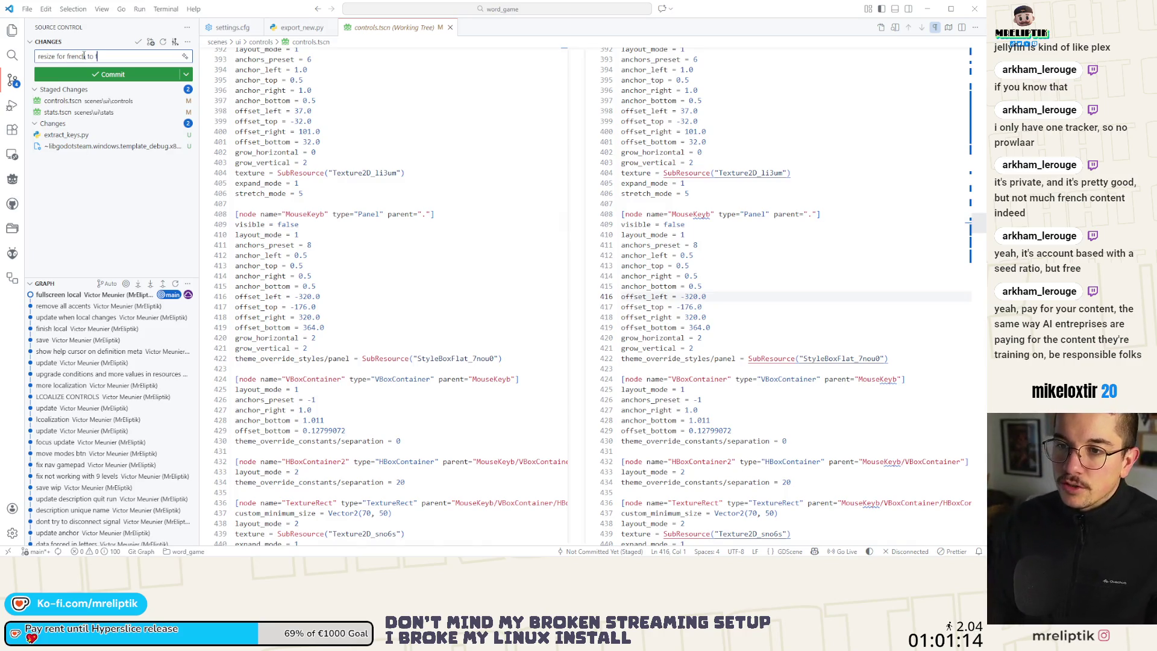
key(ctrl+Return)
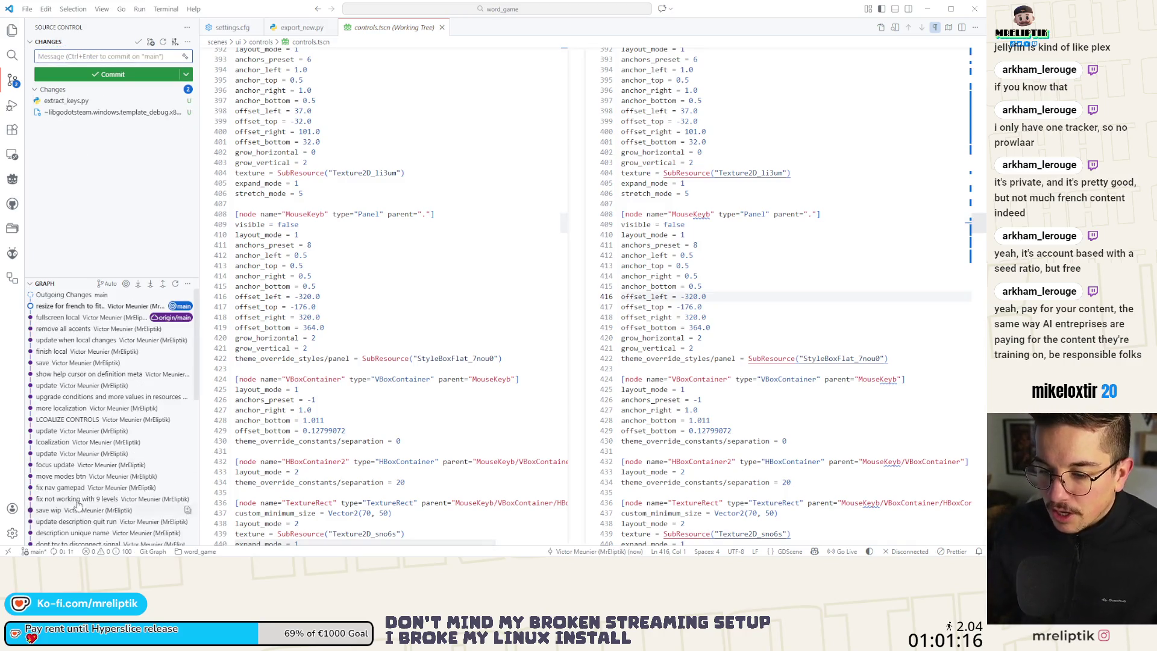
click(928, 8)
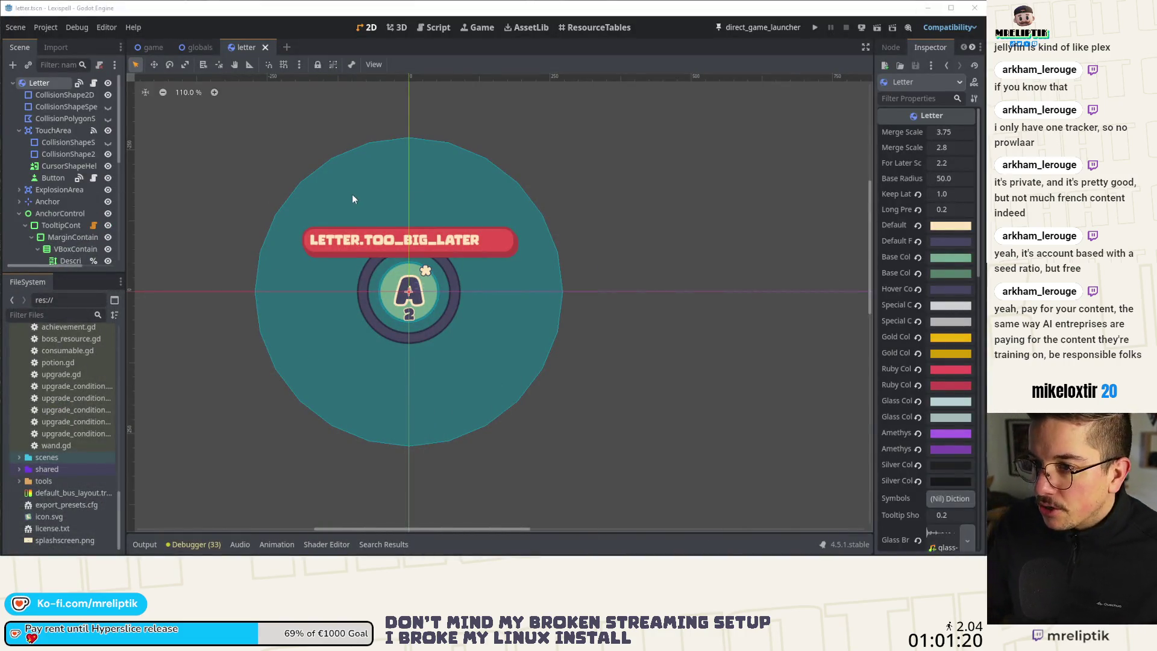
- Open resume_run_popup.tscn through the scene finder by searching 'popup'
scroll(354, 194, down, 1)
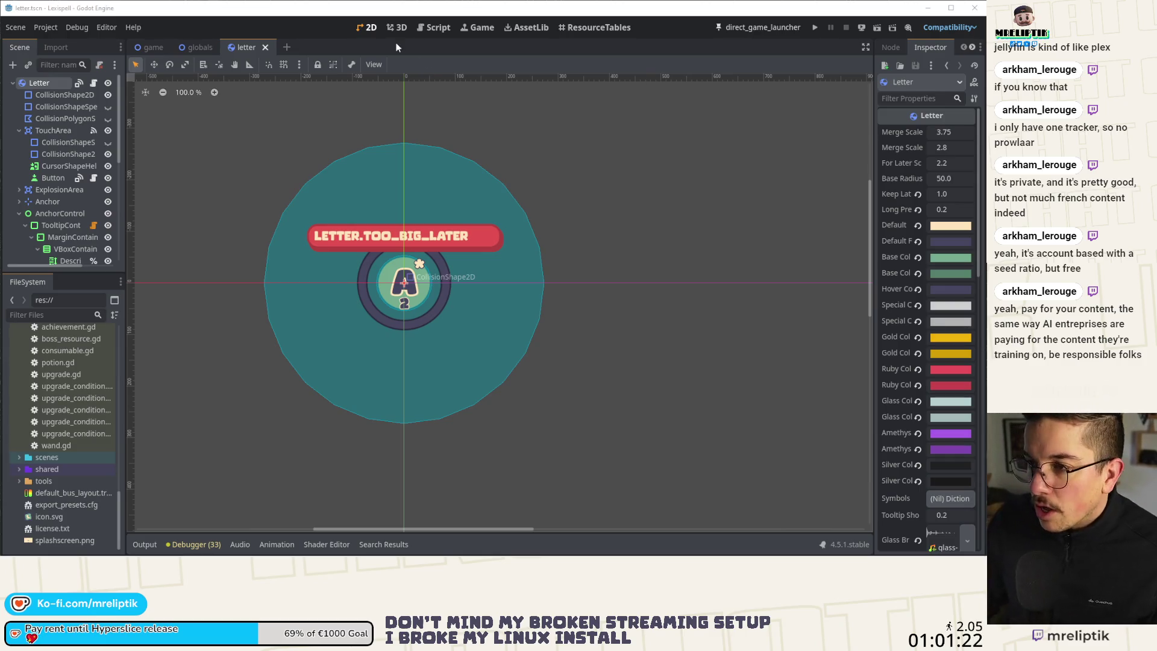
key(ctrl+shift+o)
text(popup)
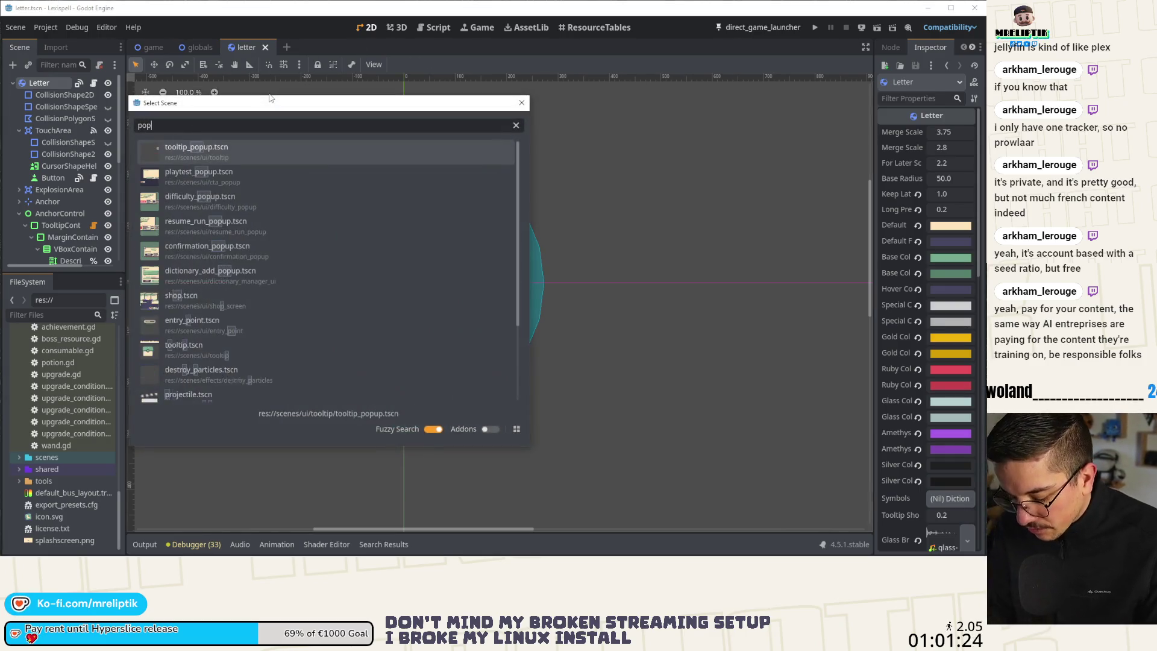
click(265, 222)
- Reopen the scene finder and search for 'popiup'
scroll(328, 164, down, 3)
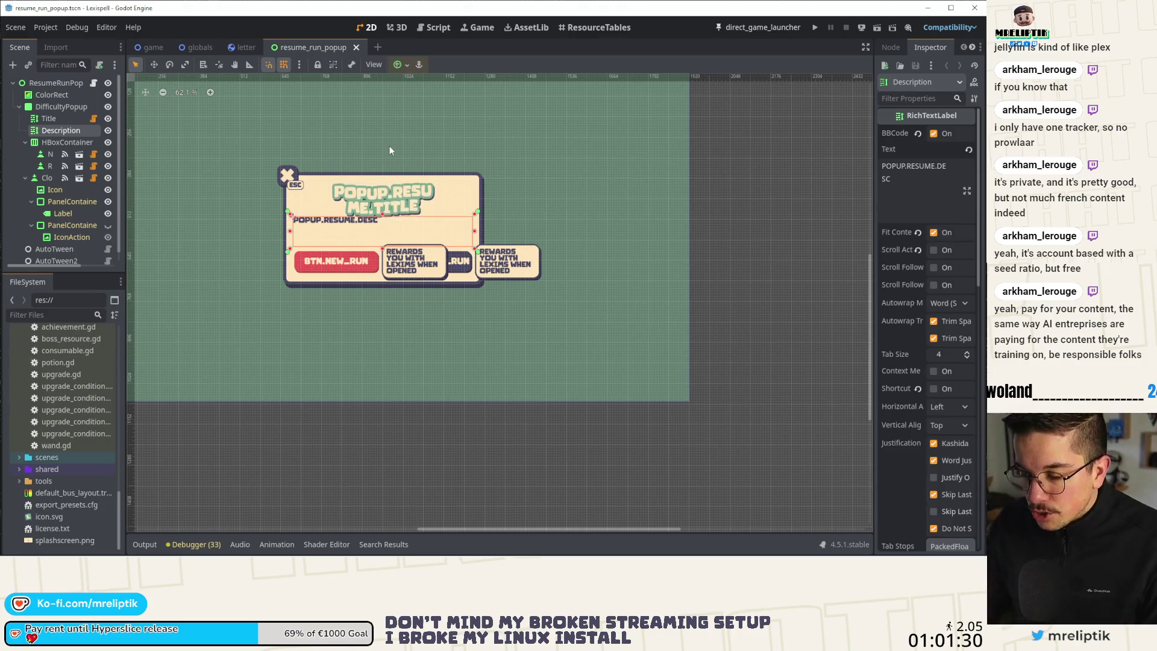
key(ctrl+shift+o)
text(popiup)
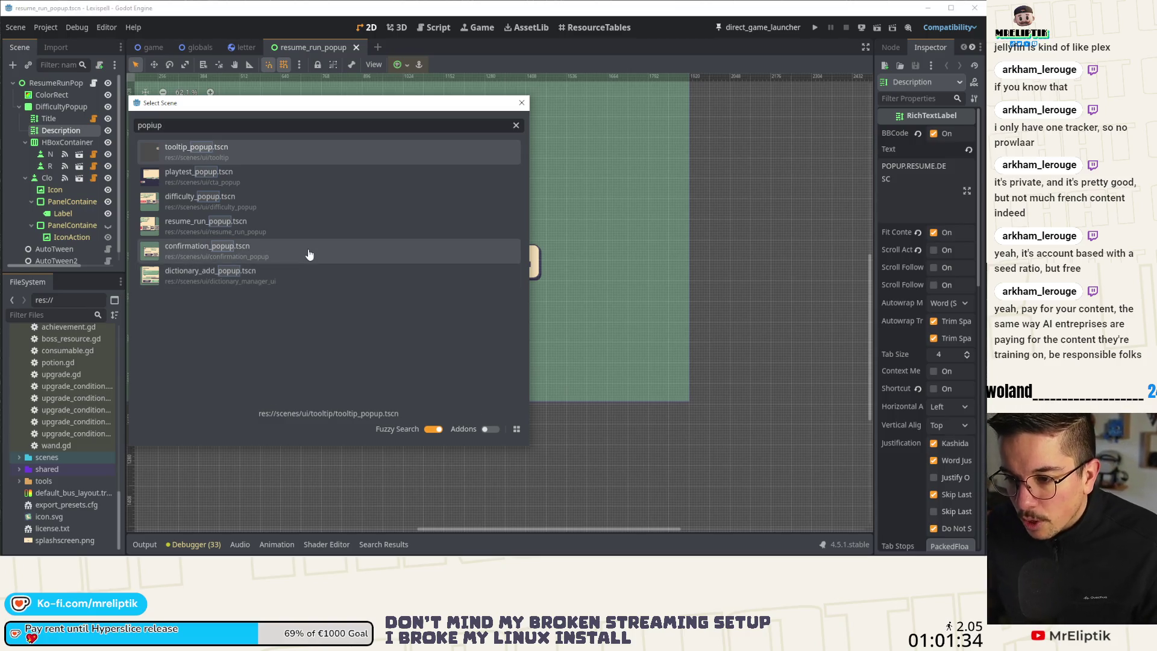
- Open confirmation_popup.tscn from the Quick Open results
double_click(309, 254)
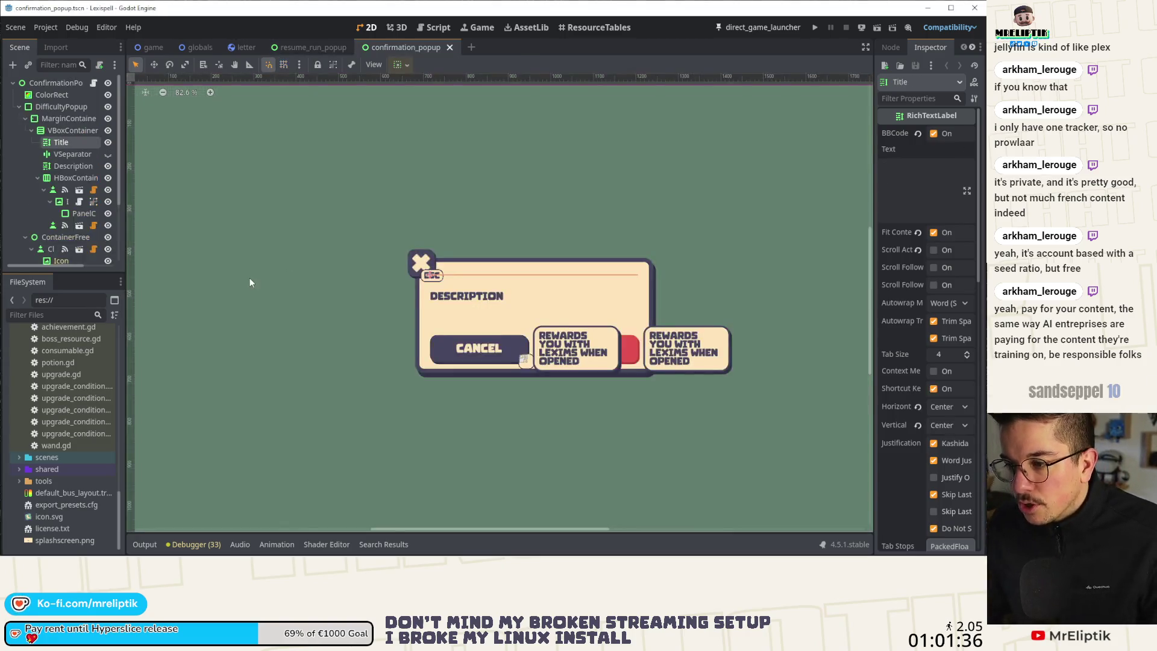
scroll(249, 277, down, 2)
scroll(390, 269, up, 2)
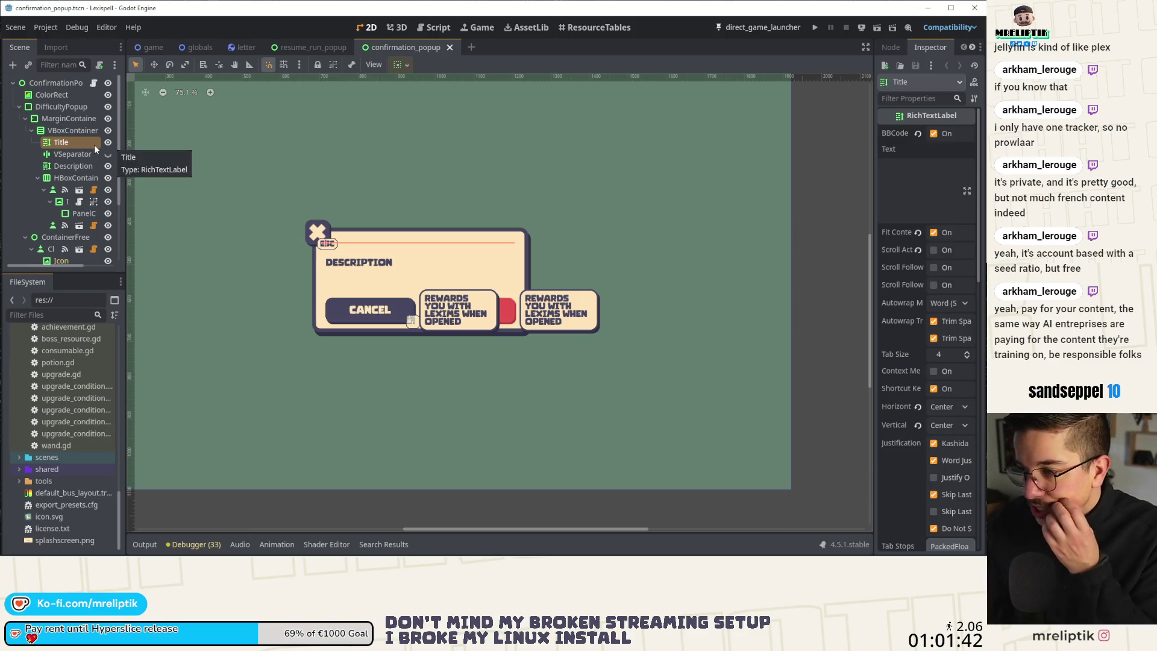
- Compare the resume_run_popup and confirmation_popup layouts, then select the ContainerFree node
click(310, 45)
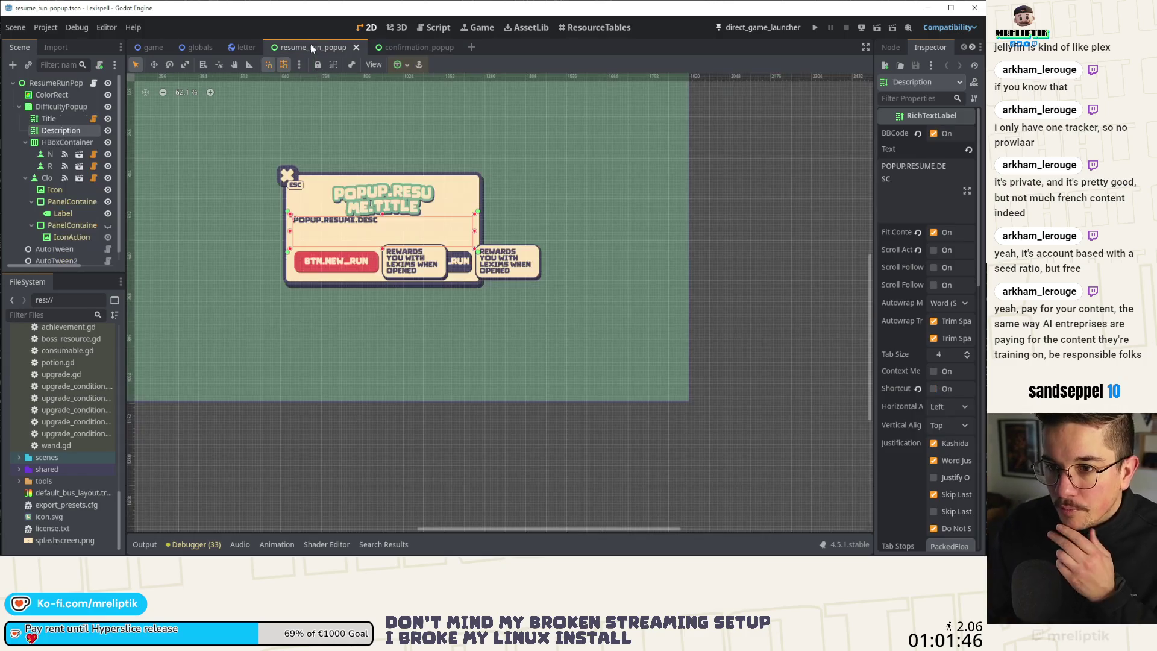
click(422, 46)
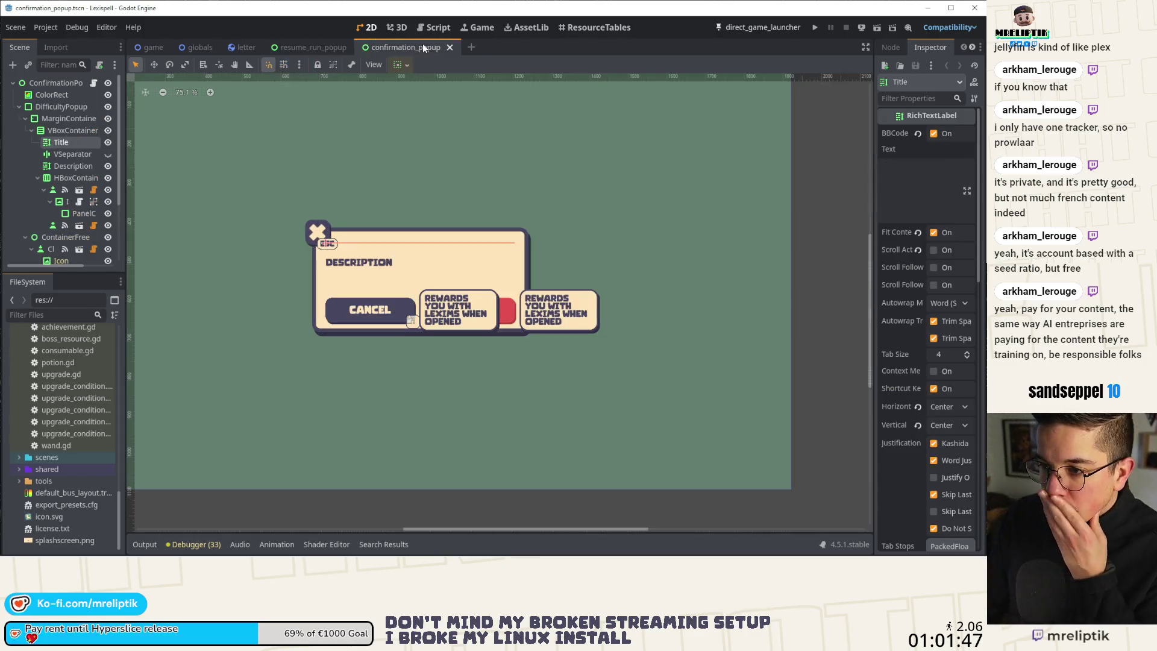
click(303, 51)
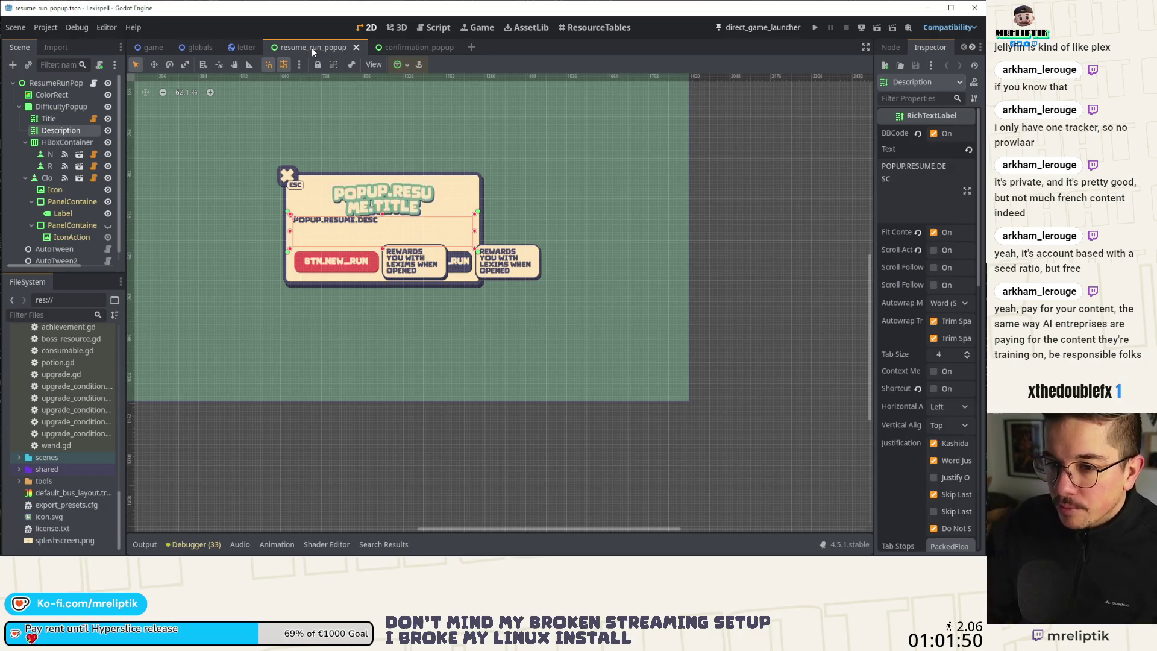
click(410, 47)
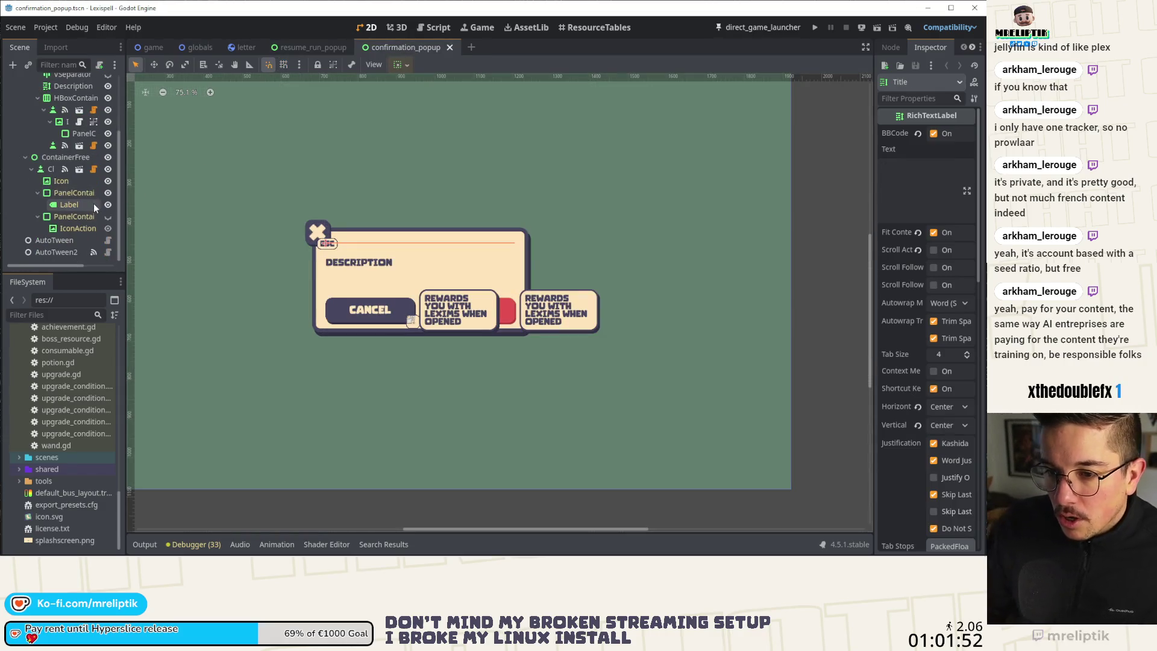
scroll(87, 206, down, 3)
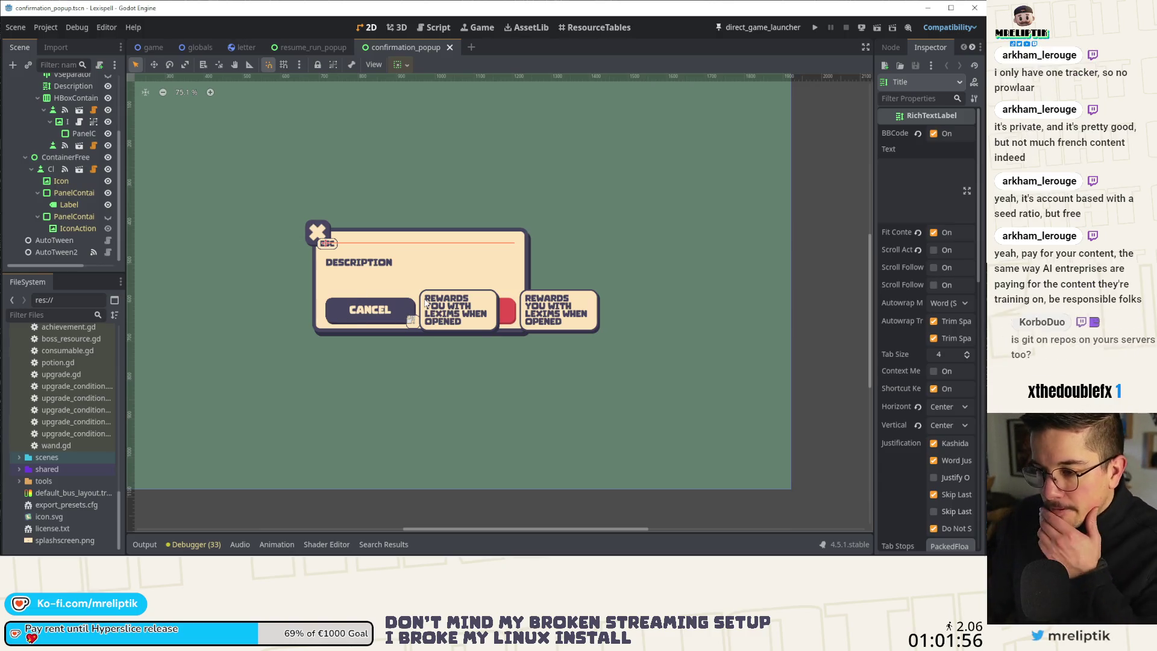
click(63, 158)
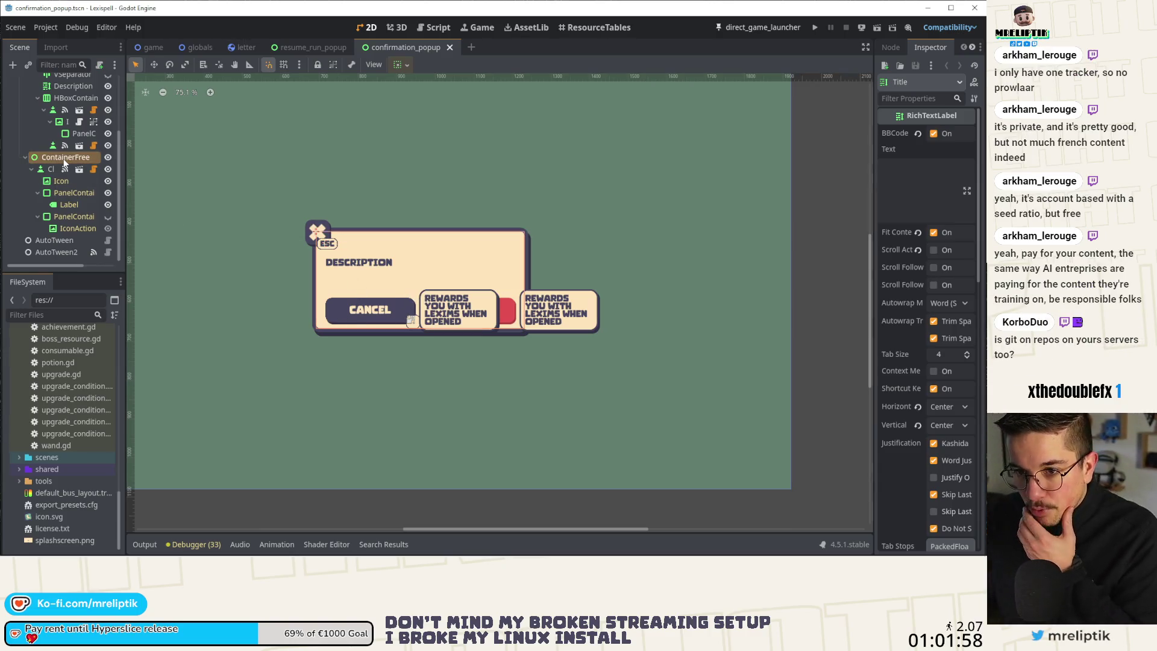
- Frame the confirmation popup with Shift+F and compare it again against resume_run_popup
scroll(67, 138, up, 2)
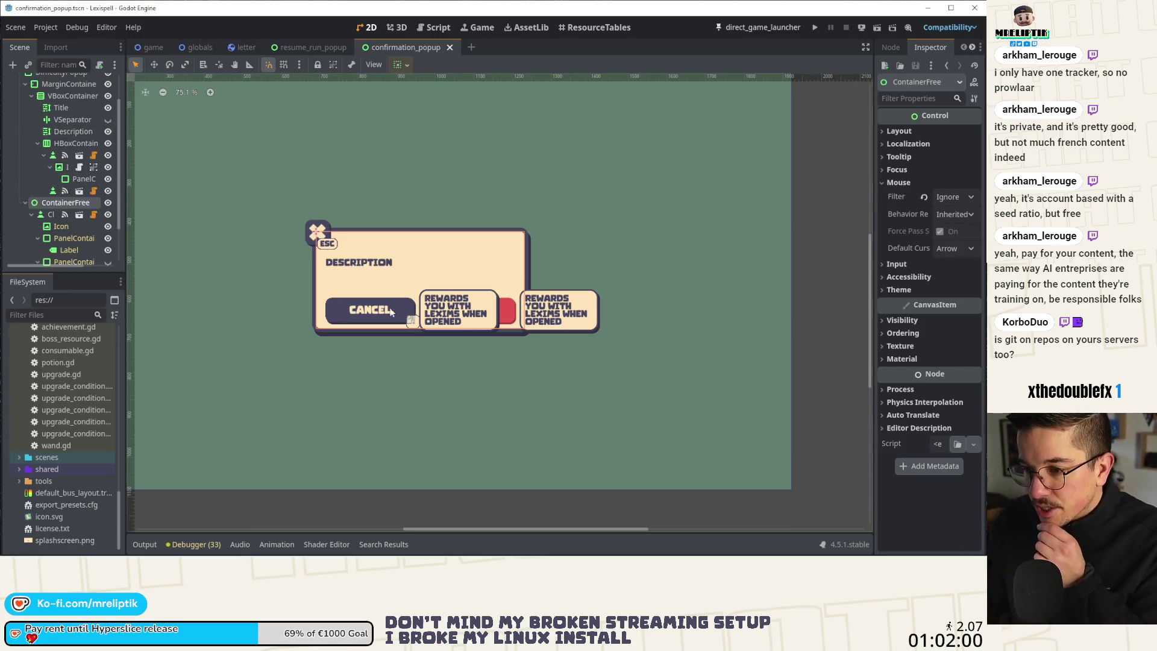
key(shift+f)
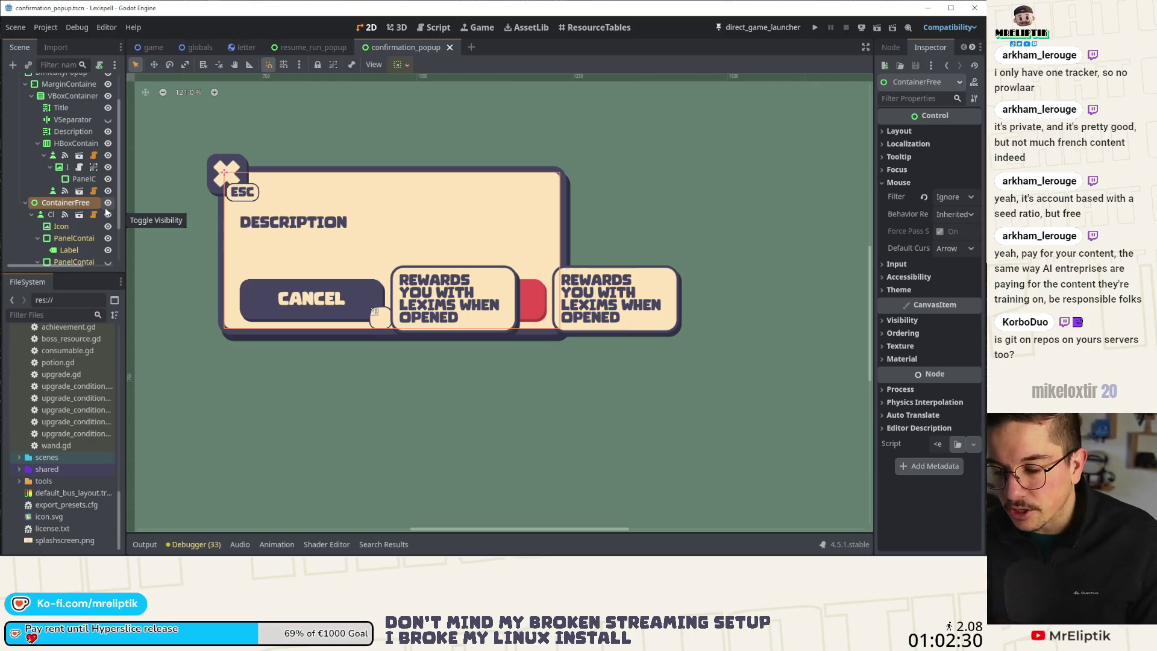
scroll(400, 241, down, 3)
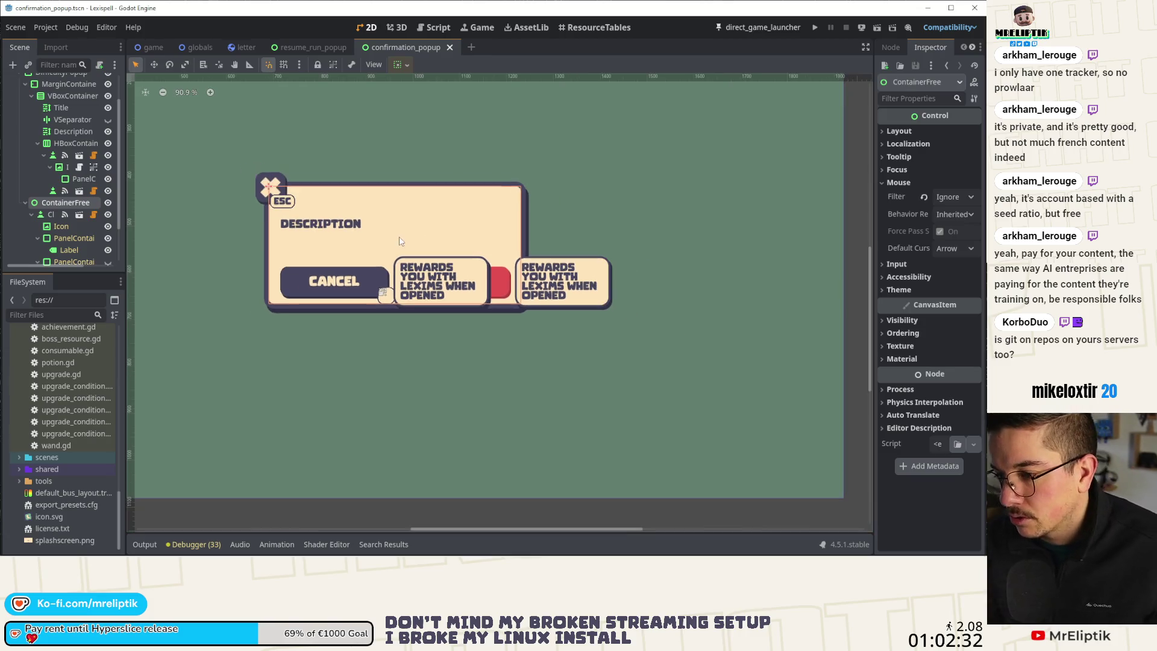
click(308, 48)
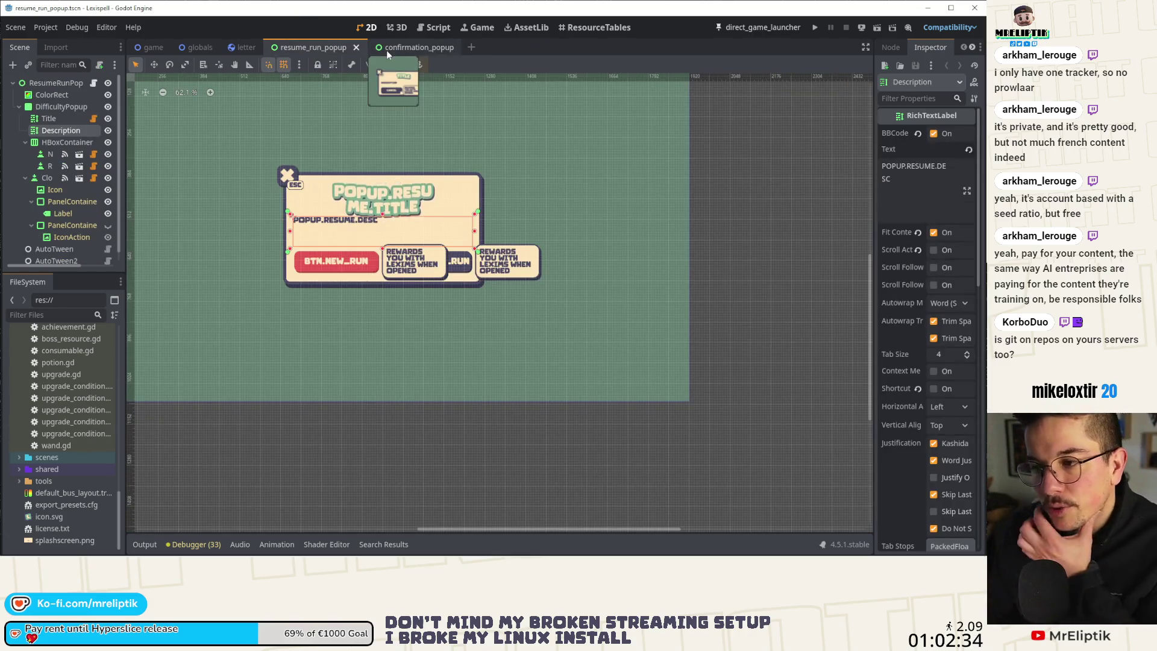
click(386, 49)
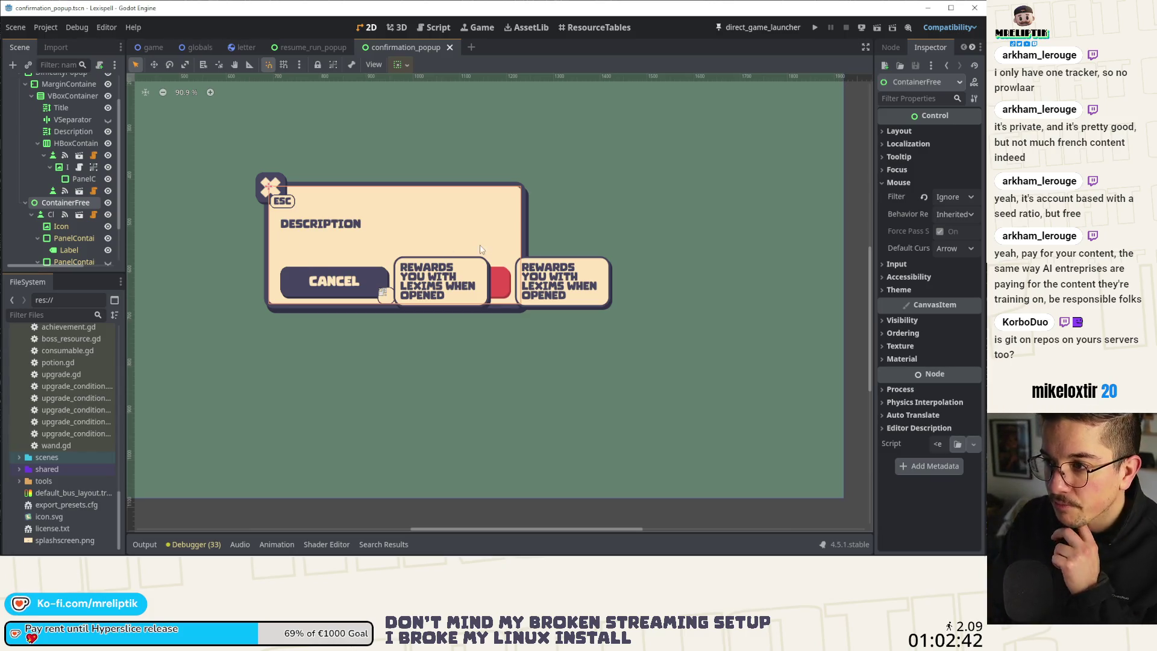
scroll(346, 266, up, 3)
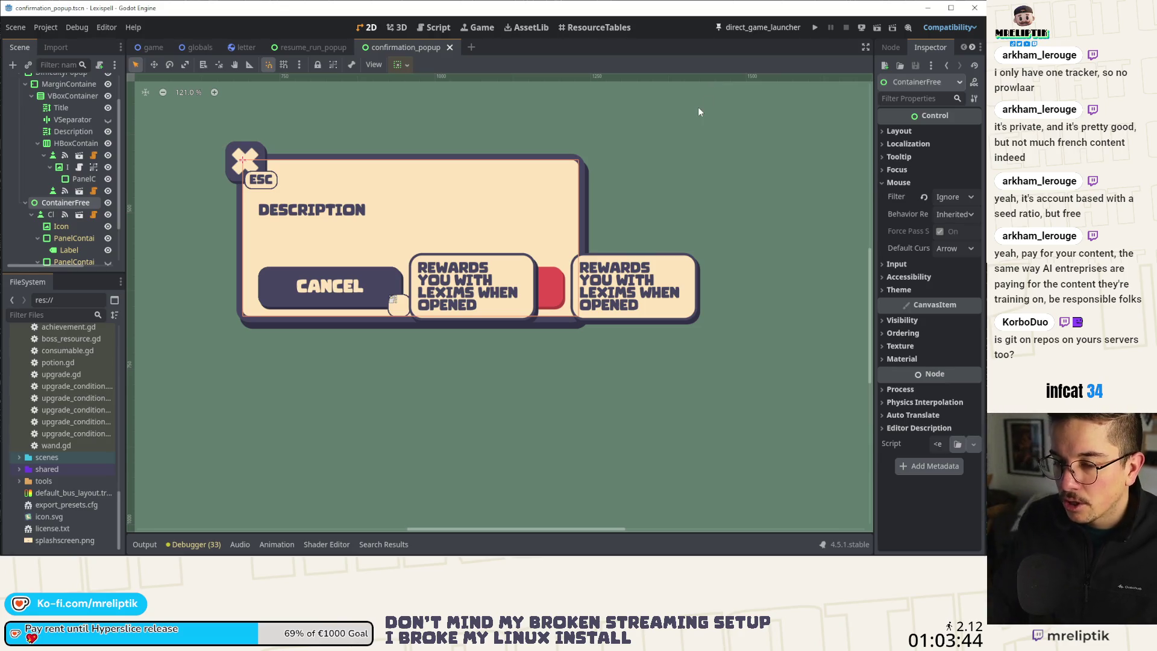
scroll(404, 215, up, 1)
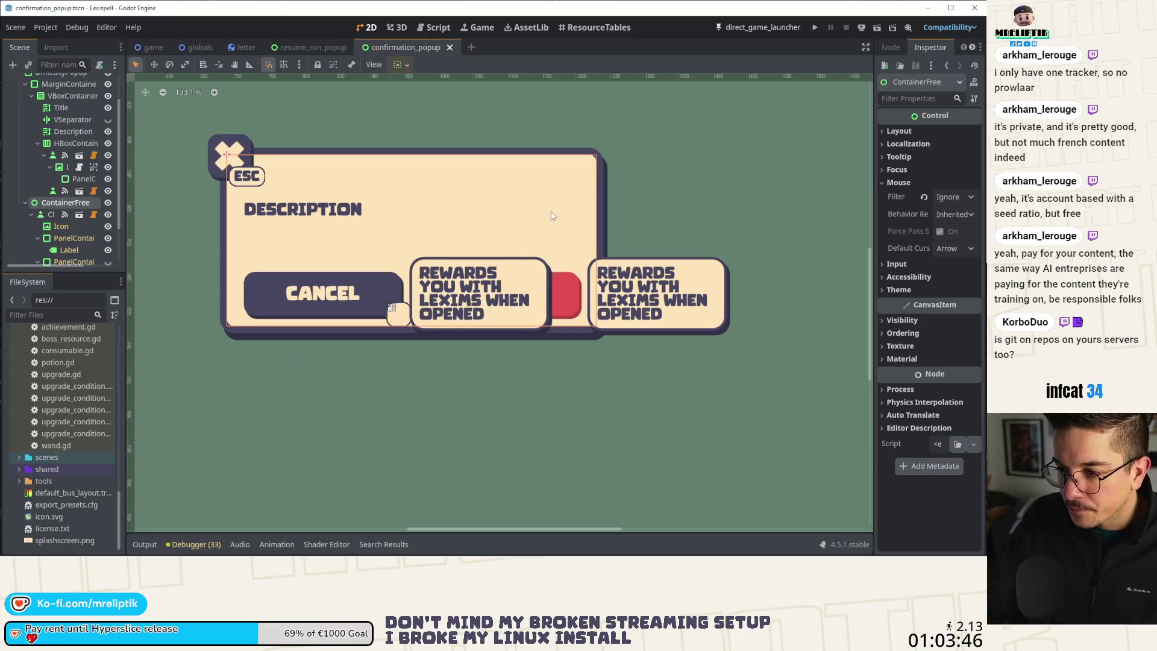
- Collapse CloseBtn, widen the Scene dock to show full names, inspect ActionBtn, then return to resume_run_popup
click(28, 214)
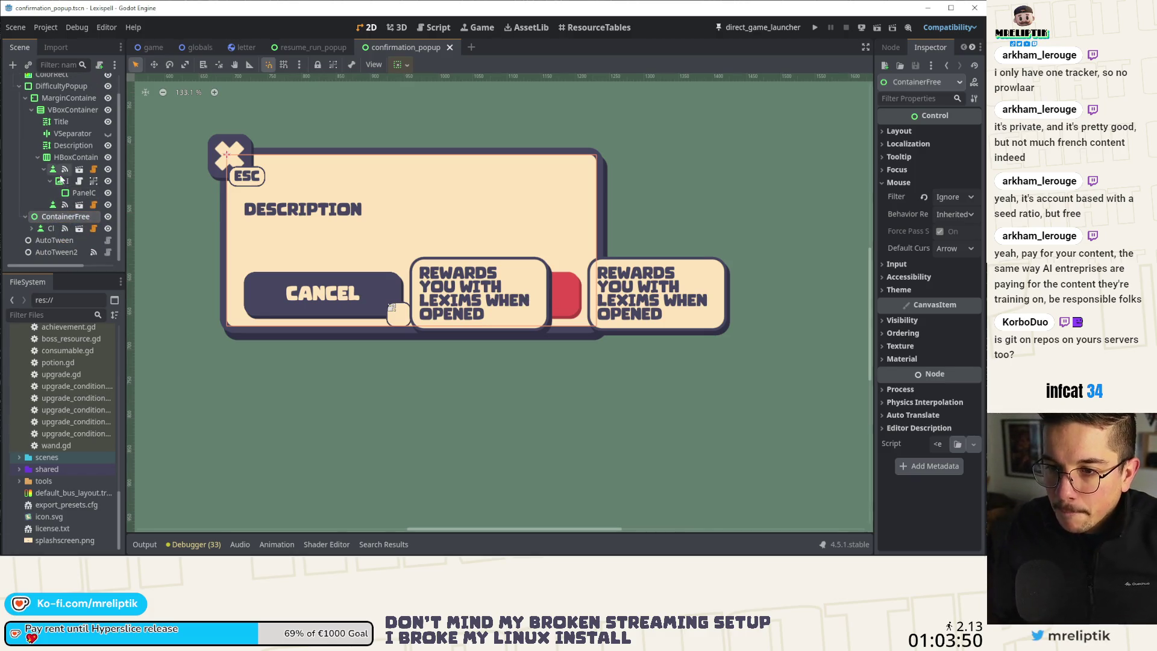
drag(124, 132, 233, 132)
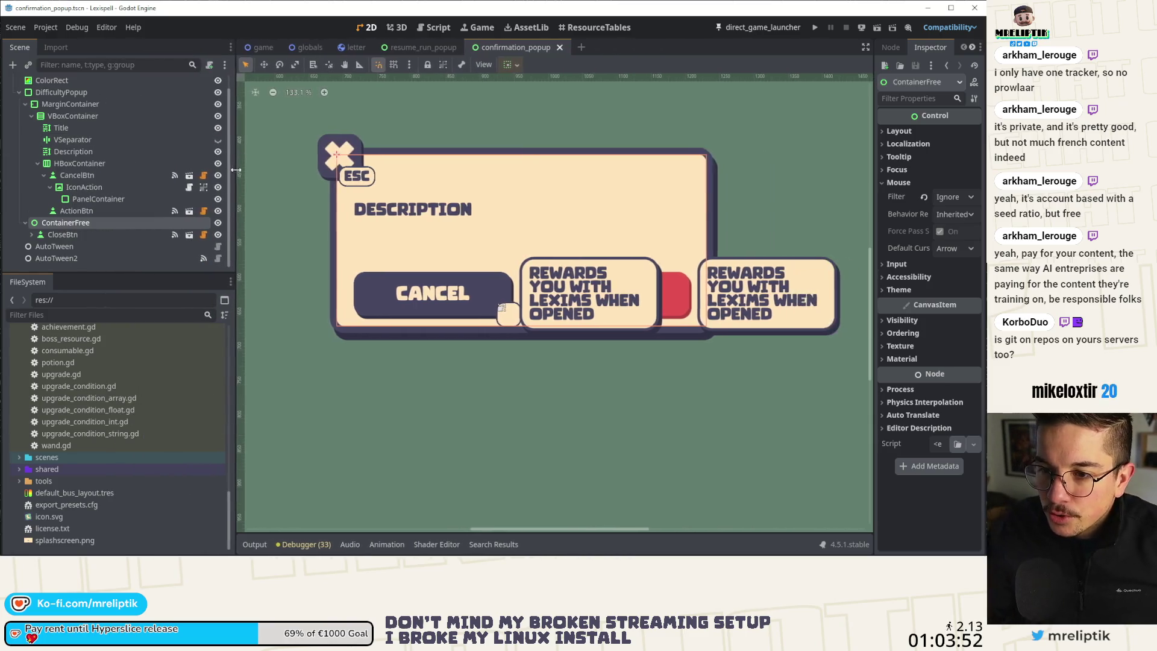
click(76, 211)
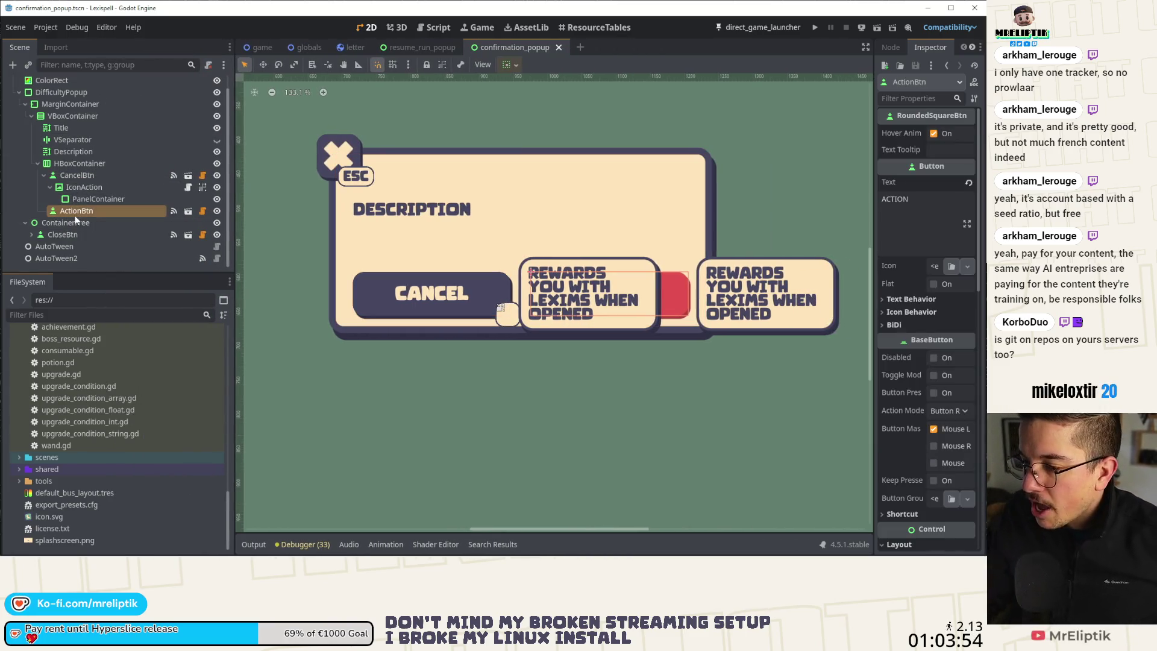
scroll(482, 199, down, 4)
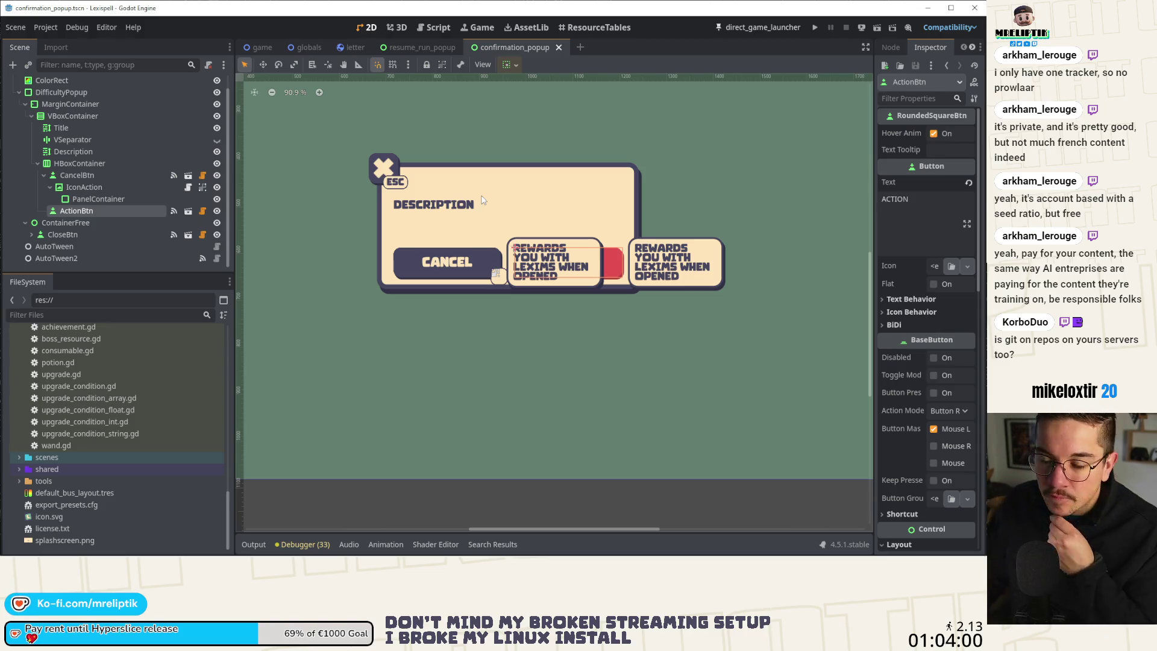
click(412, 50)
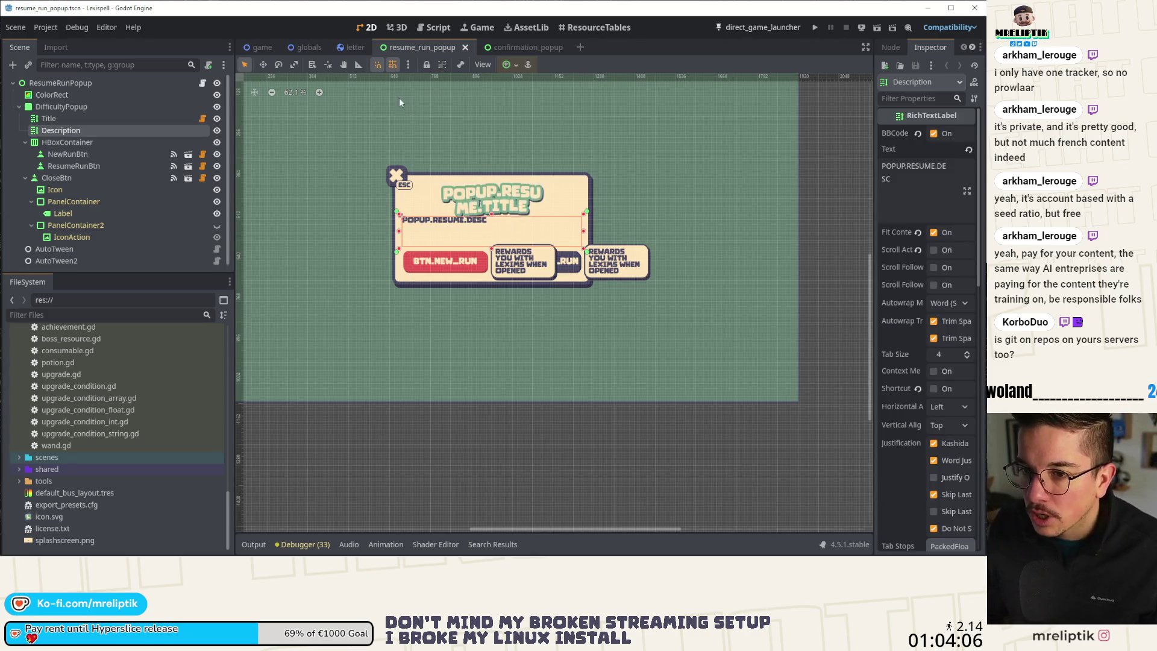
- Bring up the resume_run_popup scene with its POPUP.RESUME.TITLE panel and BTN.NEW_RUN button
mouse_move(518, 50)
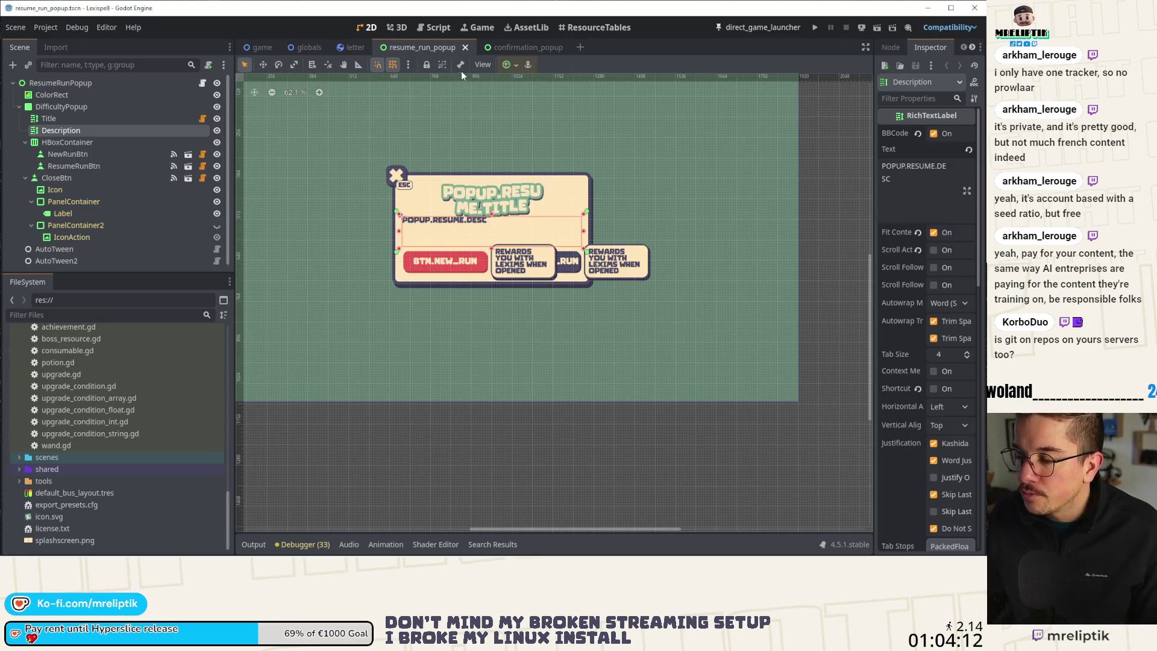
- Compare resume_run_popup.gd with confirmation_popup.gd, checking the root and Title nodes and widening the code area
click(203, 83)
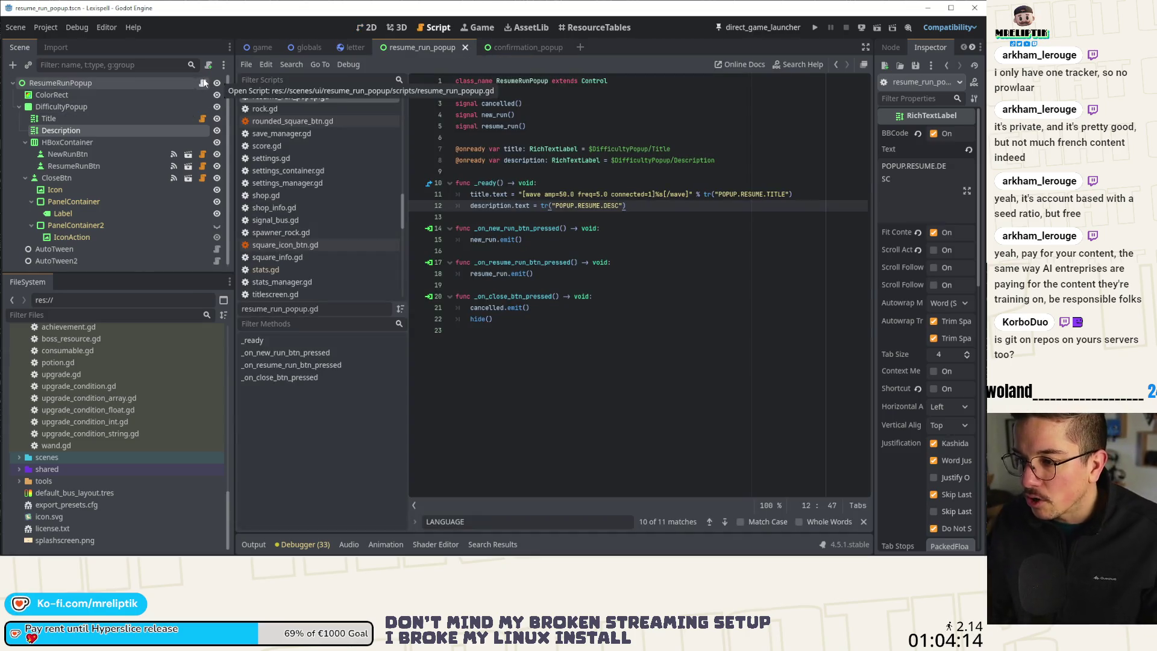
click(522, 49)
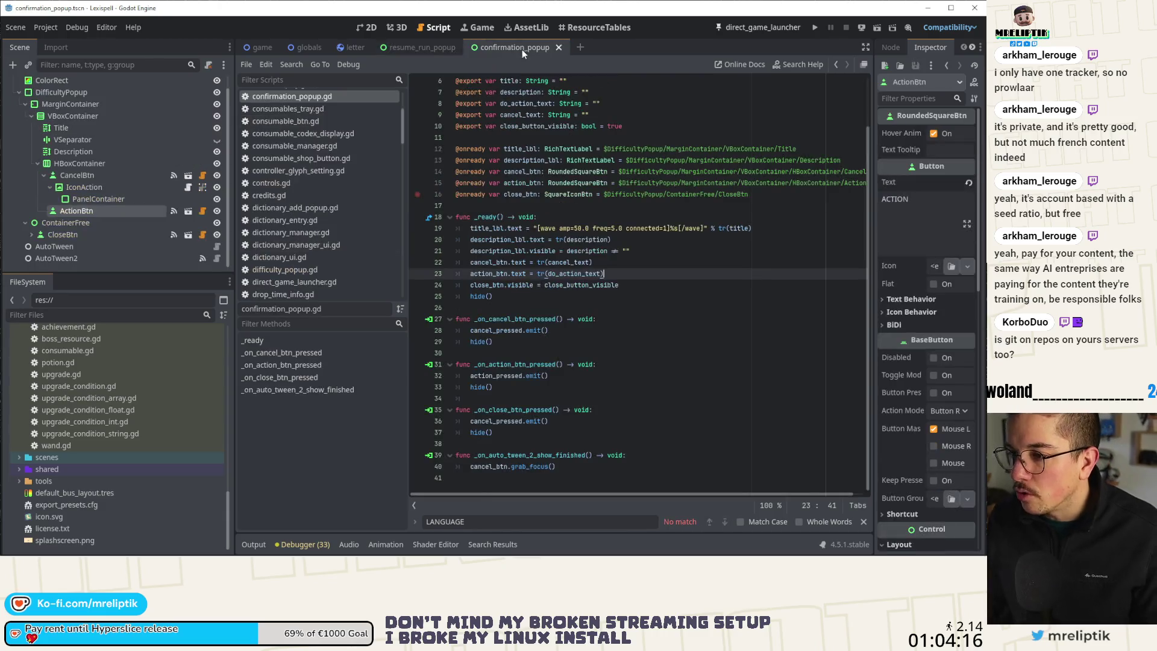
click(427, 48)
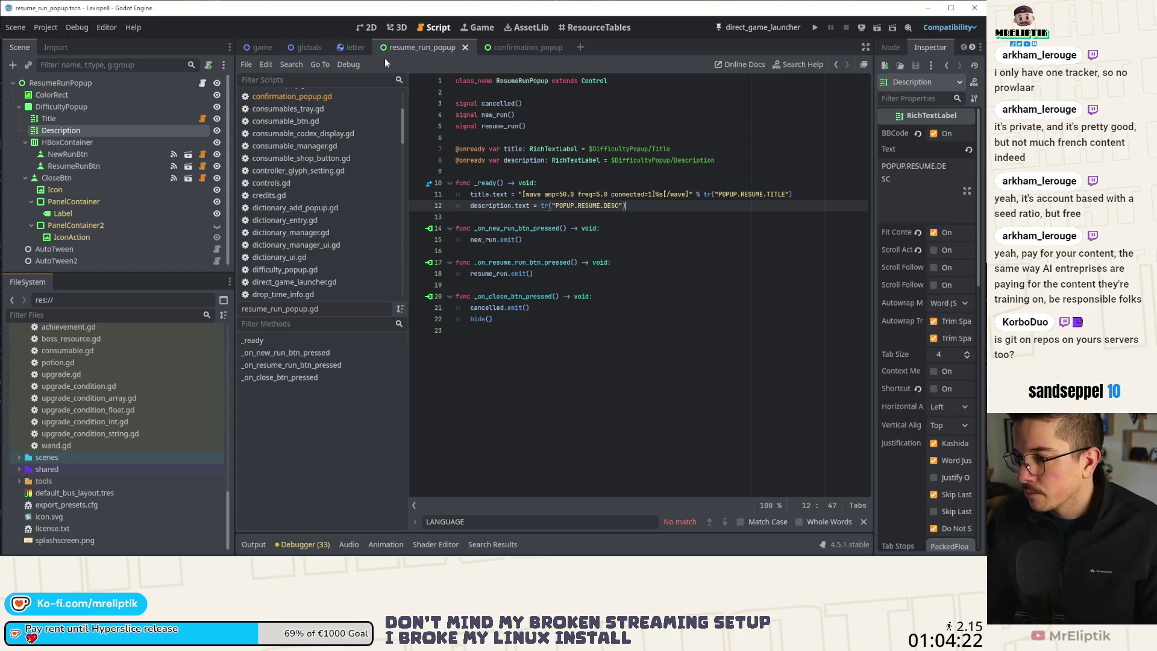
click(143, 83)
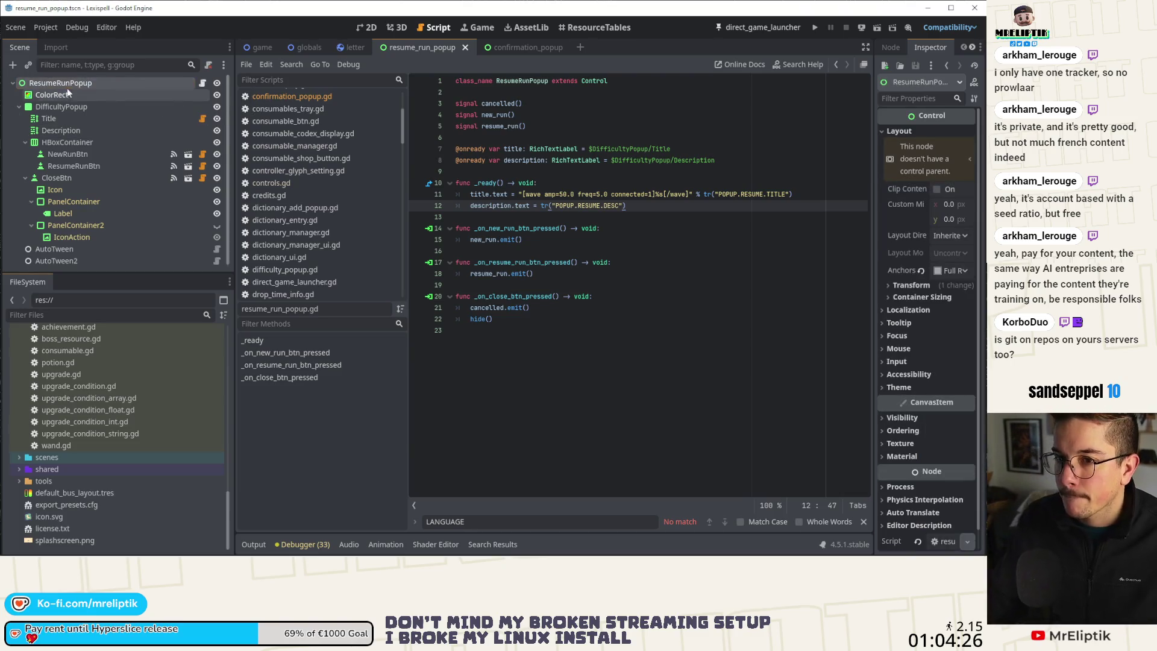
click(60, 118)
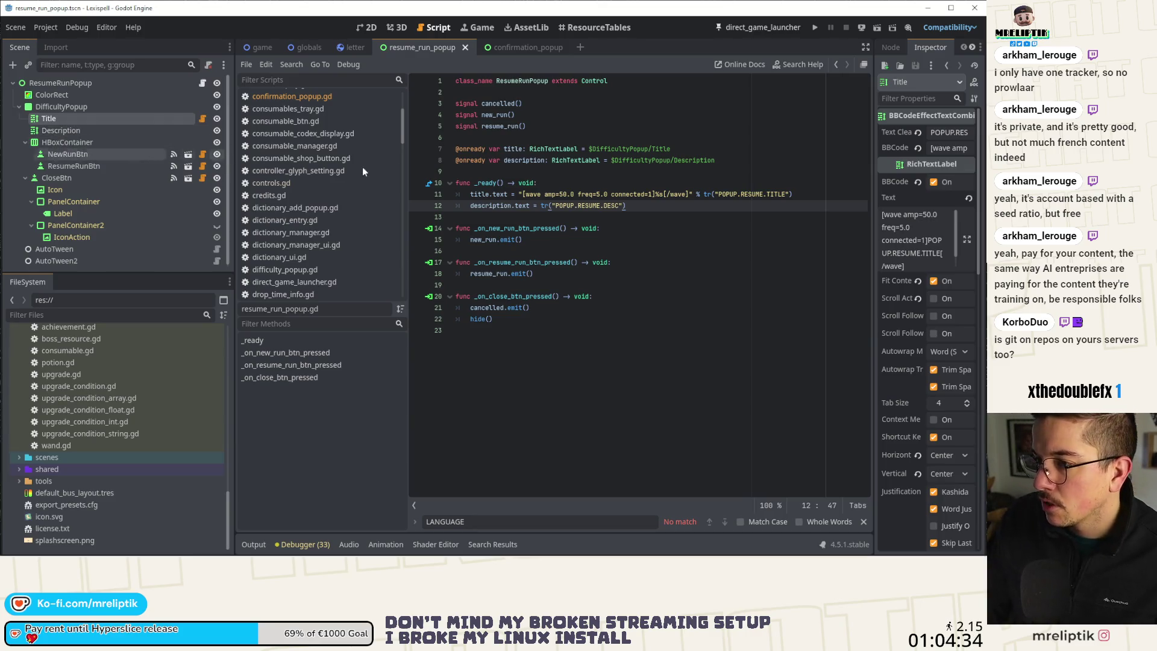
drag(405, 156, 360, 155)
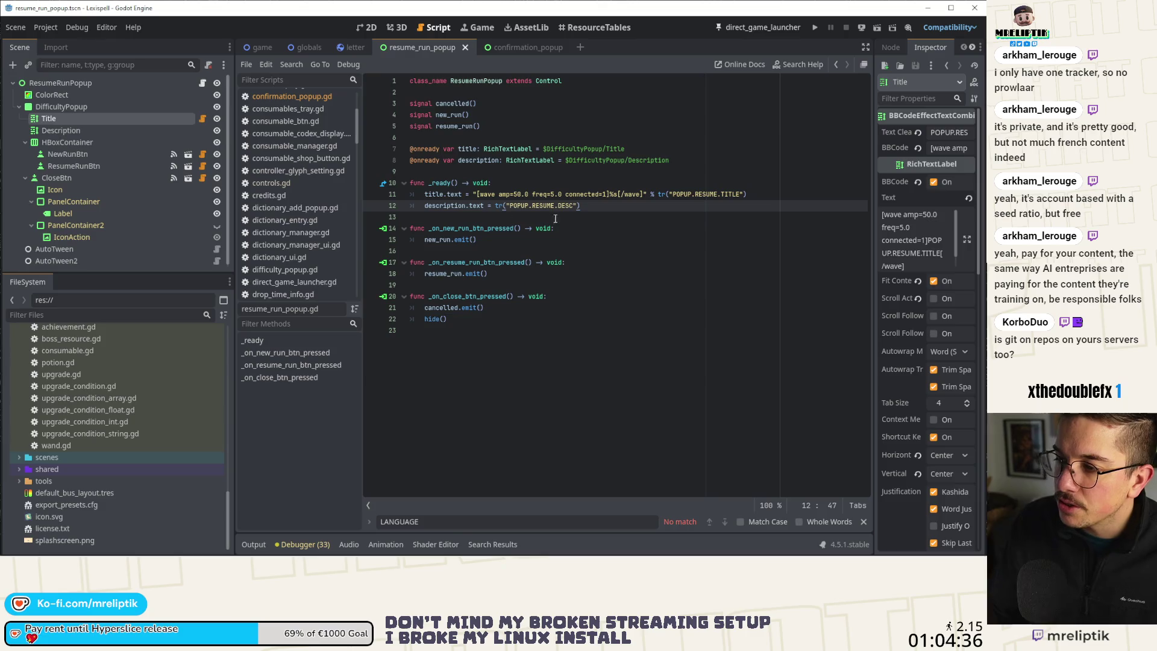
click(510, 53)
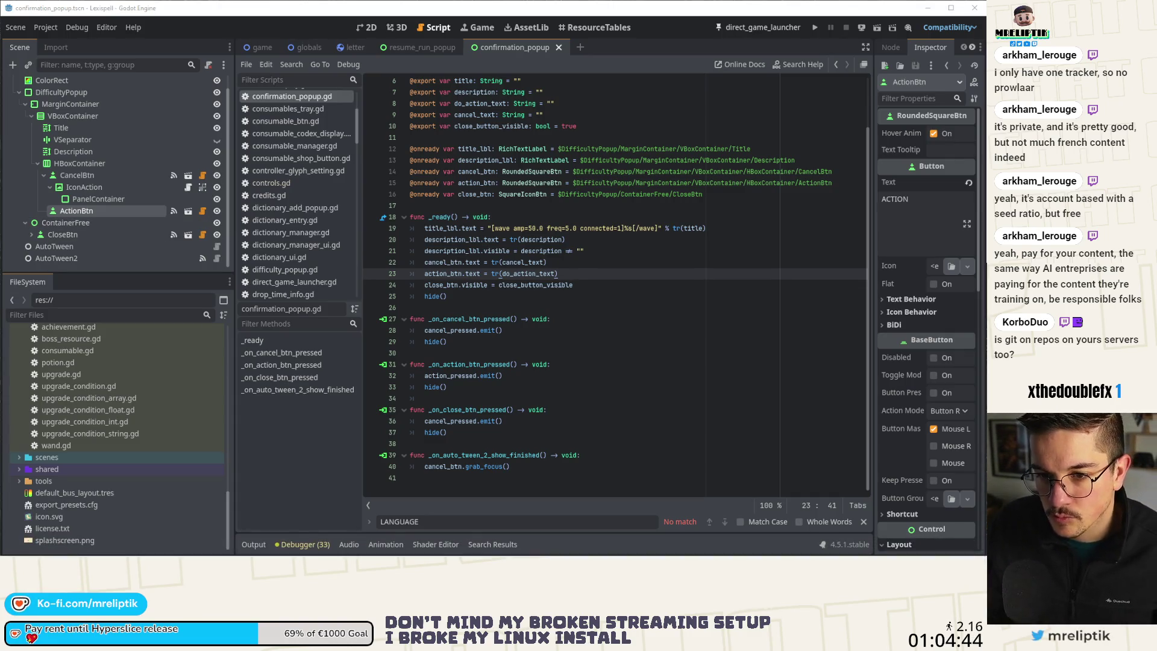
- Test-run the confirmation popup scene with F6, close the game, and return to its 2D layout
key(F6)
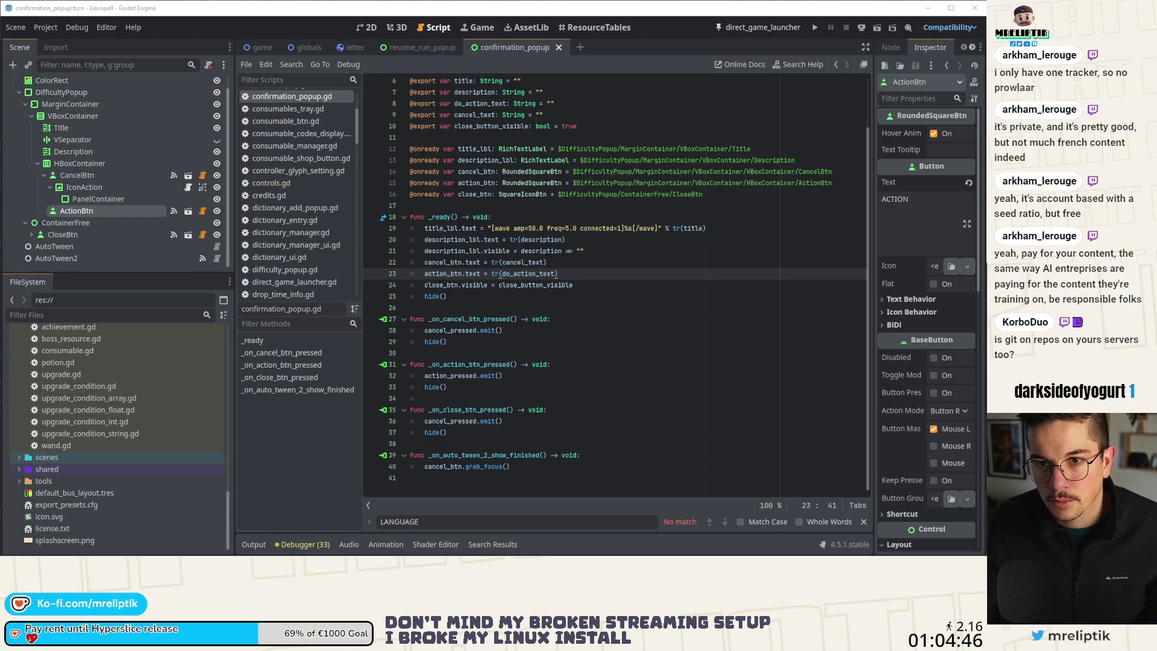
key(F8)
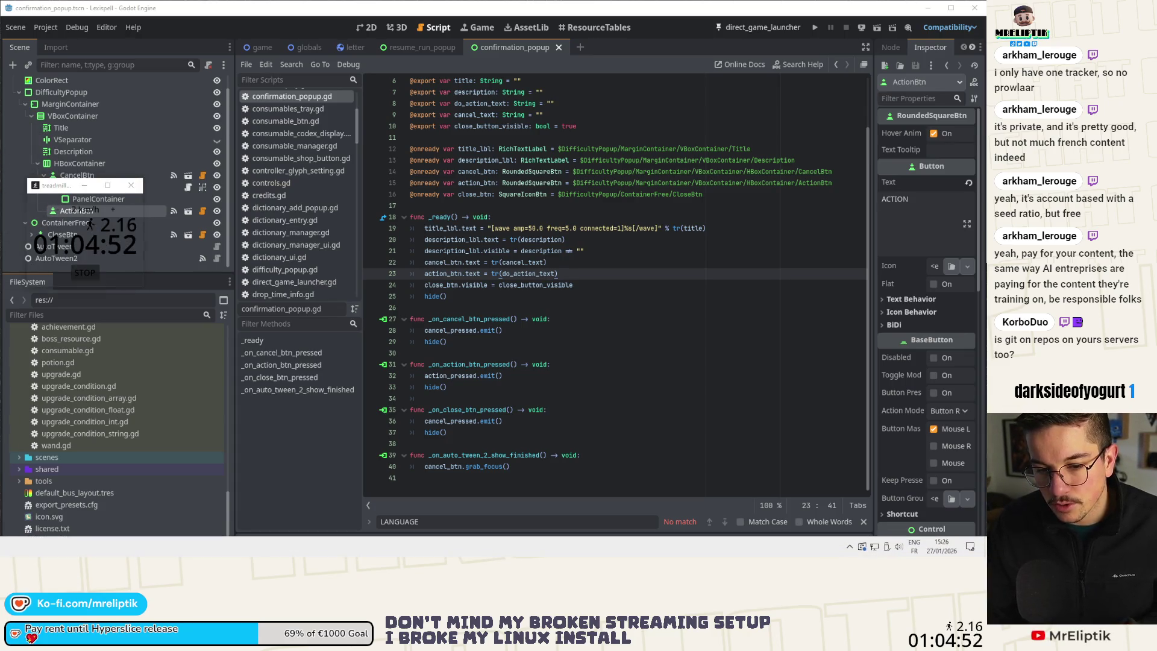
click(84, 273)
click(370, 280)
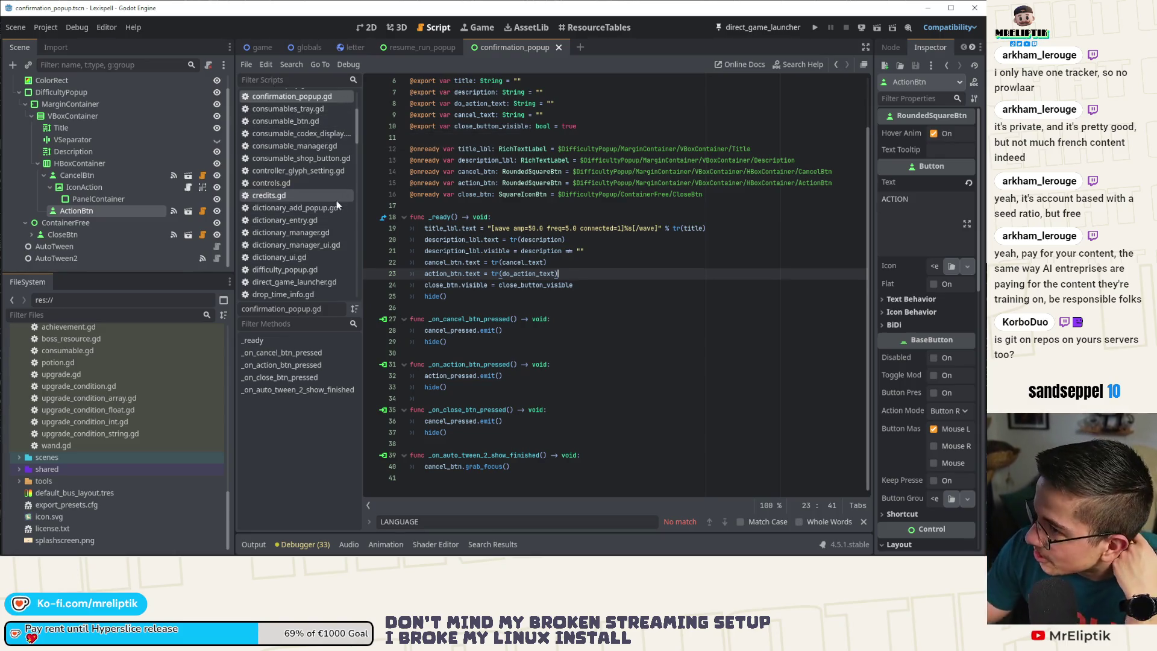
mouse_move(432, 47)
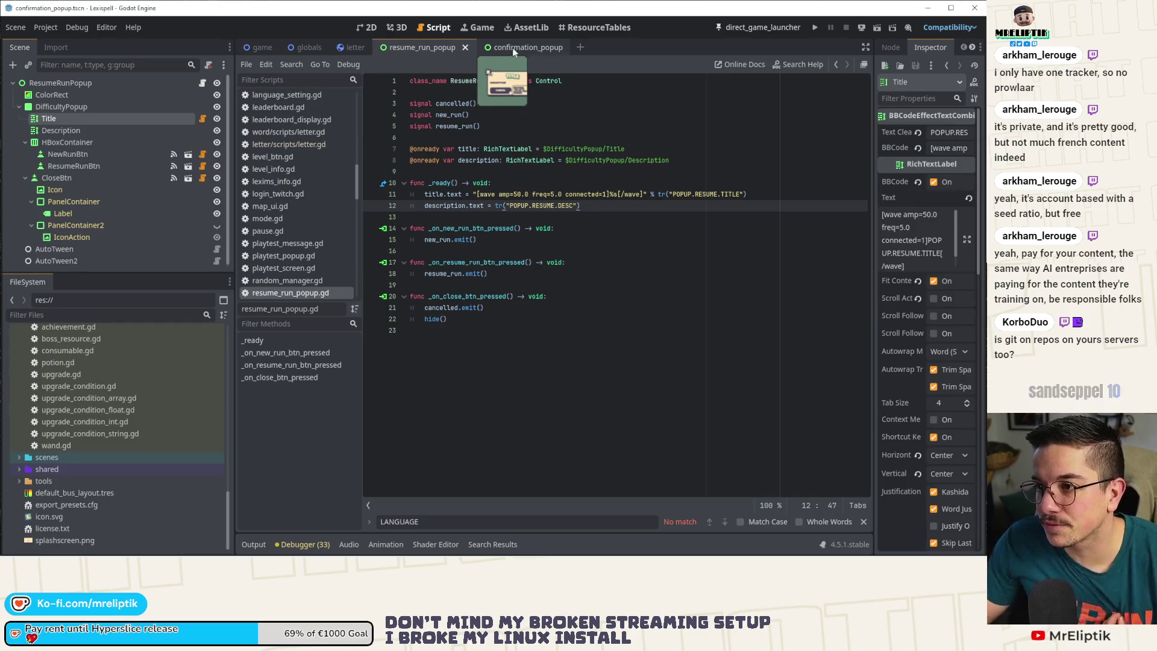
click(367, 28)
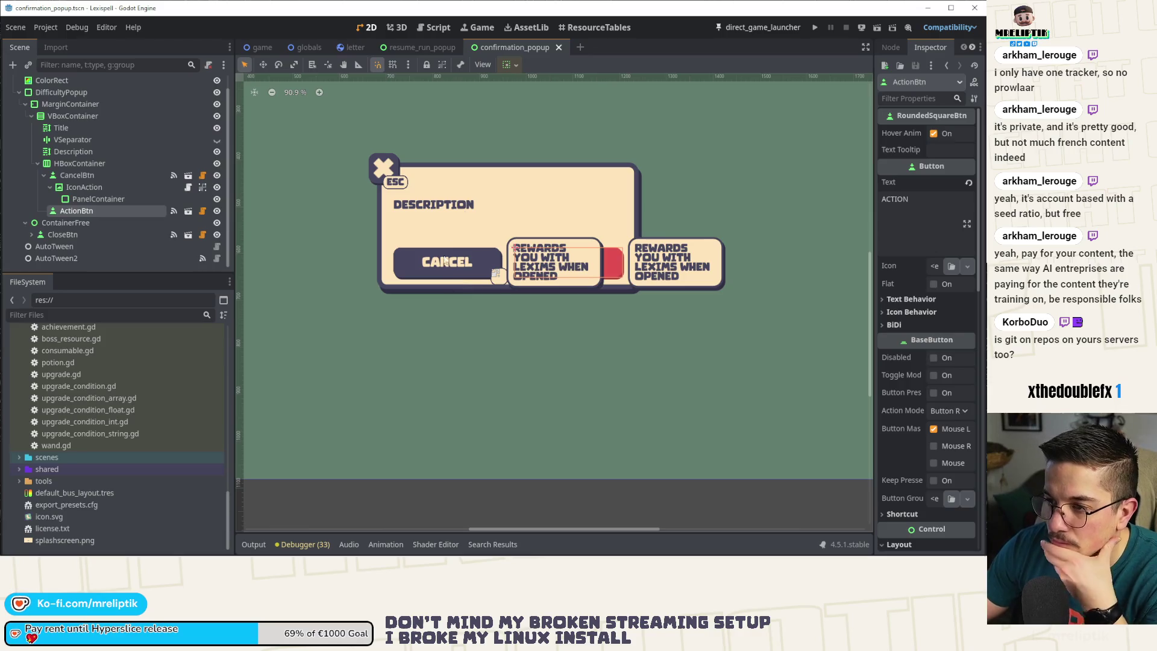
- Widen the Inspector to read the ConfirmationPopup root's and ContainerFree node's exported properties in full
scroll(103, 115, up, 1)
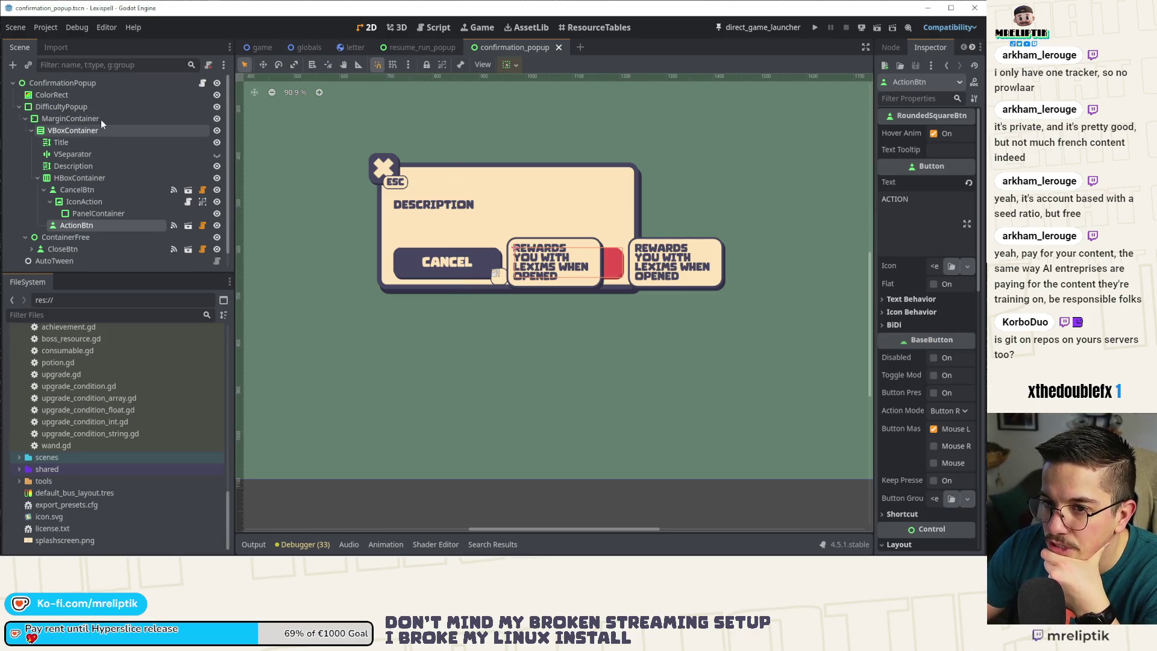
click(96, 82)
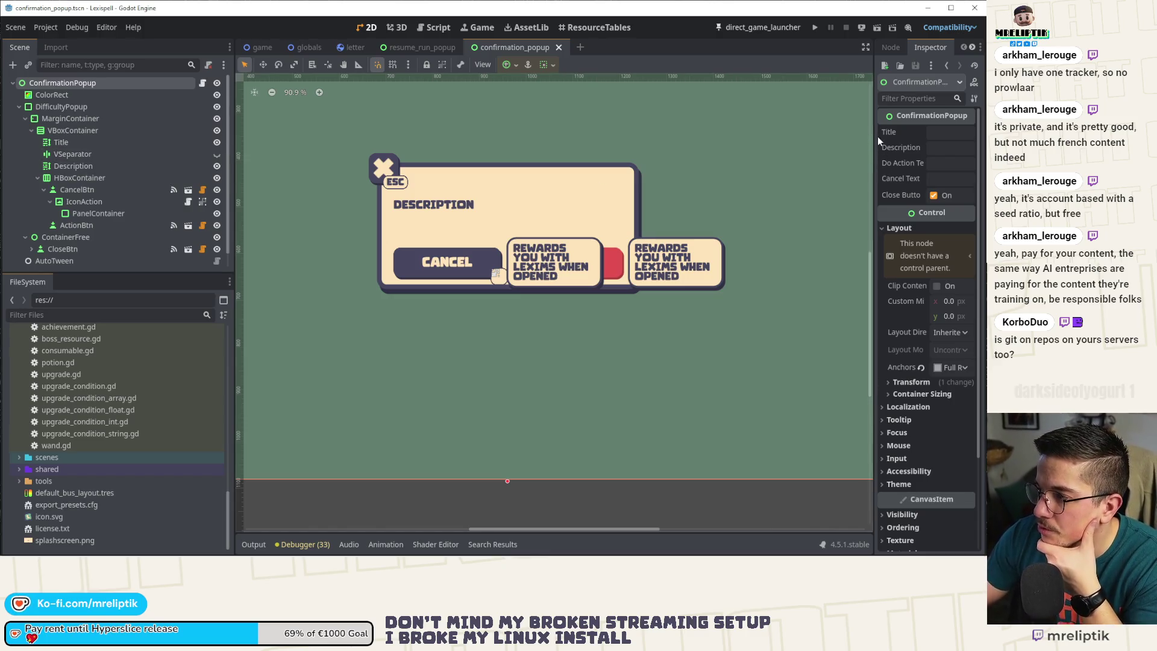
drag(873, 140, 788, 141)
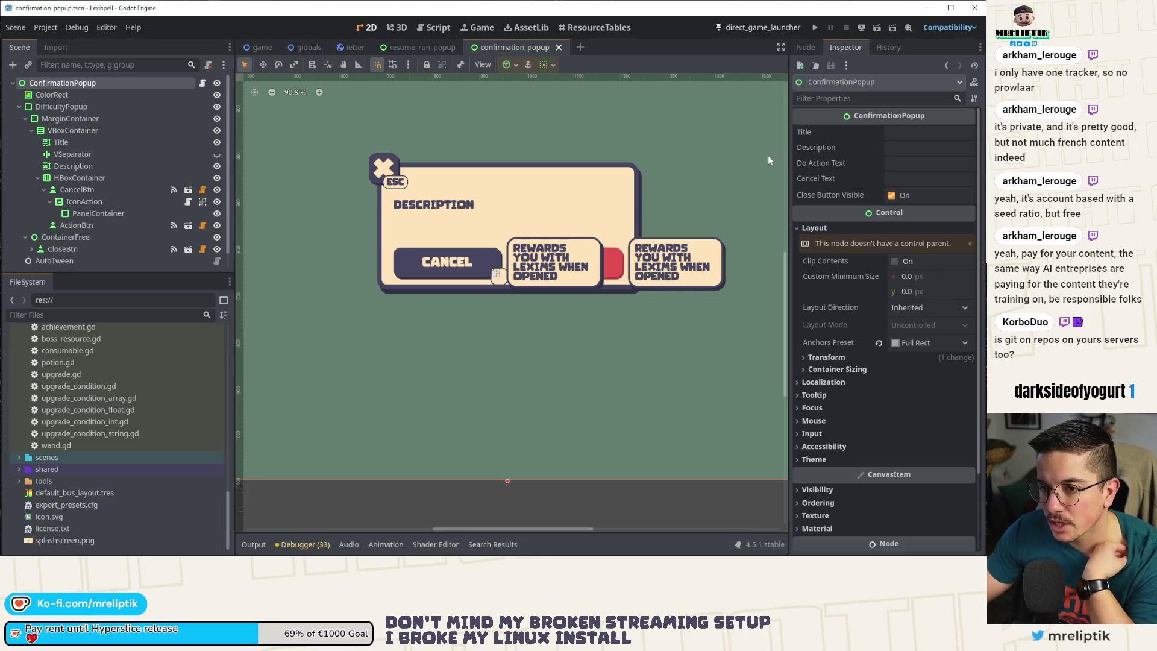
click(491, 186)
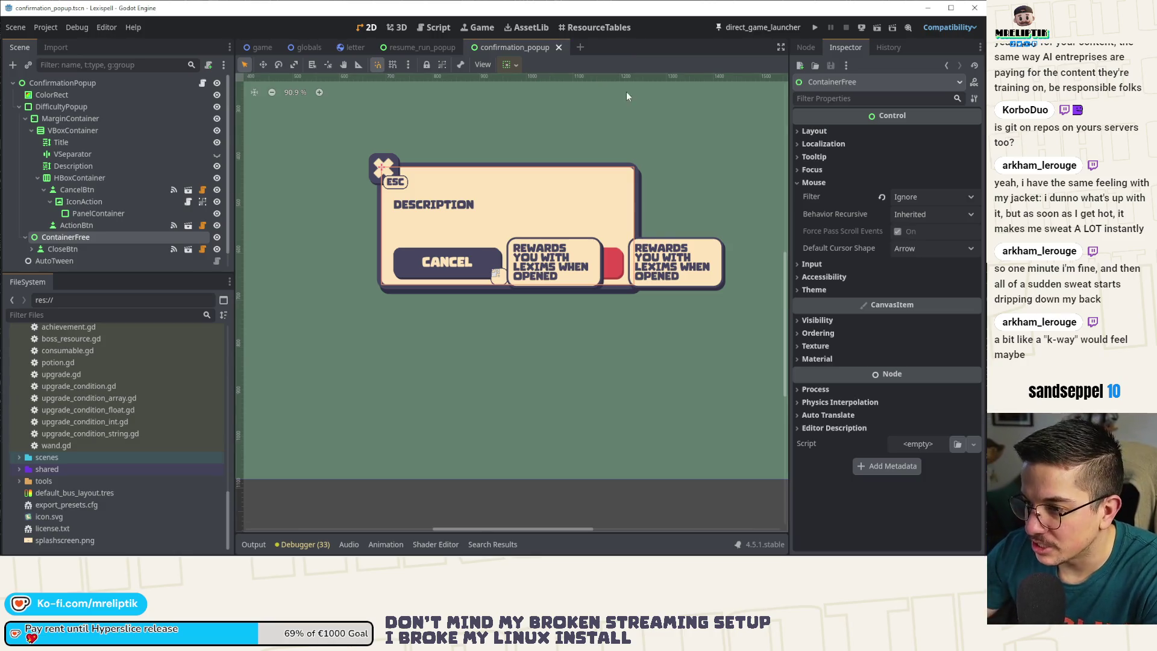
click(415, 47)
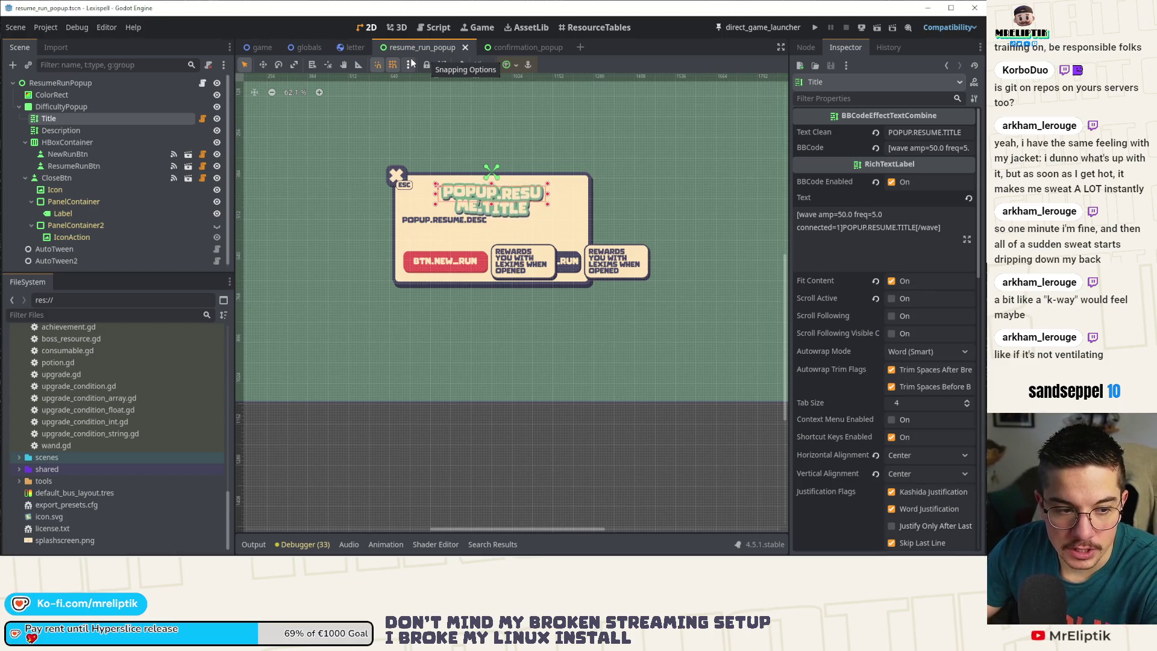
click(527, 50)
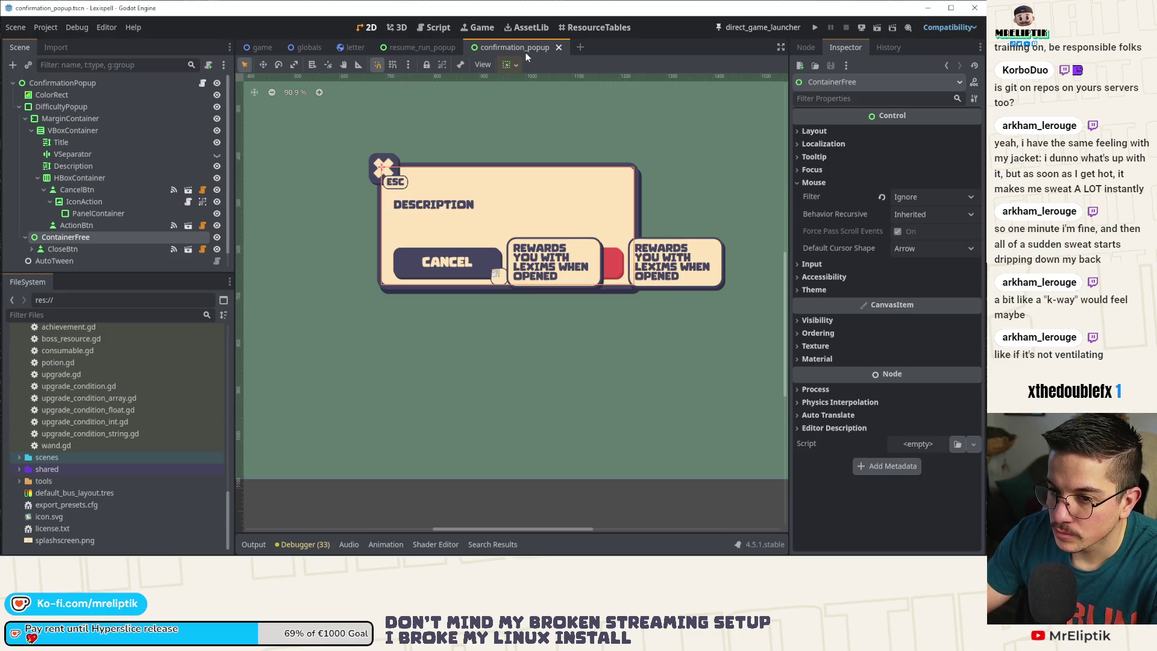
- Close the confirmation_popup scene and filter the FileSystem dock by 'resume'
middle_click(530, 47)
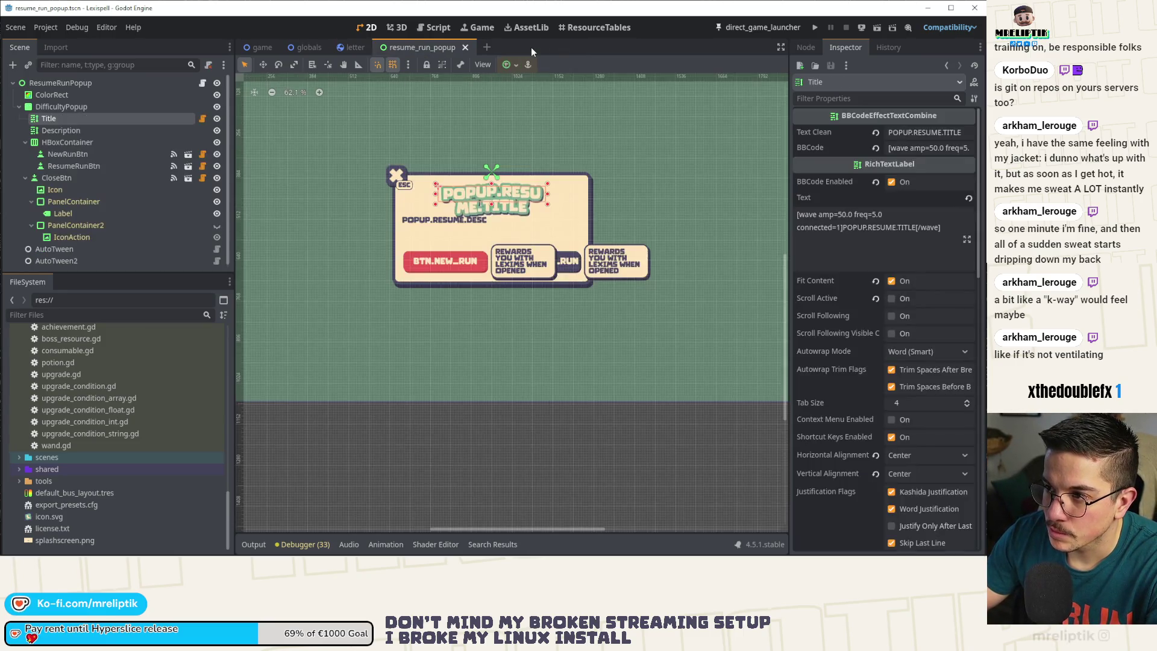
scroll(484, 162, down, 4)
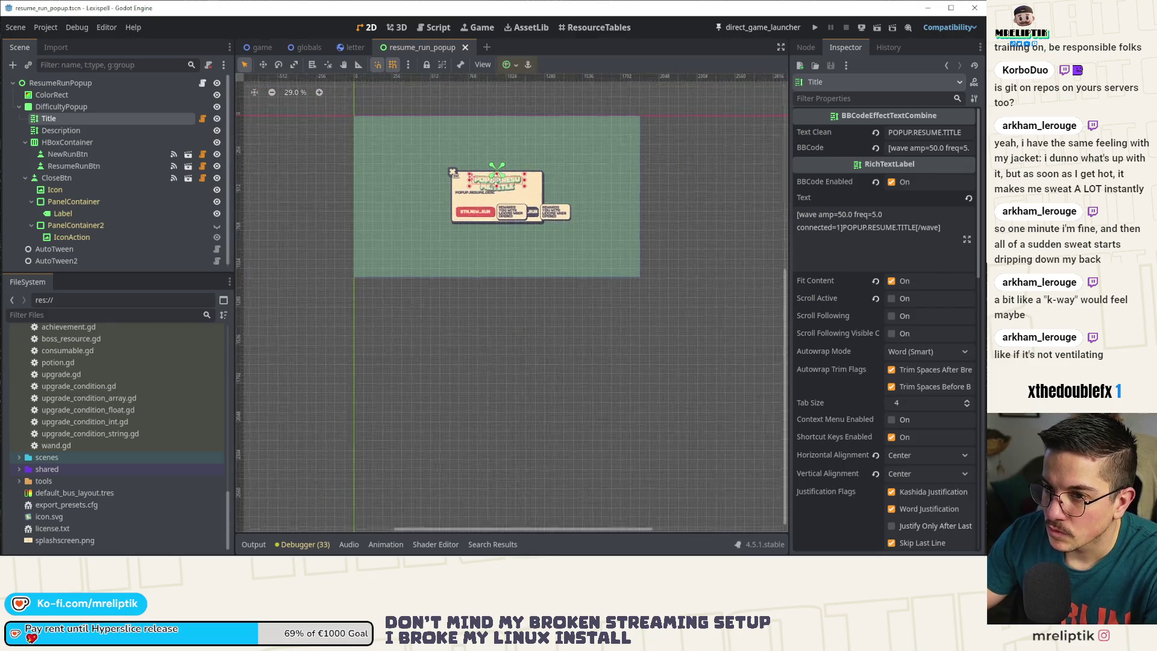
click(74, 314)
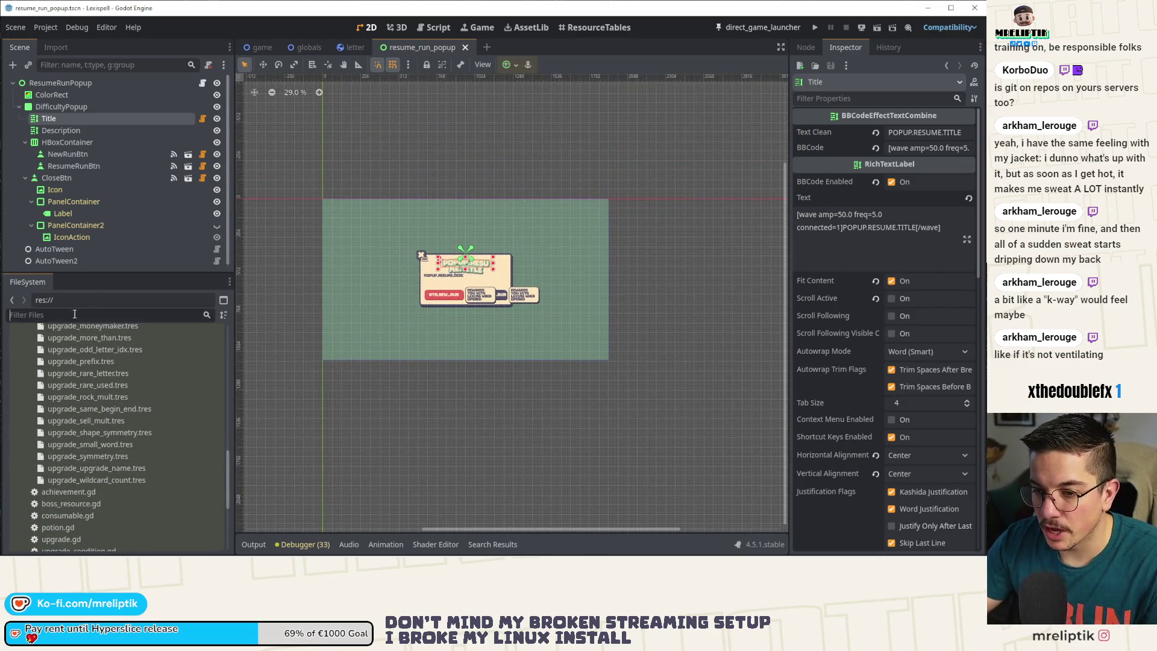
text(resume)
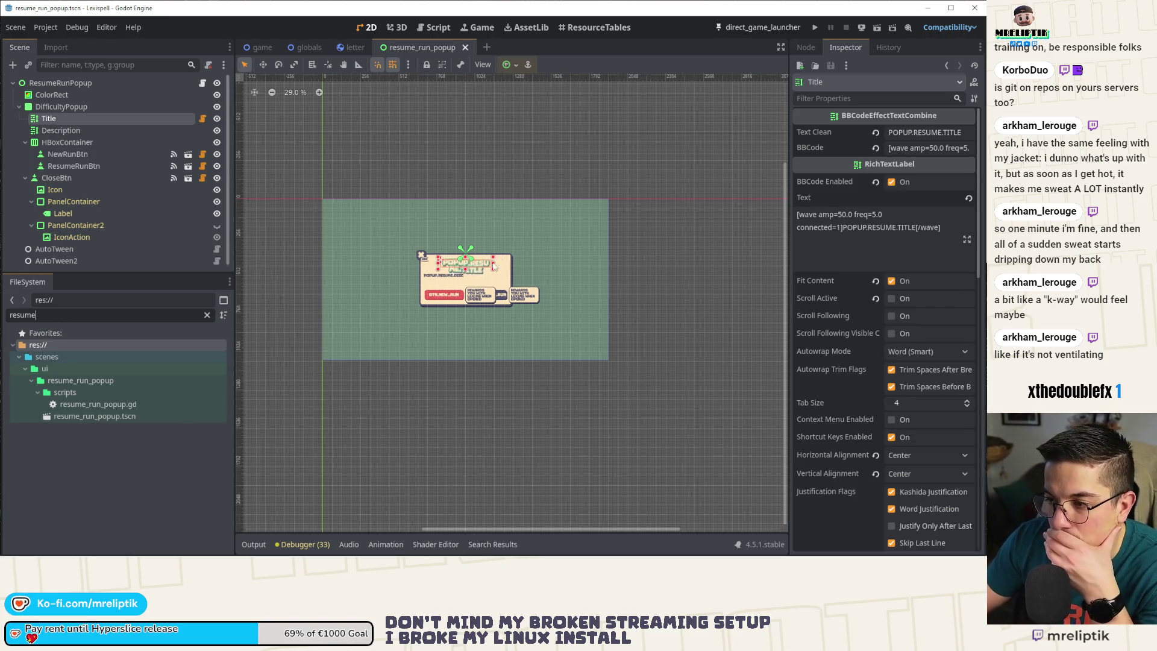
scroll(487, 283, up, 4)
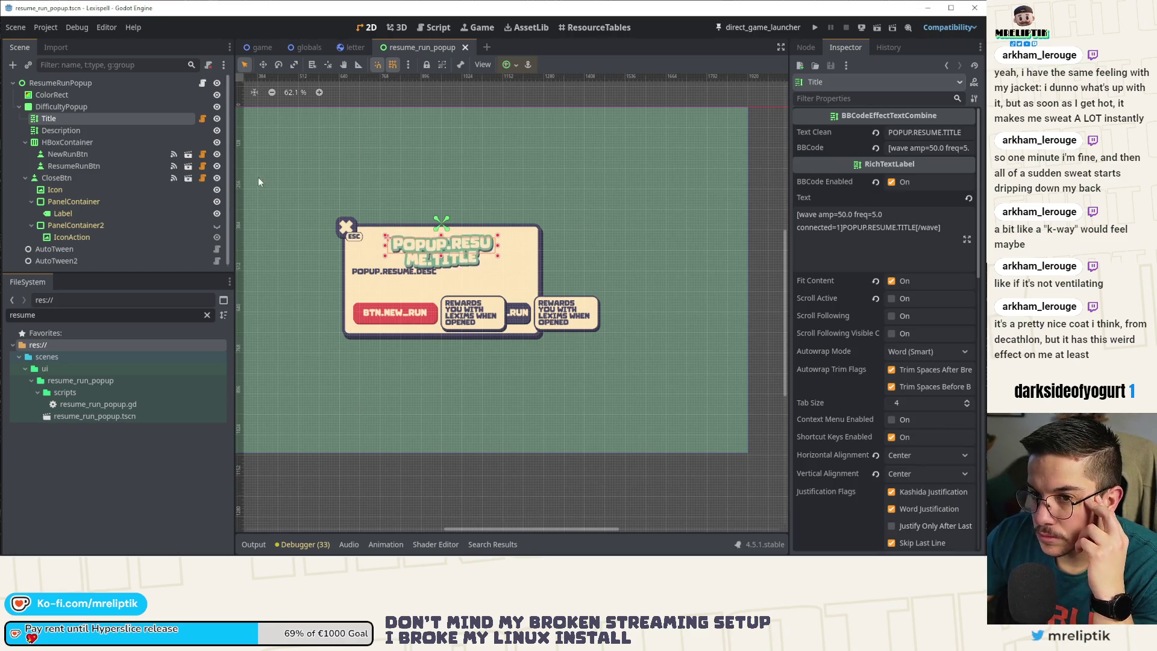
- Inspect the ResumeRunPopup root, Title and Description nodes, then switch to the browser
double_click(111, 83)
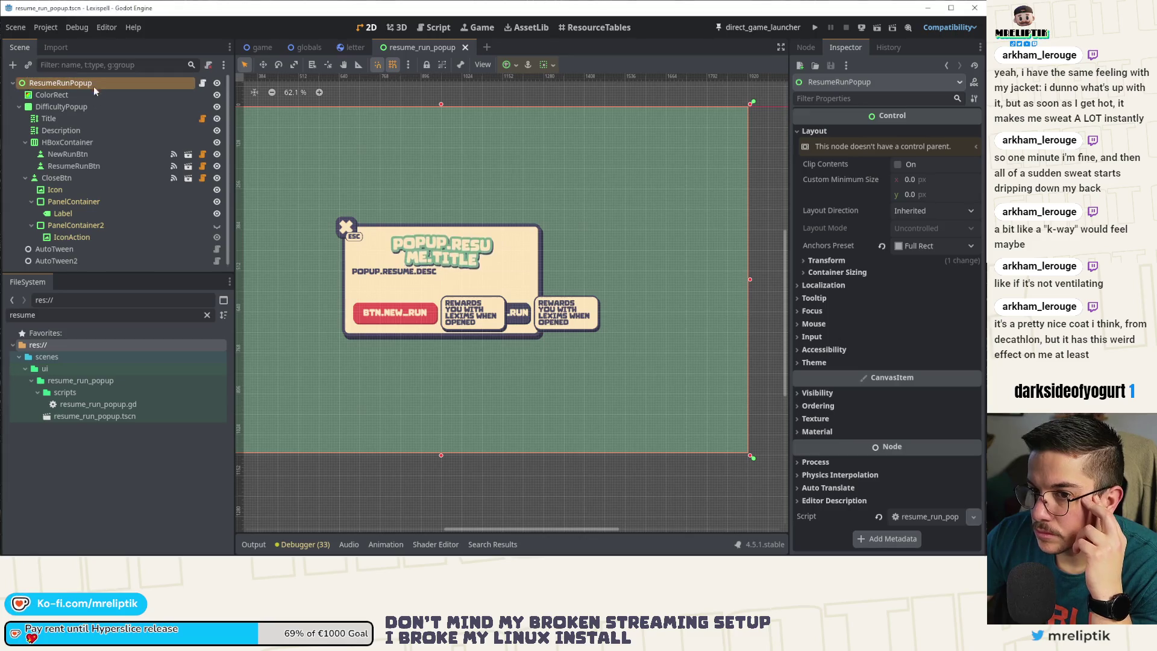
key(Escape)
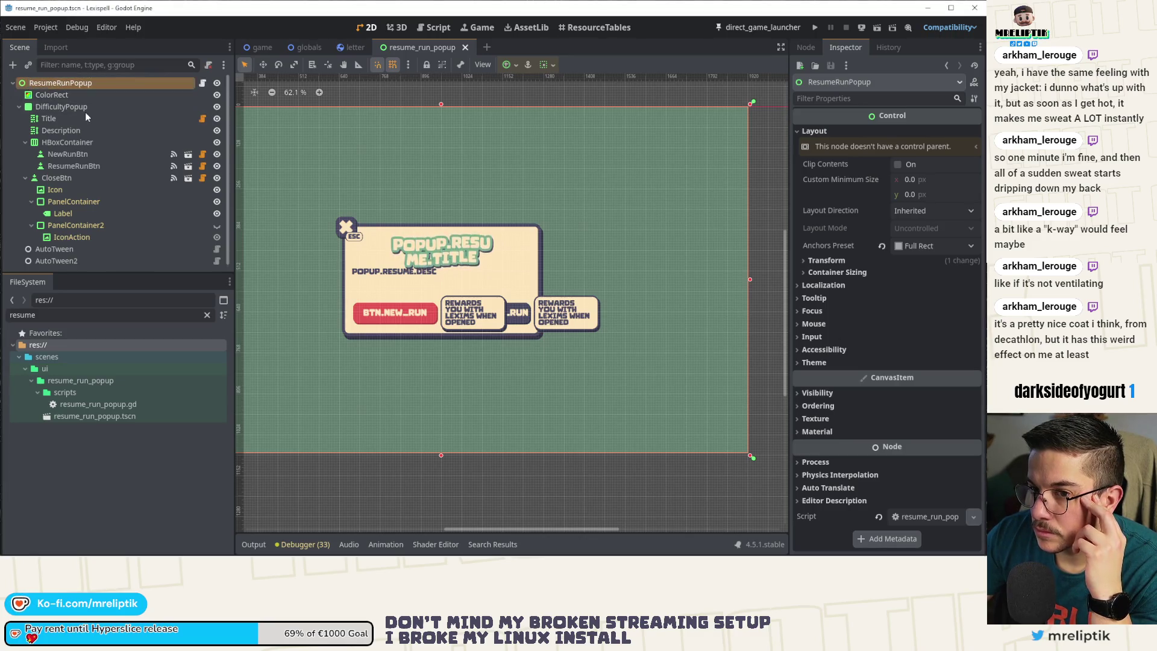
click(88, 118)
click(88, 82)
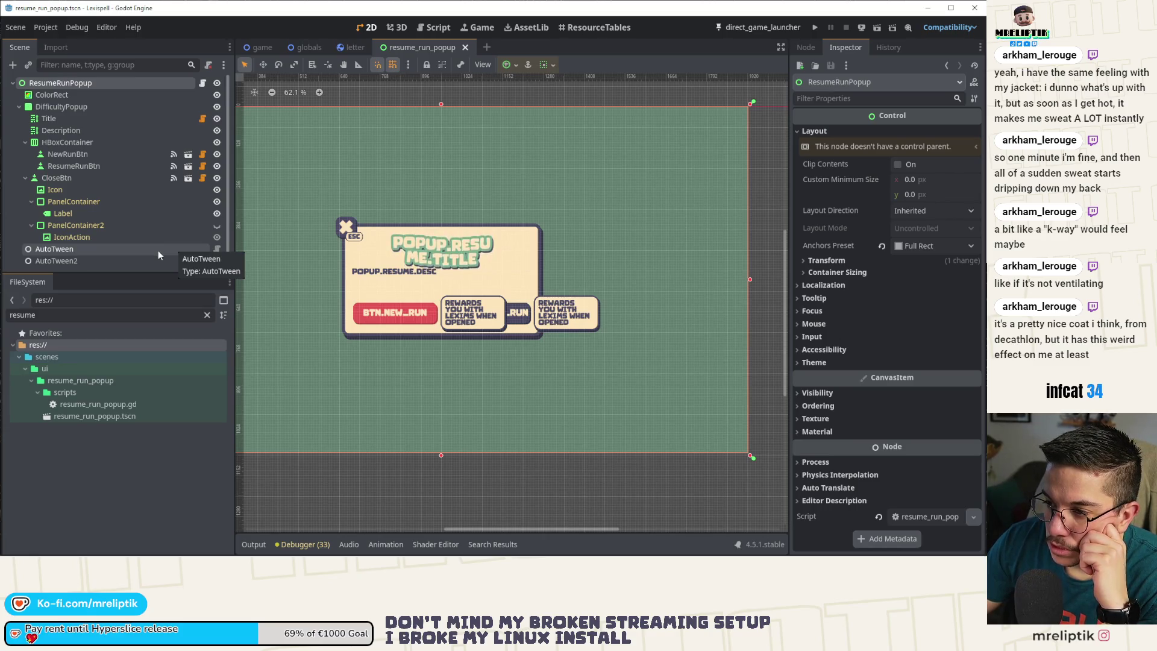
click(123, 474)
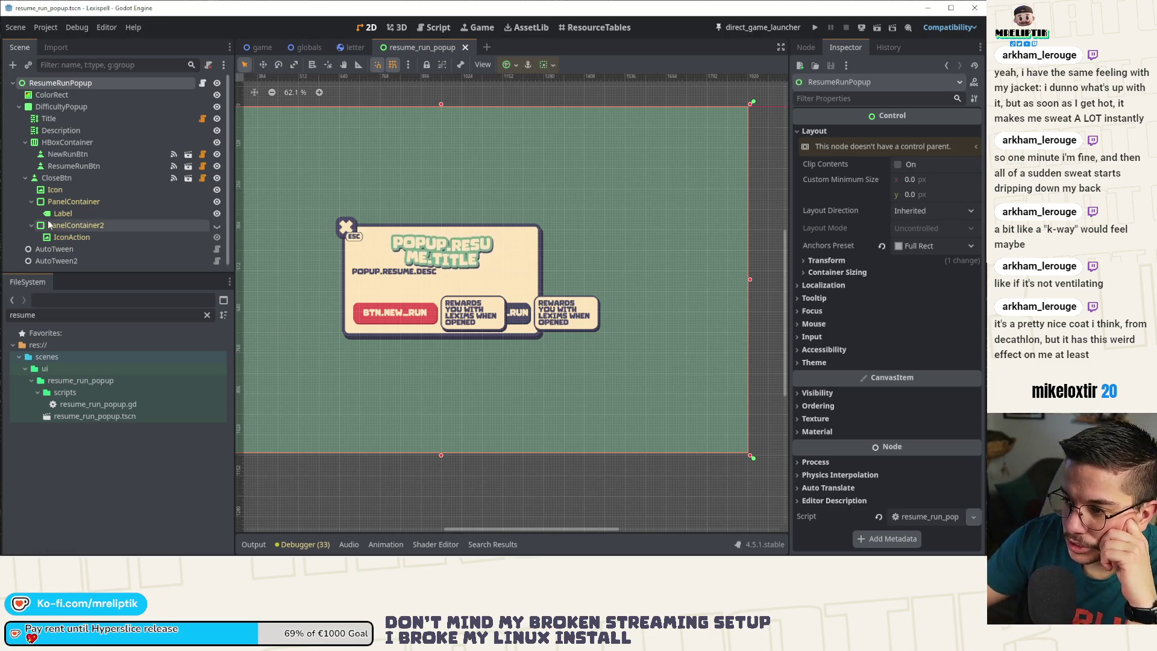
click(442, 282)
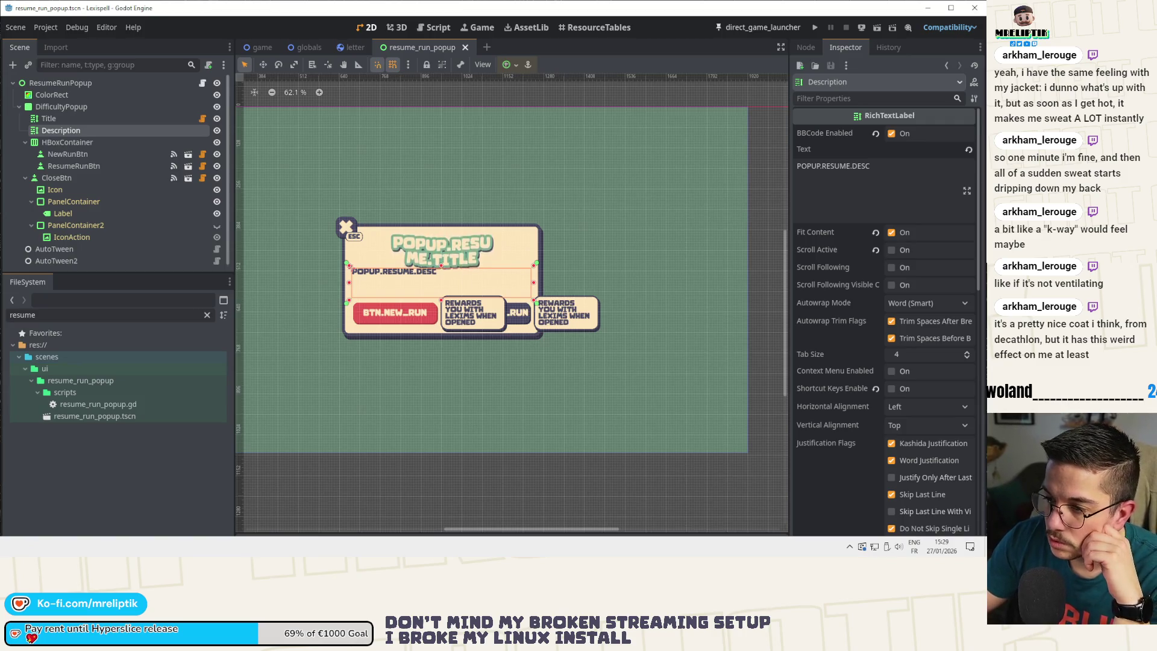
key(alt+Tab)
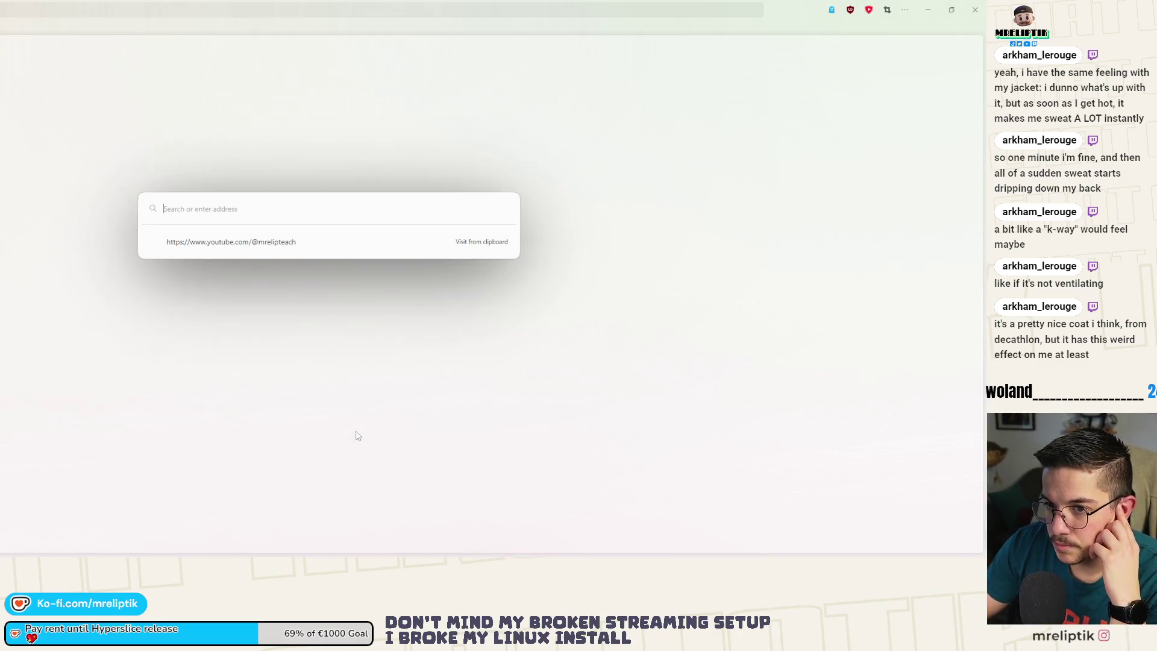
- Search the Lexispell_localization sheet for 'resume', select the POPUP.RESUME.DESC English text in B60, then return to Godot
key(ctrl+t)
key(Escape)
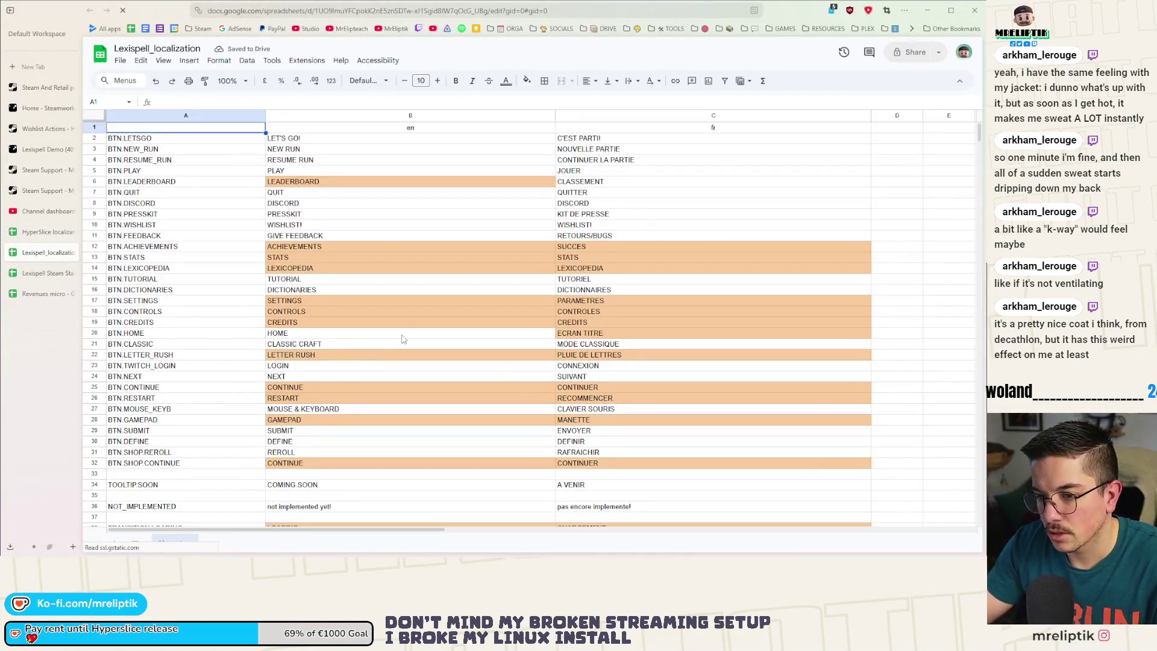
click(403, 335)
key(ctrl+f)
text(res)
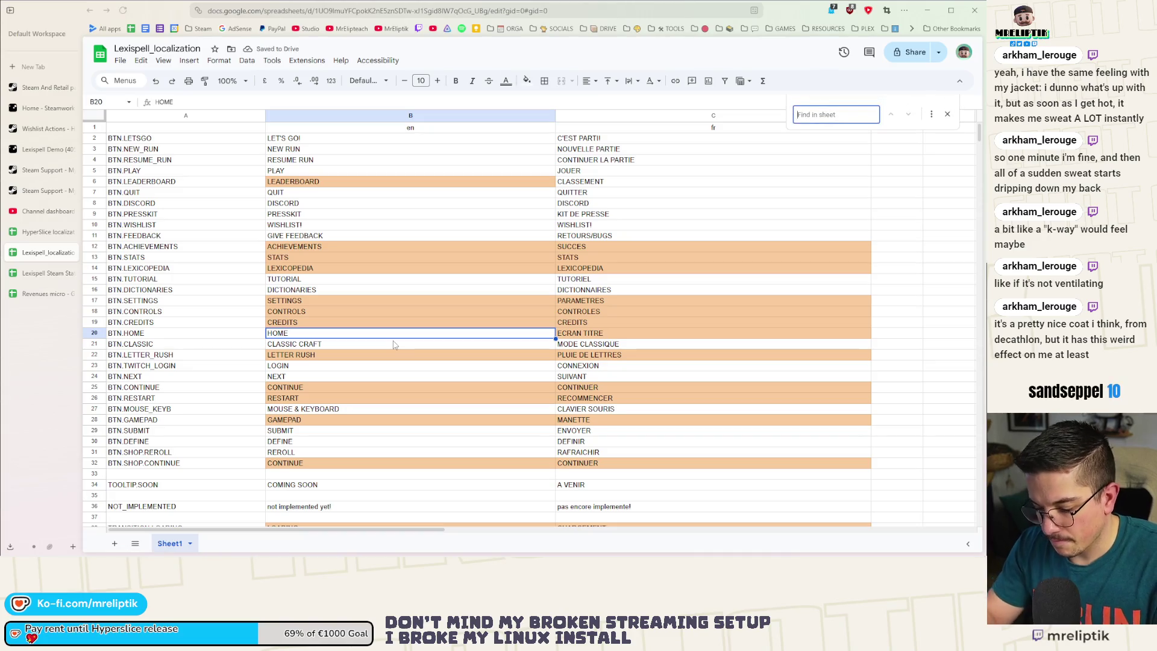
text(ume)
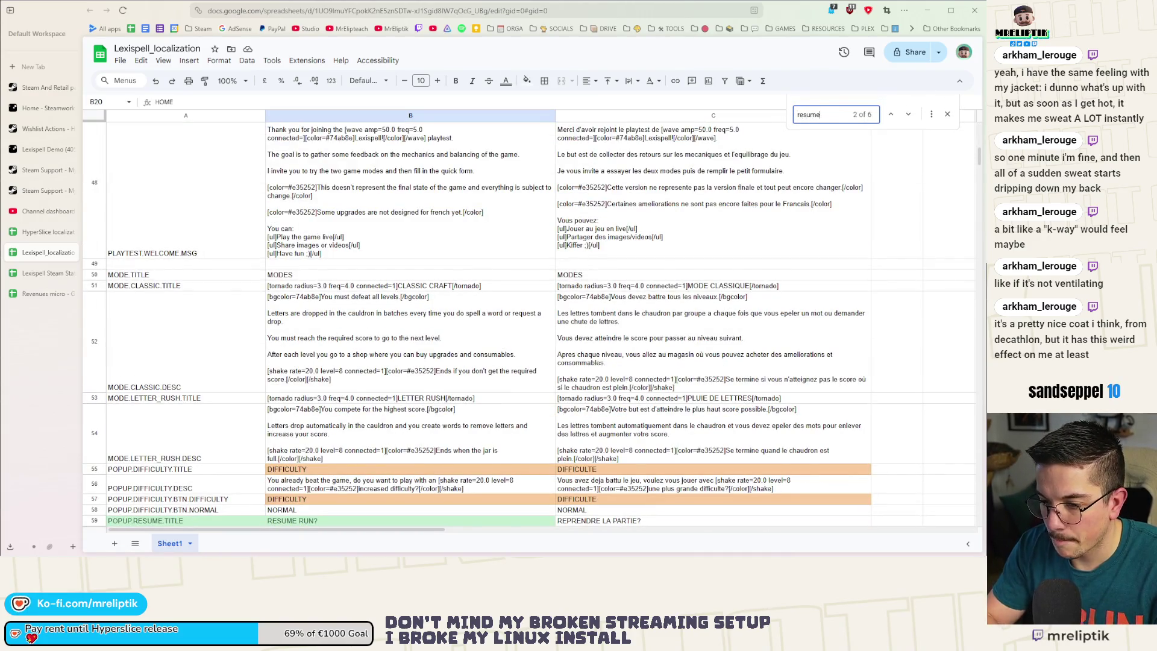
scroll(305, 413, down, 3)
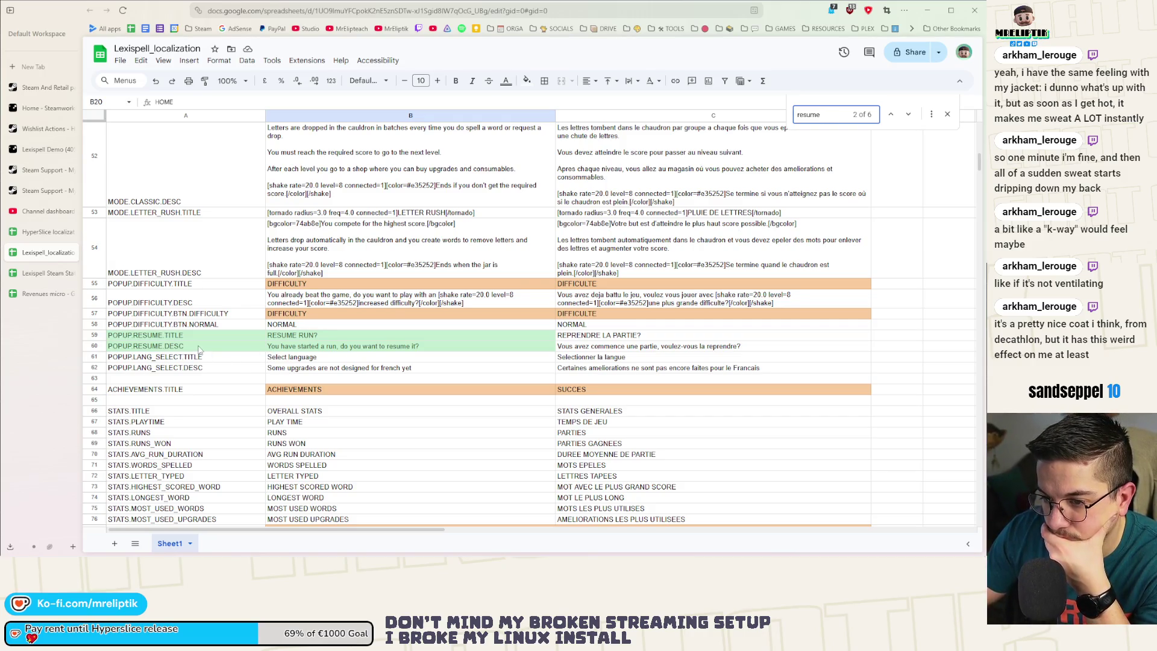
click(321, 350)
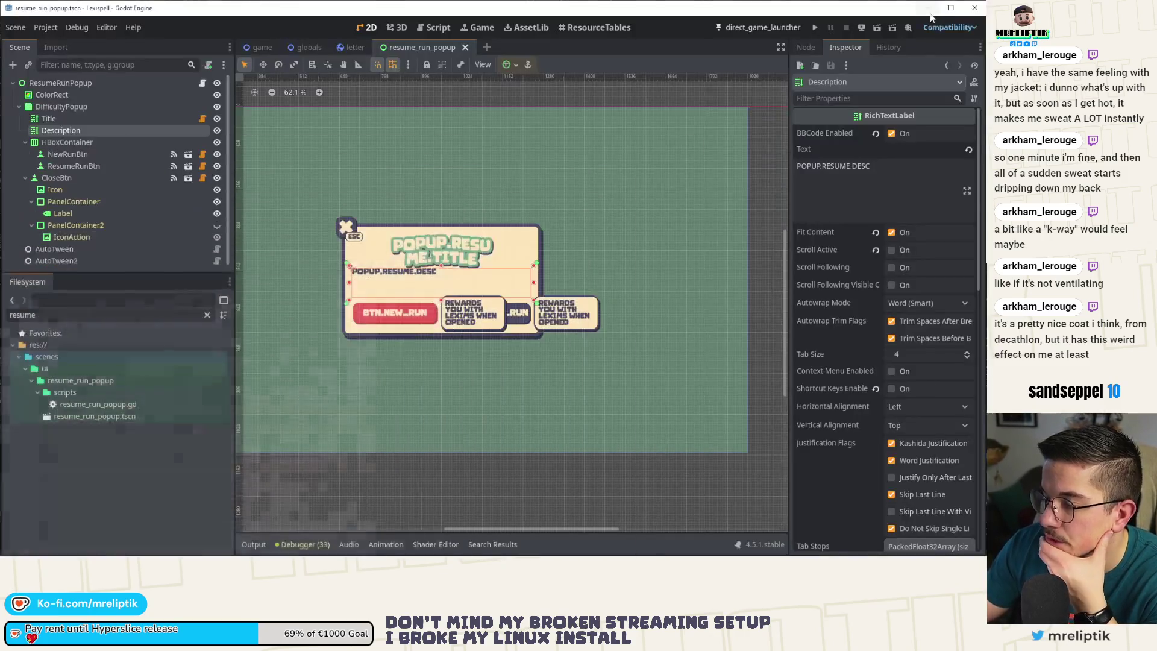
click(927, 10)
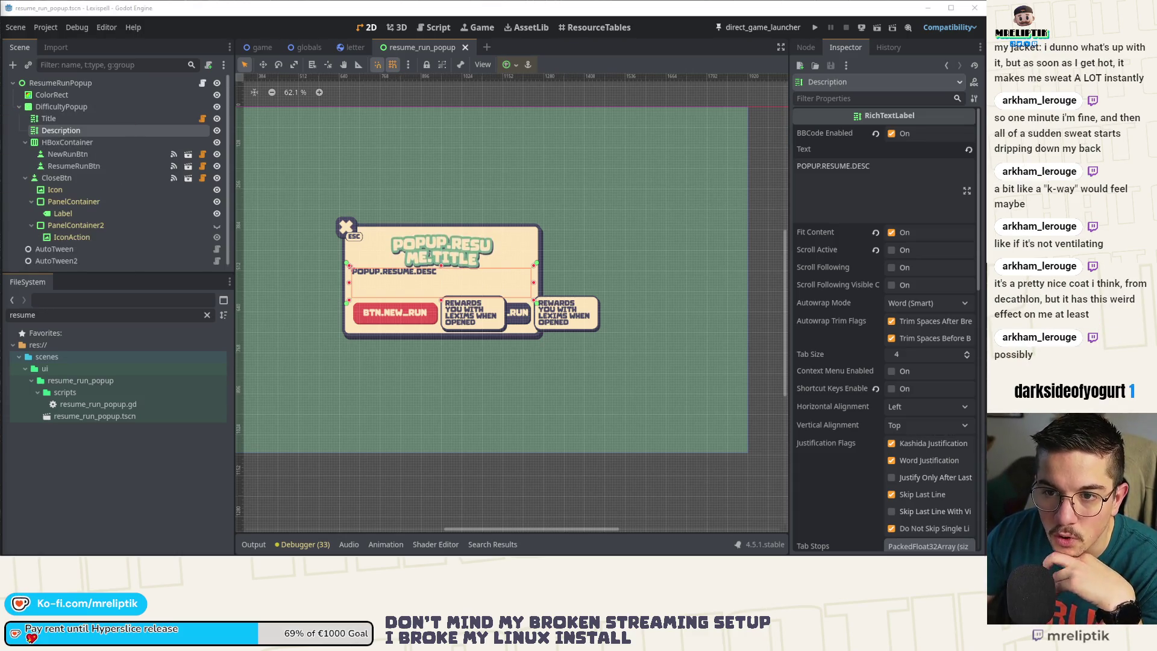
- Open resume_run_popup.gd in the Script editor from the ResumeRunPopup node's script icon
scroll(451, 292, up, 1)
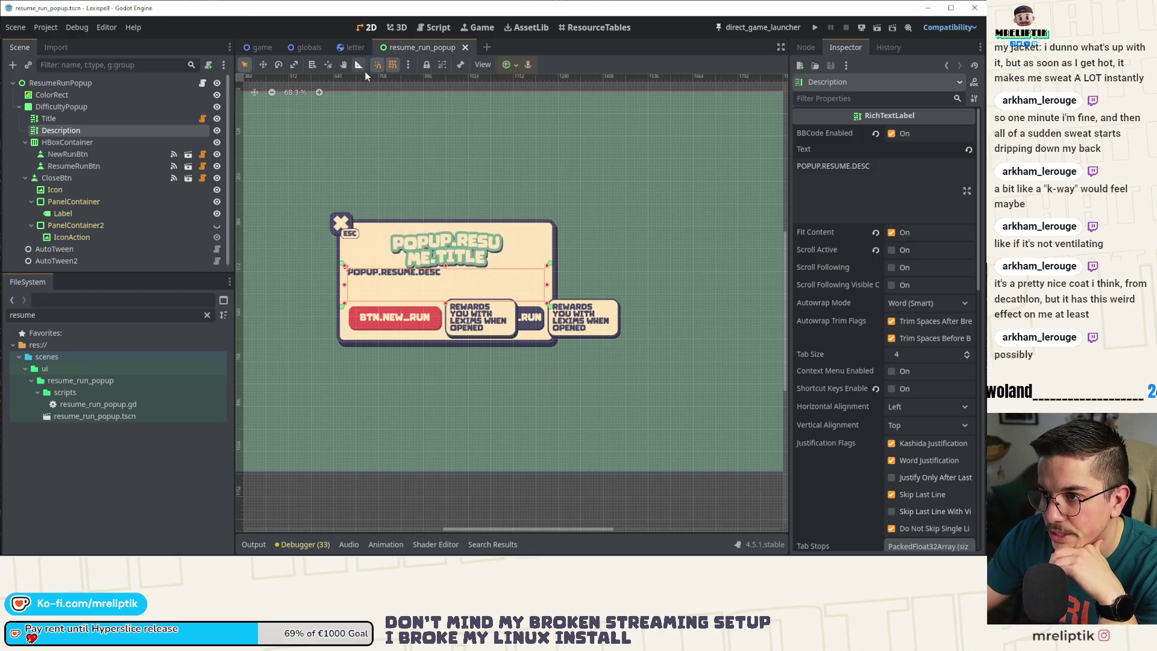
click(353, 47)
click(420, 47)
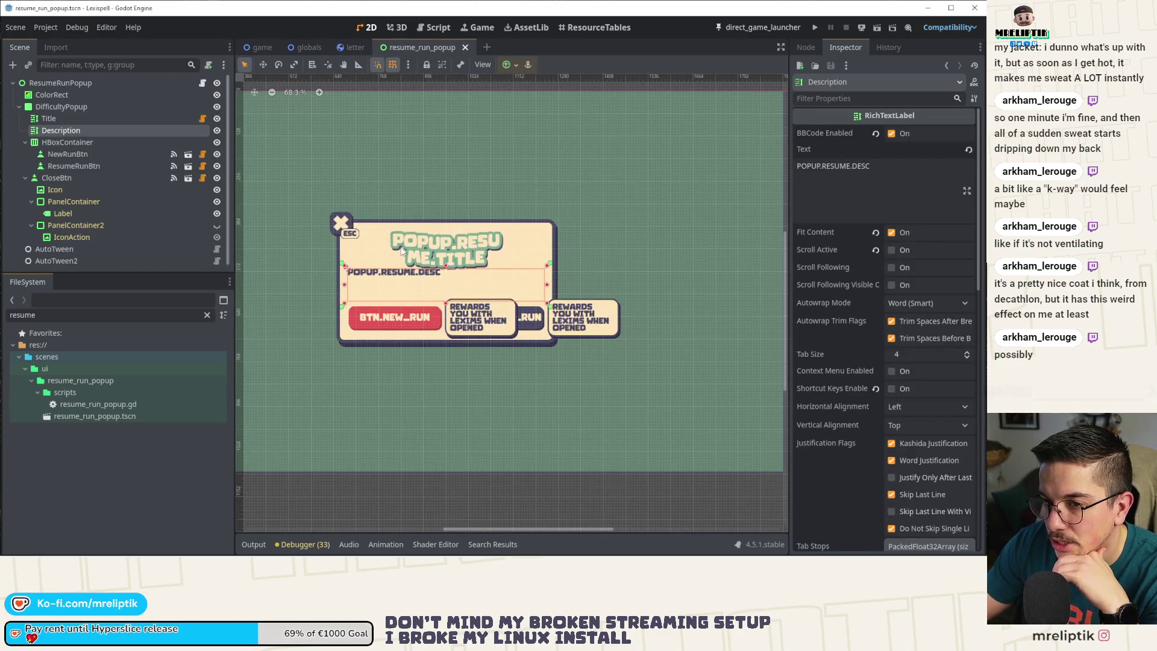
scroll(402, 250, up, 3)
scroll(408, 264, down, 5)
scroll(408, 263, up, 5)
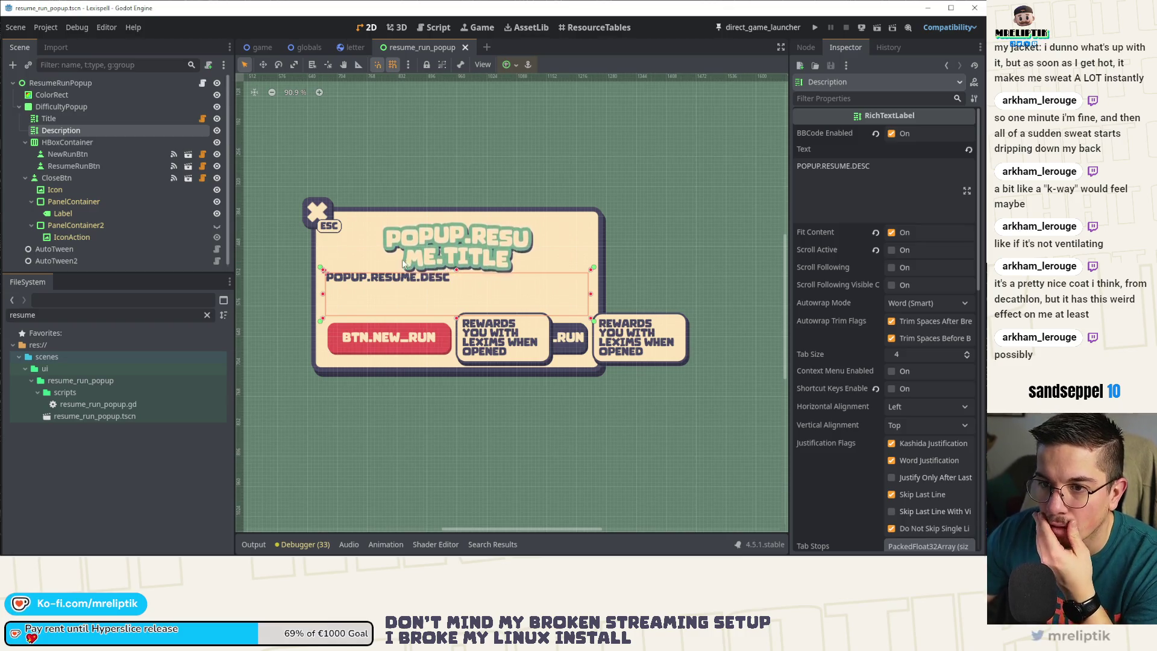
click(203, 82)
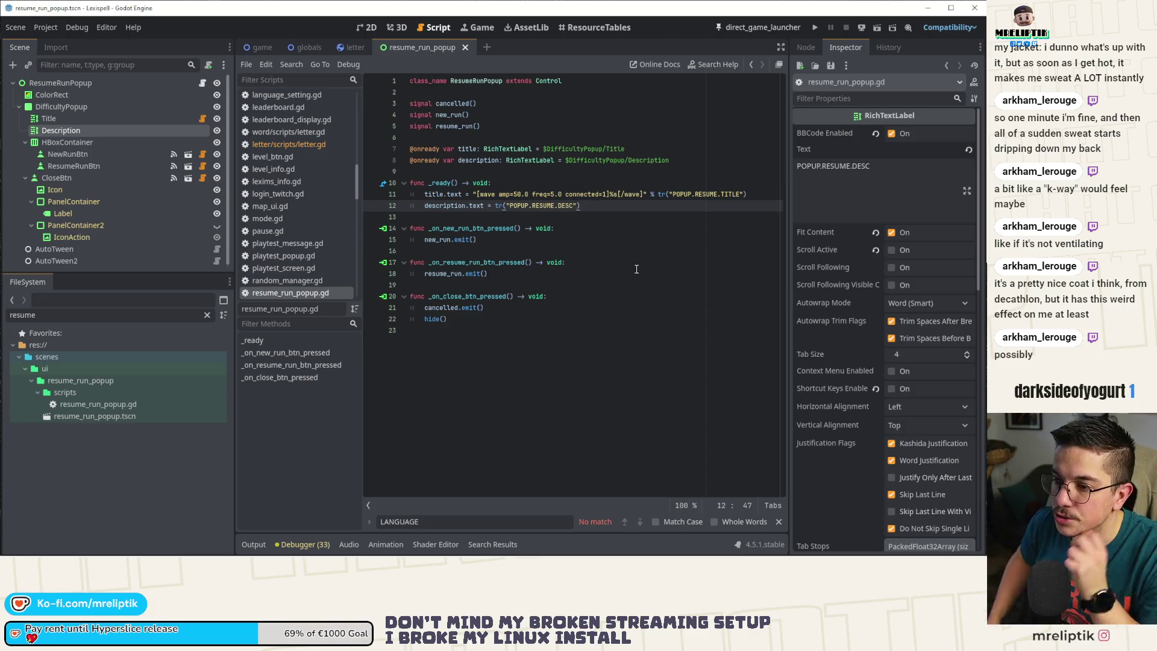
key(ctrl+shift+o)
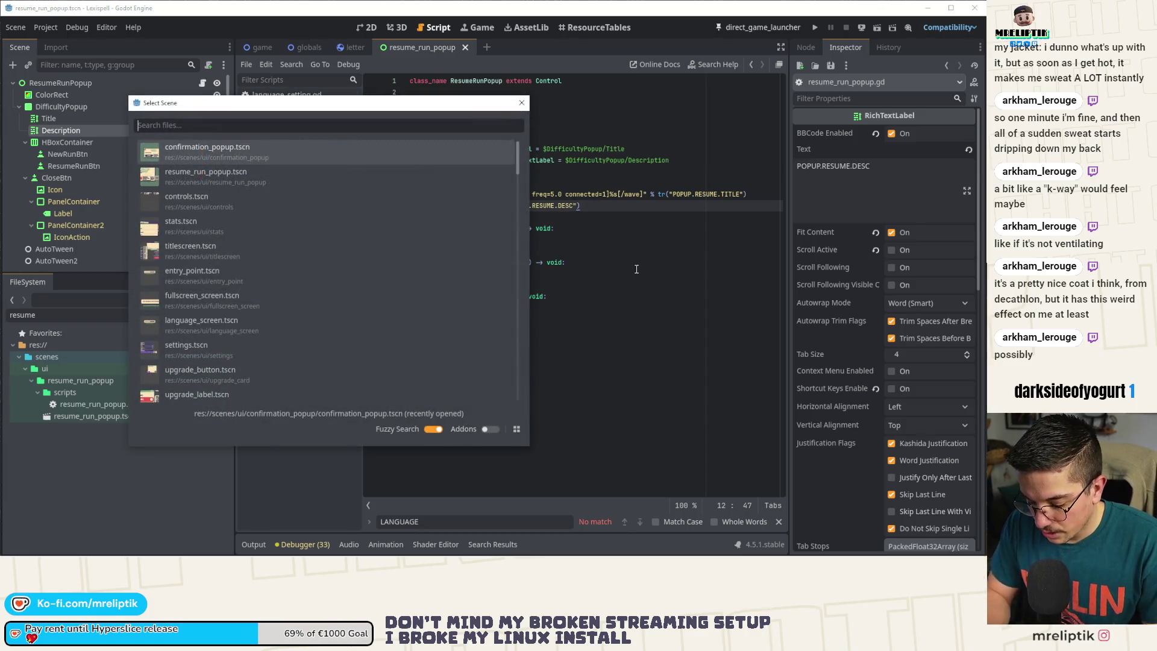
- Copy the two export lines from confirmation_popup.gd and paste them after resume_run_popup.gd's signal declarations
key(Return)
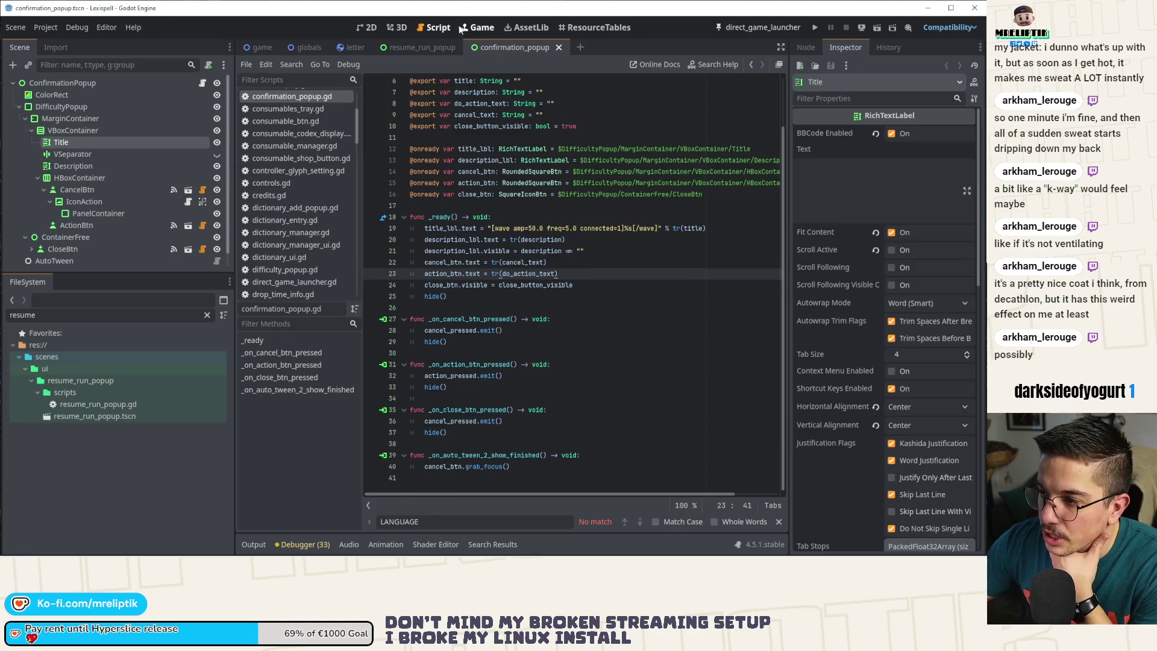
click(367, 27)
scroll(446, 193, down, 3)
click(90, 82)
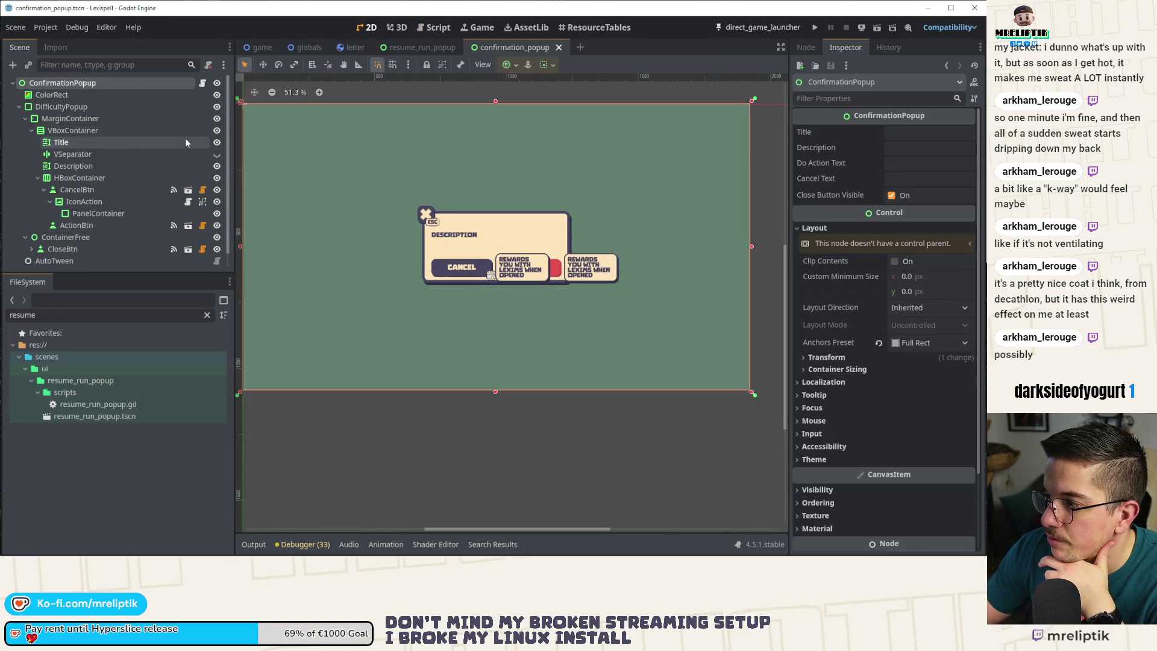
click(203, 82)
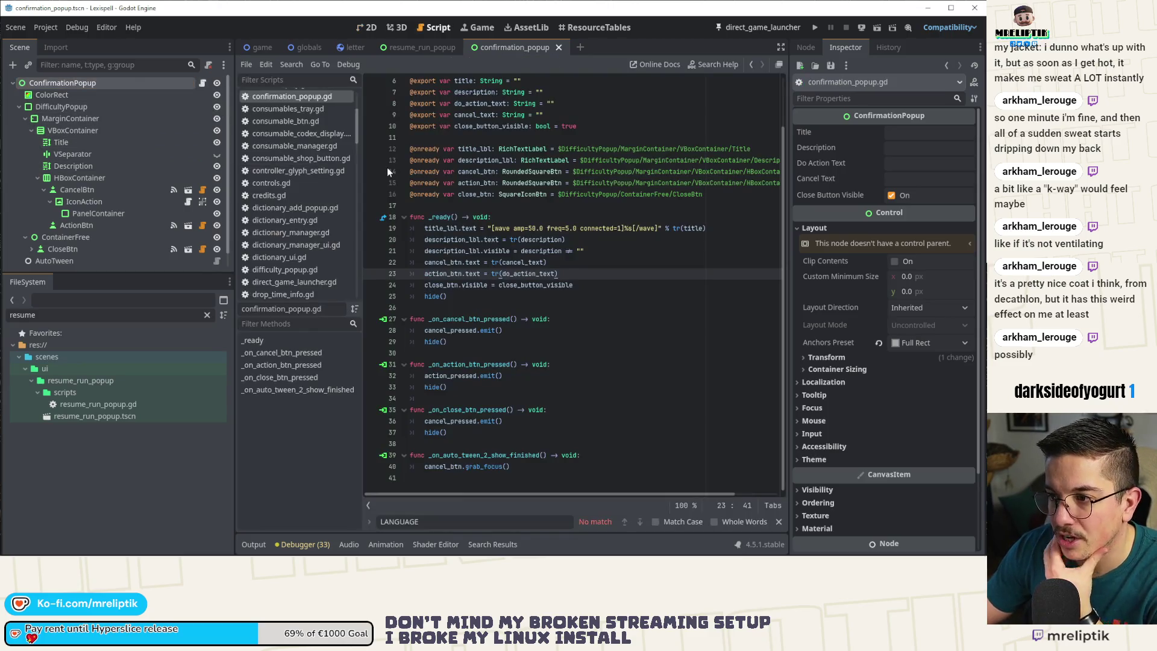
drag(409, 183, 383, 161)
key(ctrl+c)
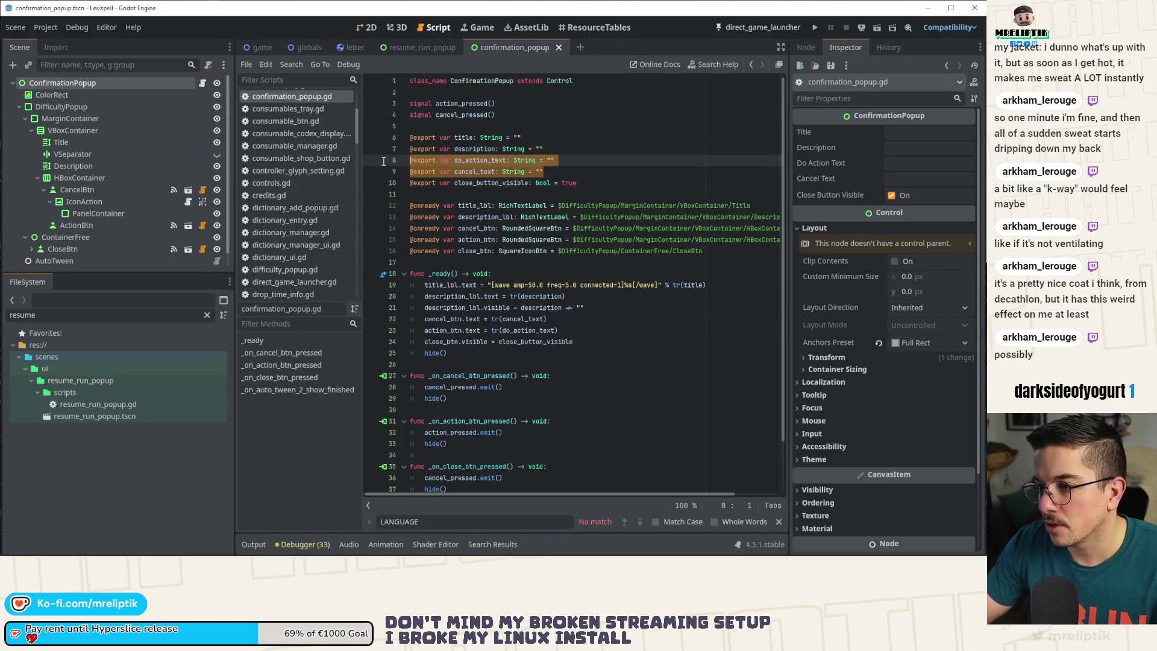
click(415, 48)
click(504, 120)
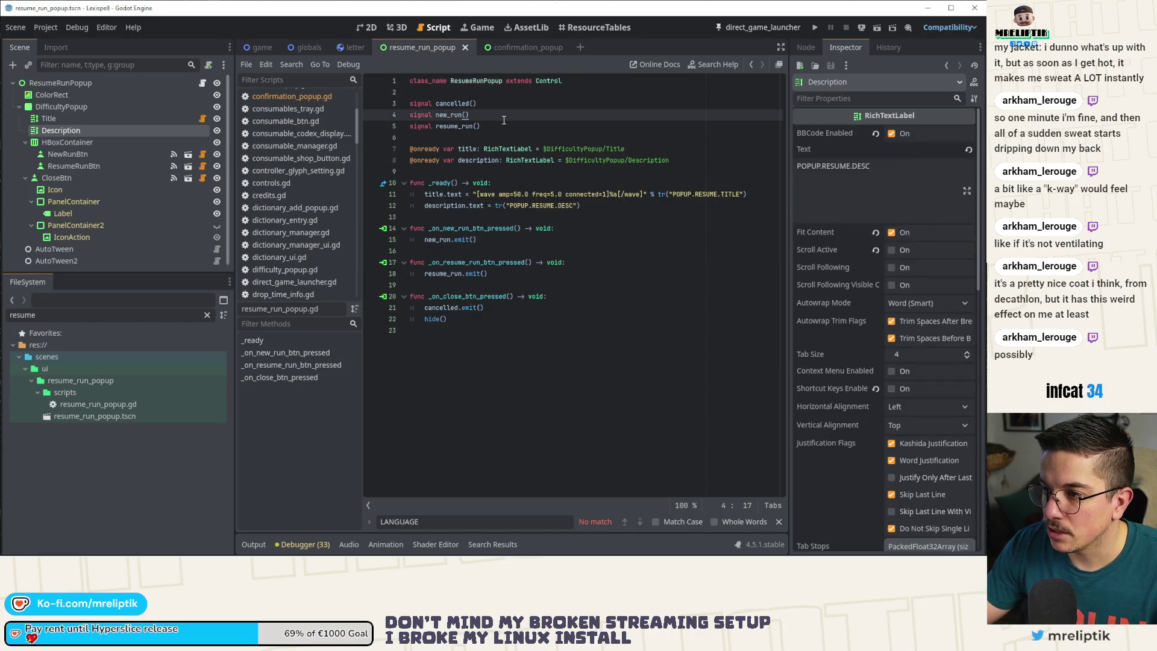
click(497, 127)
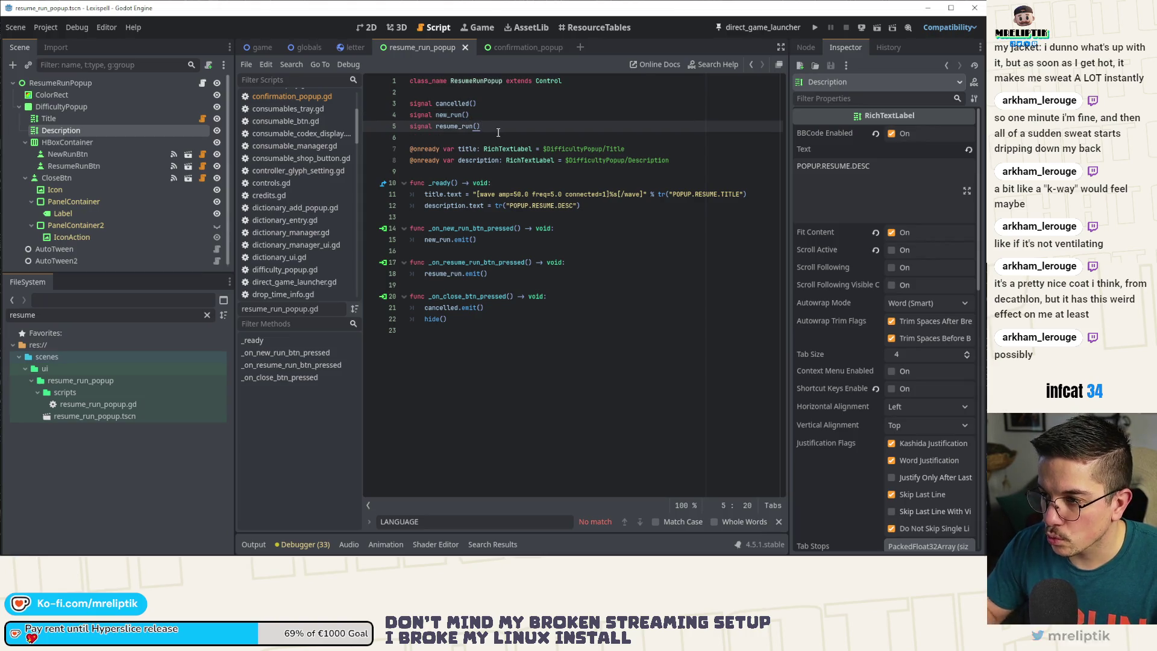
key(Return)
key(ctrl+v)
- Rename the second export variable on line 8 to do_negative_action_text
click(474, 160)
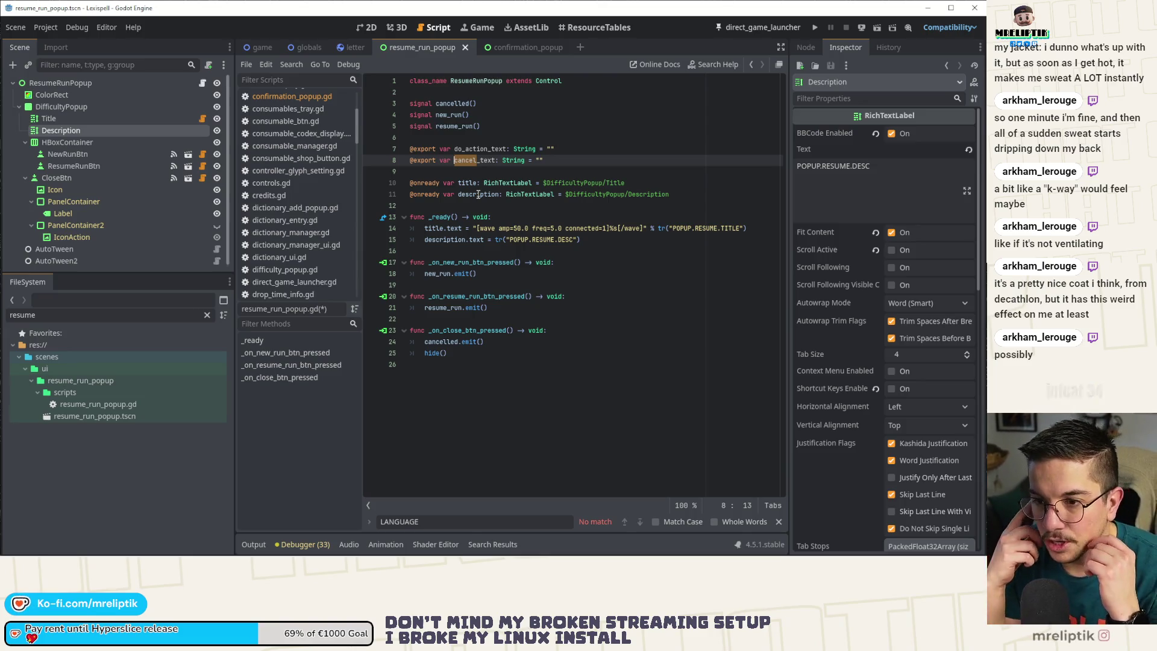
text(do_dengerd)
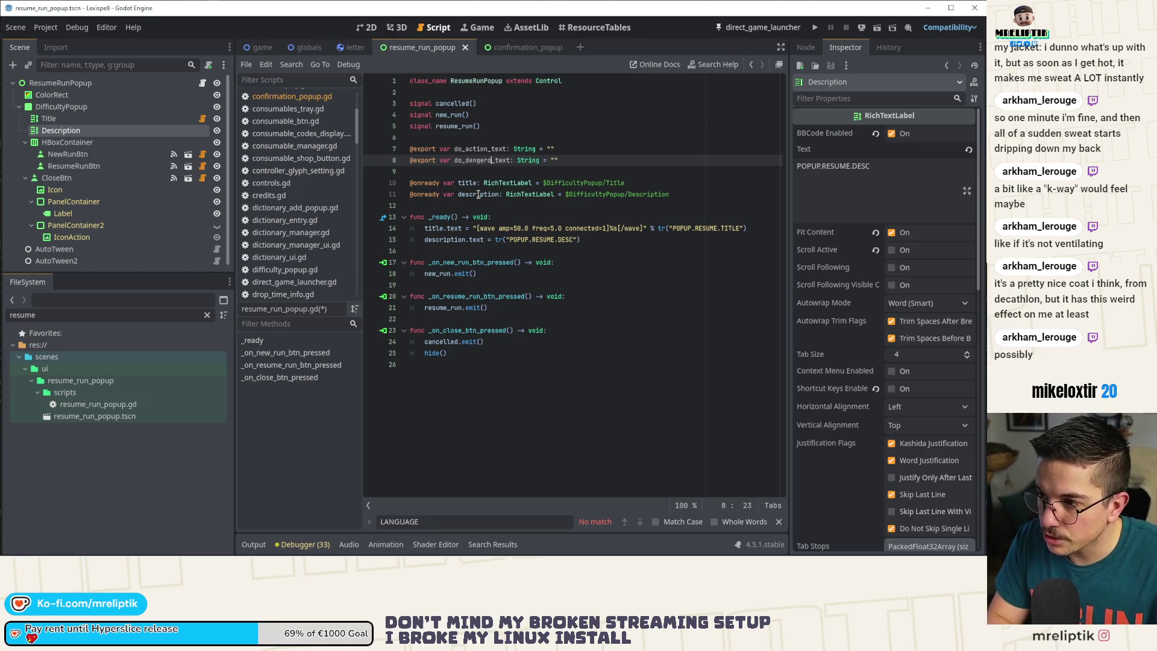
key(BackSpace)
key(BackSpace)
key(BackSpace)
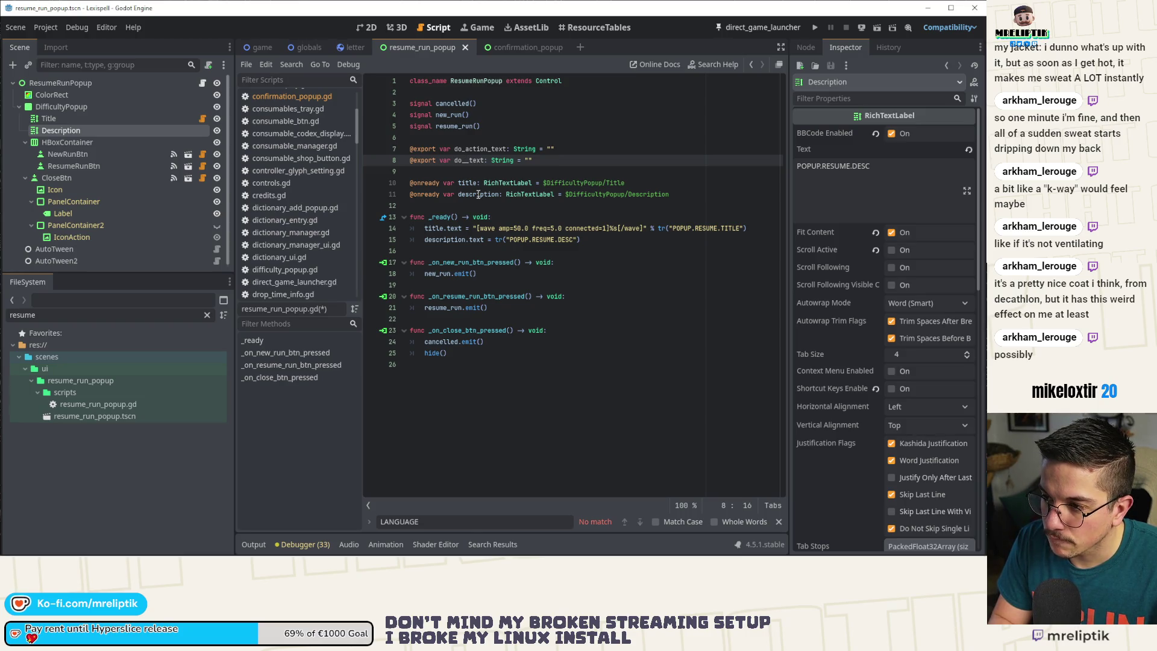
text(danger_ac)
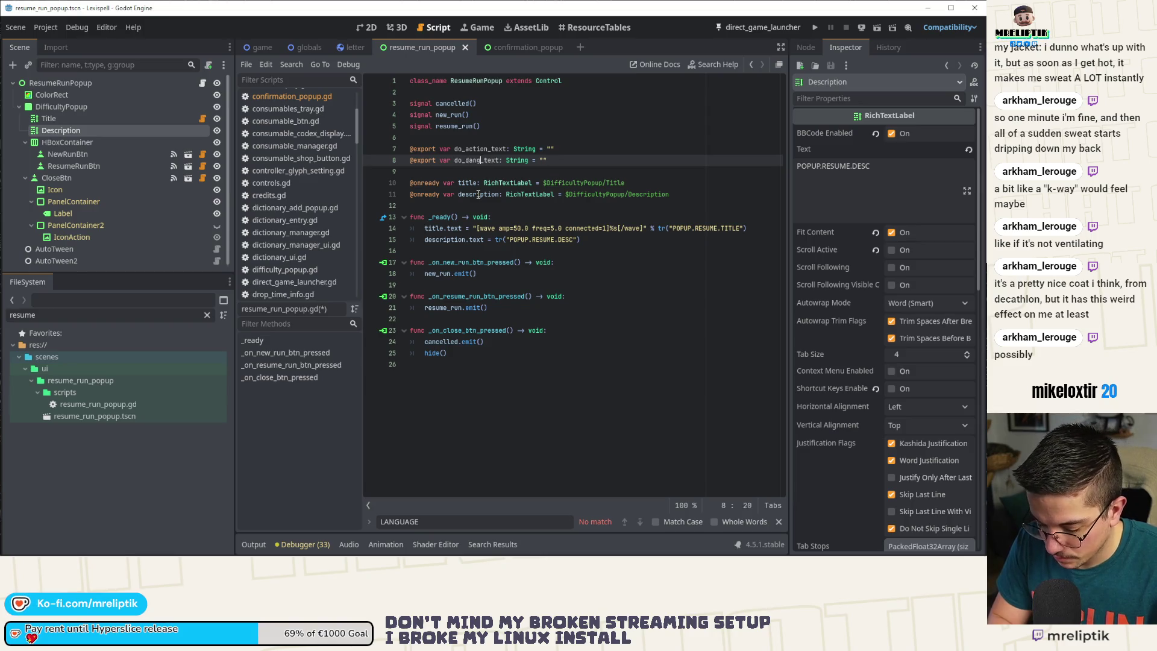
text(tion)
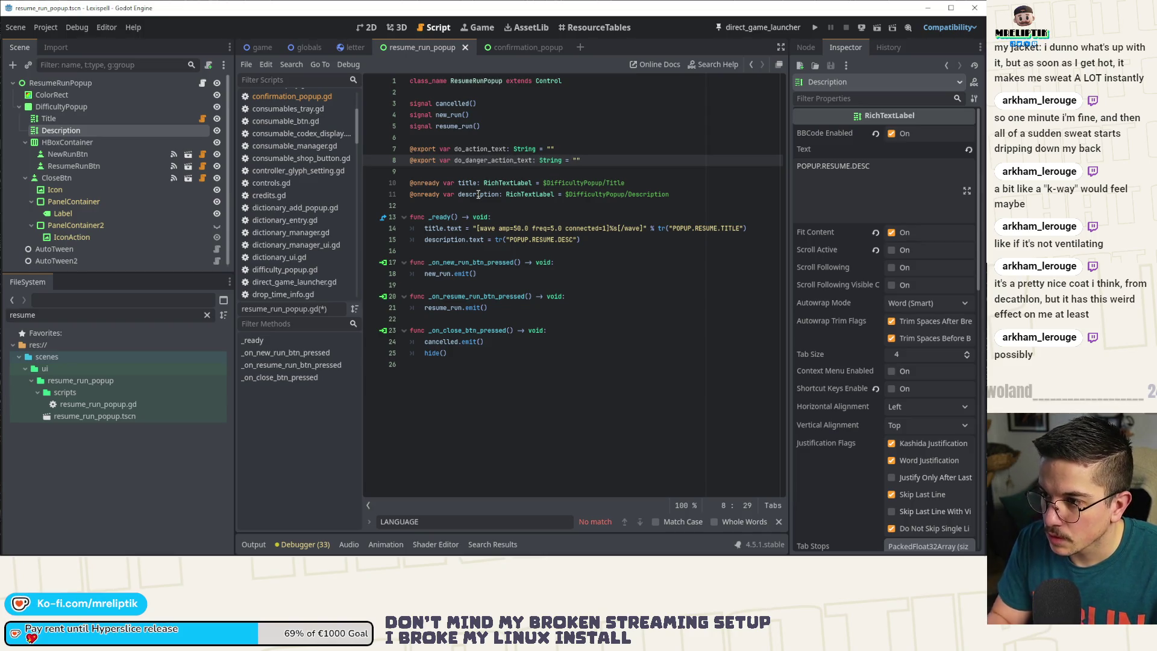
click(593, 122)
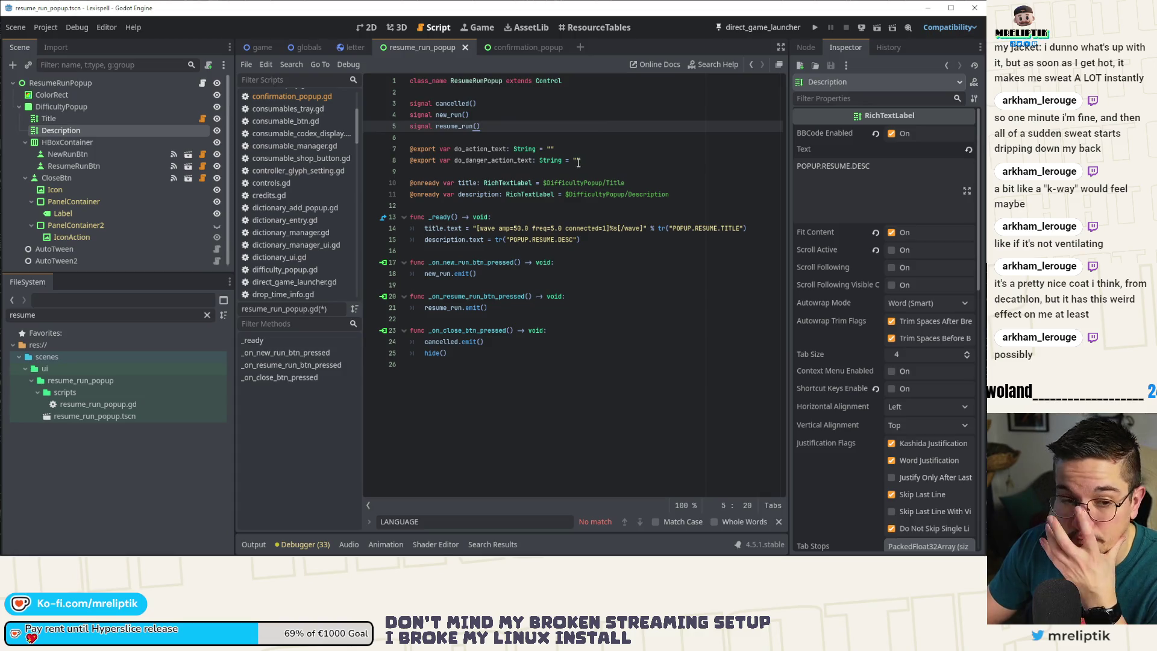
click(488, 161)
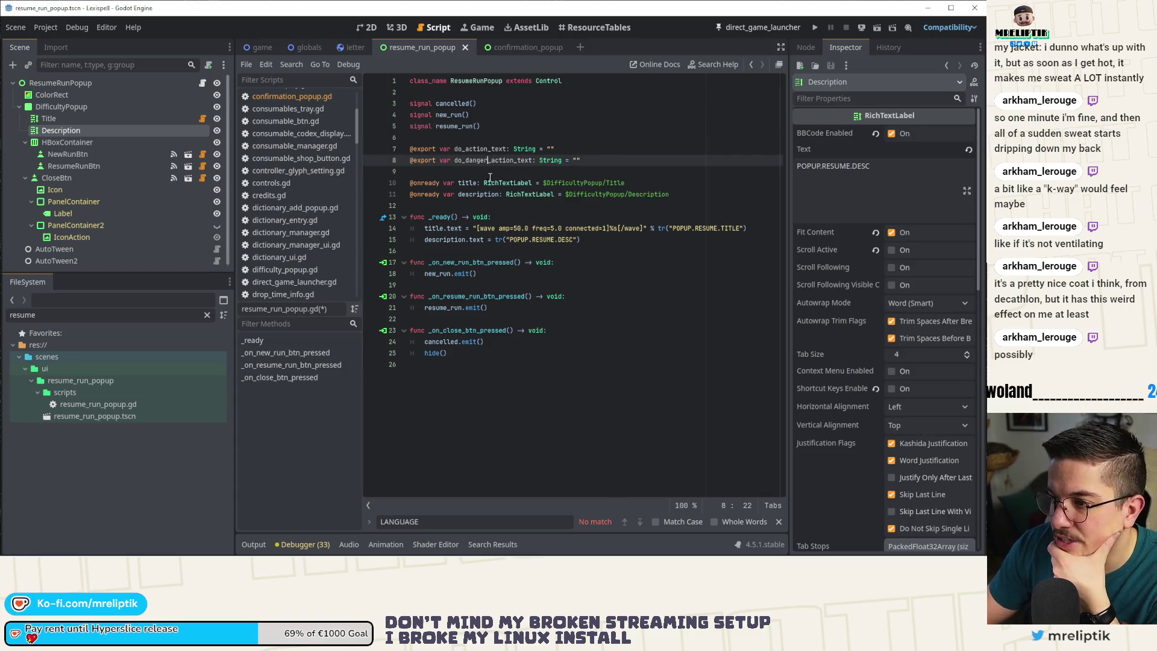
key(BackSpace)
key(BackSpace)
key(BackSpace)
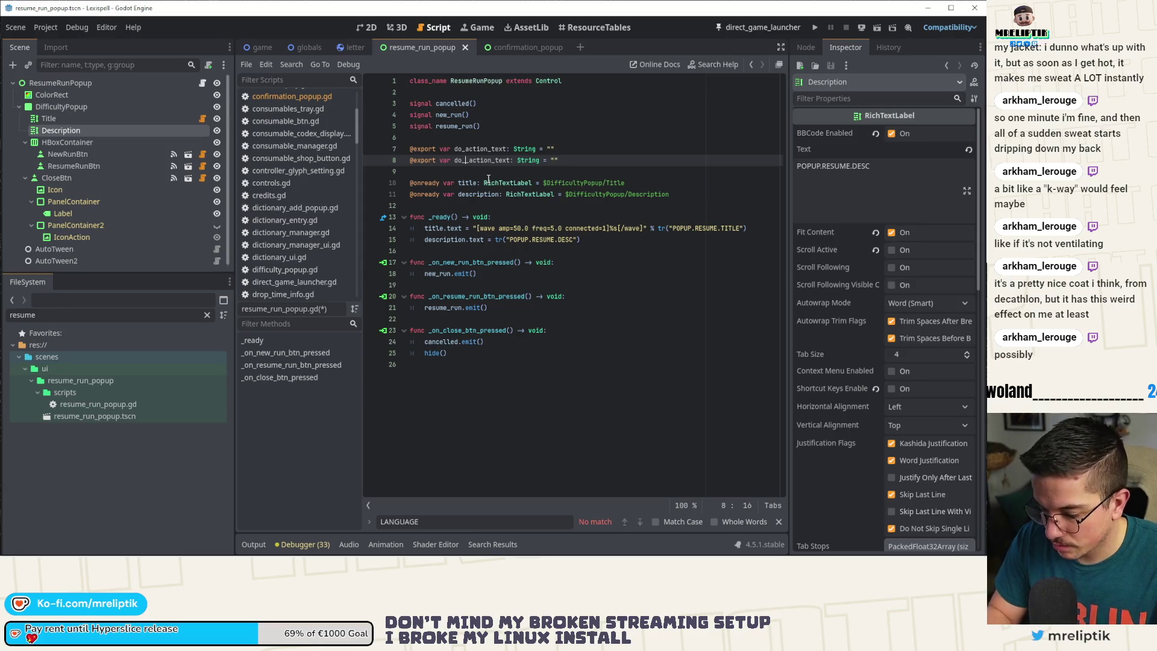
text(negative)
click(486, 182)
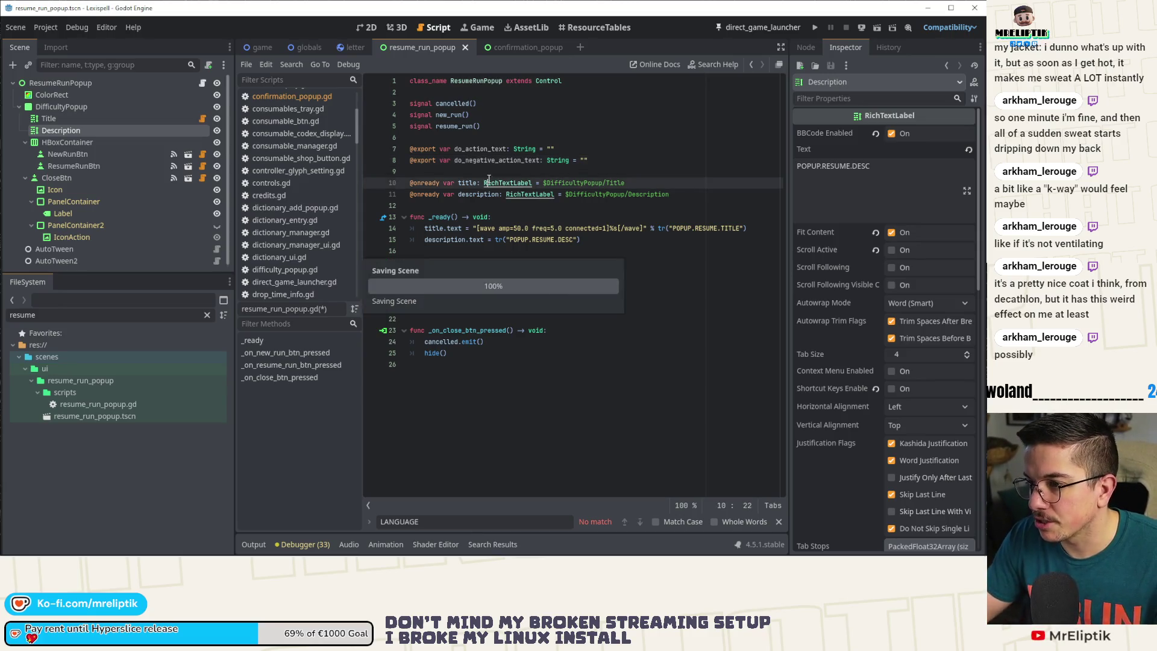
click(515, 48)
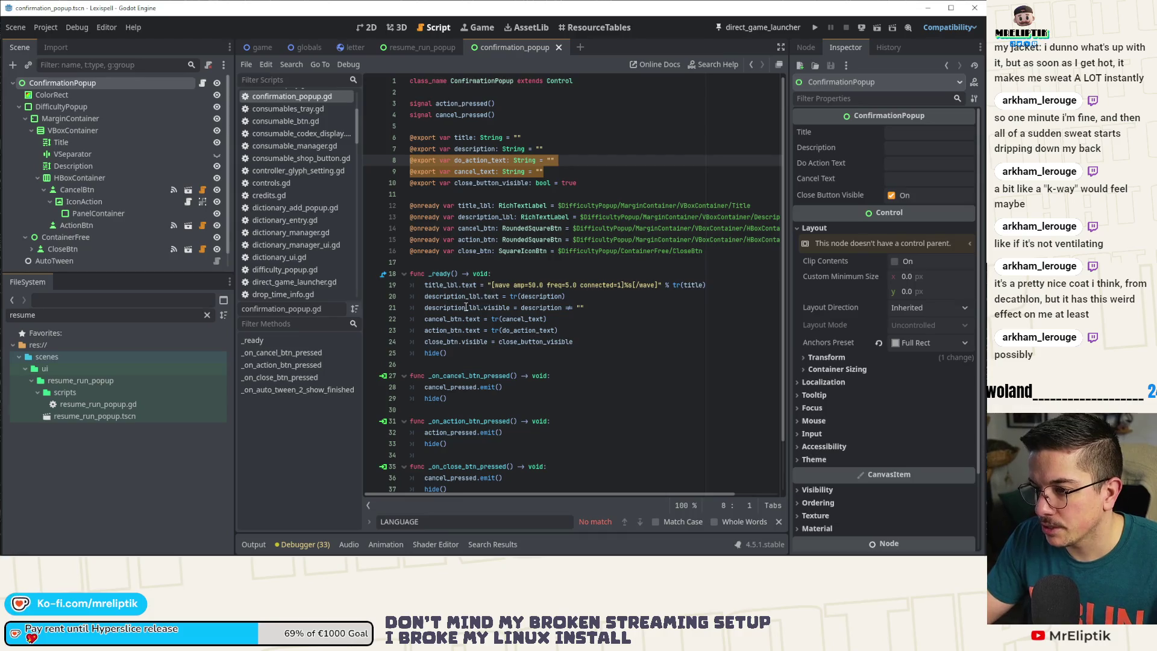
- Paste the cancel_btn.text and action_btn.text lines into resume_run_popup's _ready after the description line
drag(424, 320, 582, 328)
key(ctrl+c)
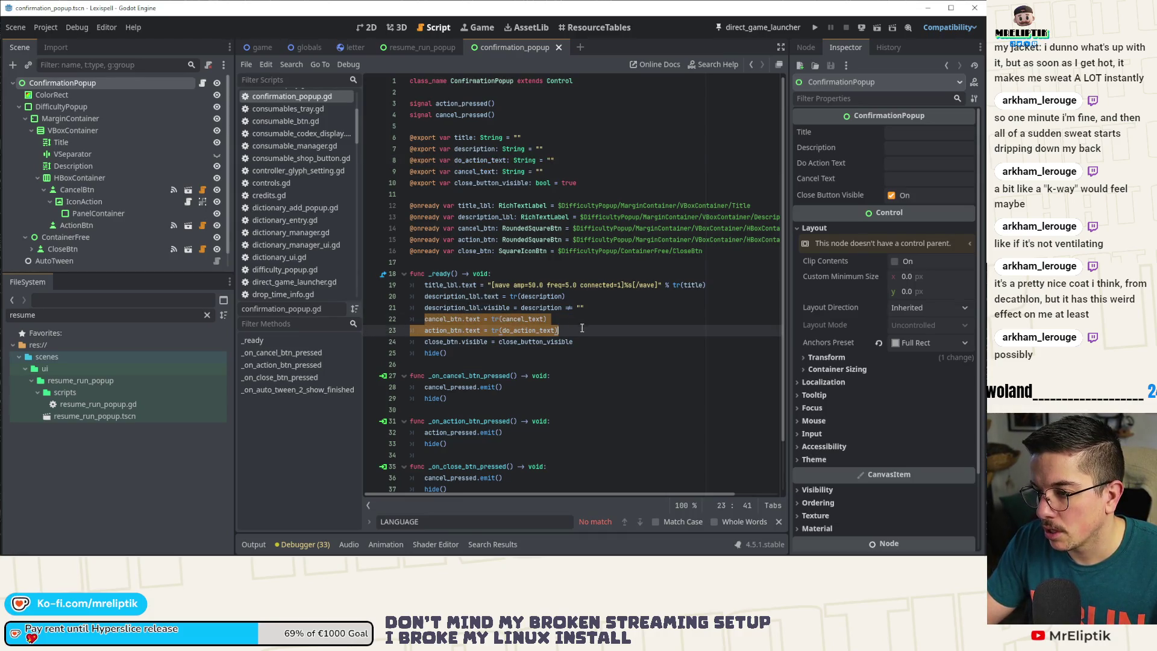
click(423, 47)
click(591, 239)
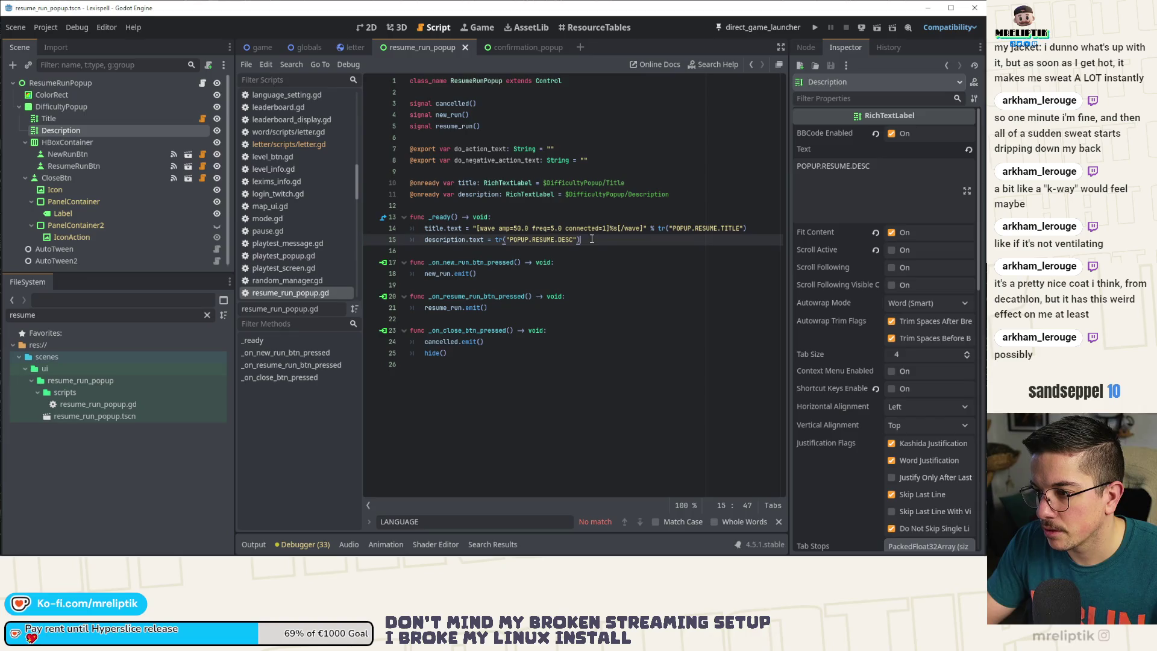
key(Return)
key(ctrl+v)
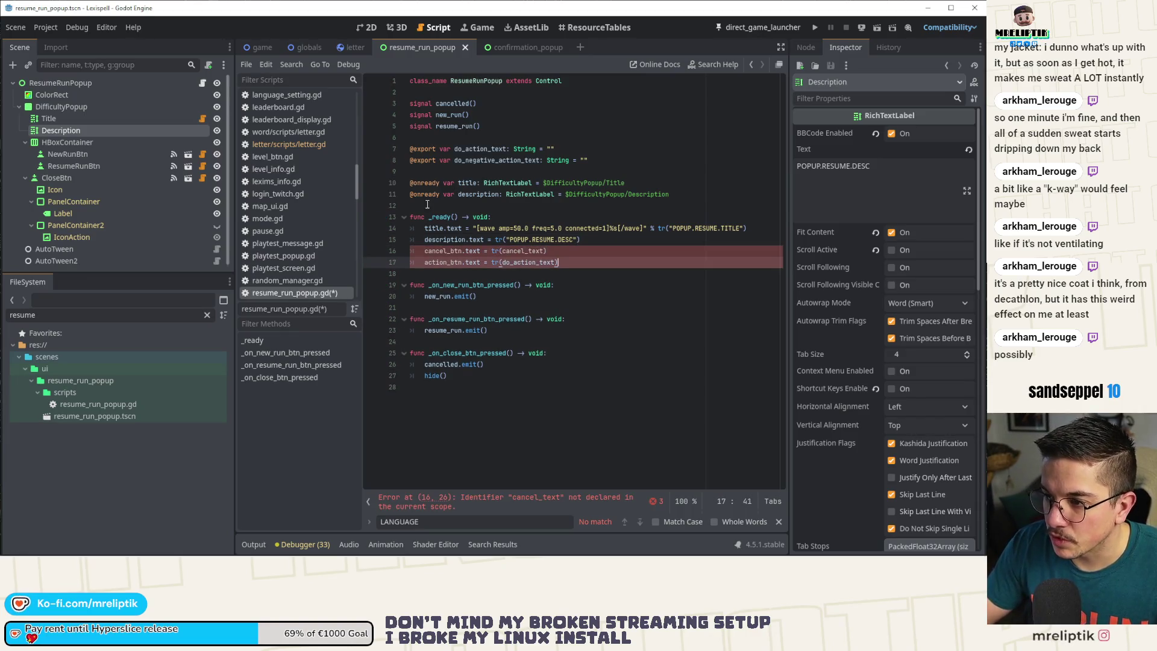
click(427, 204)
key(Return)
key(Up)
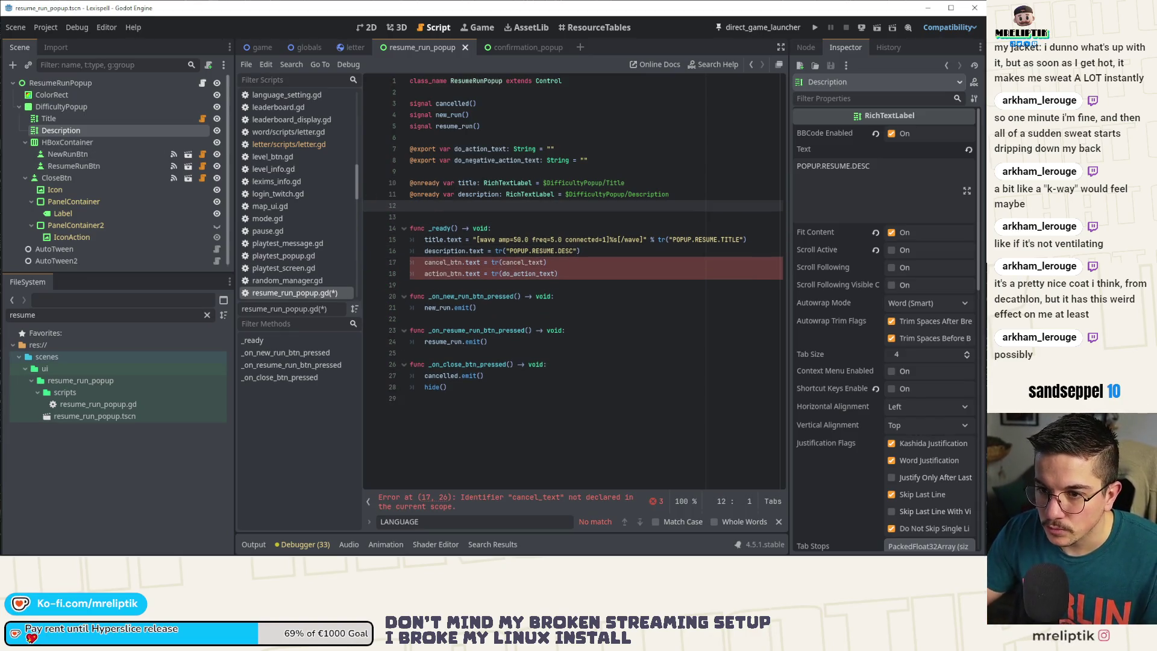
click(25, 178)
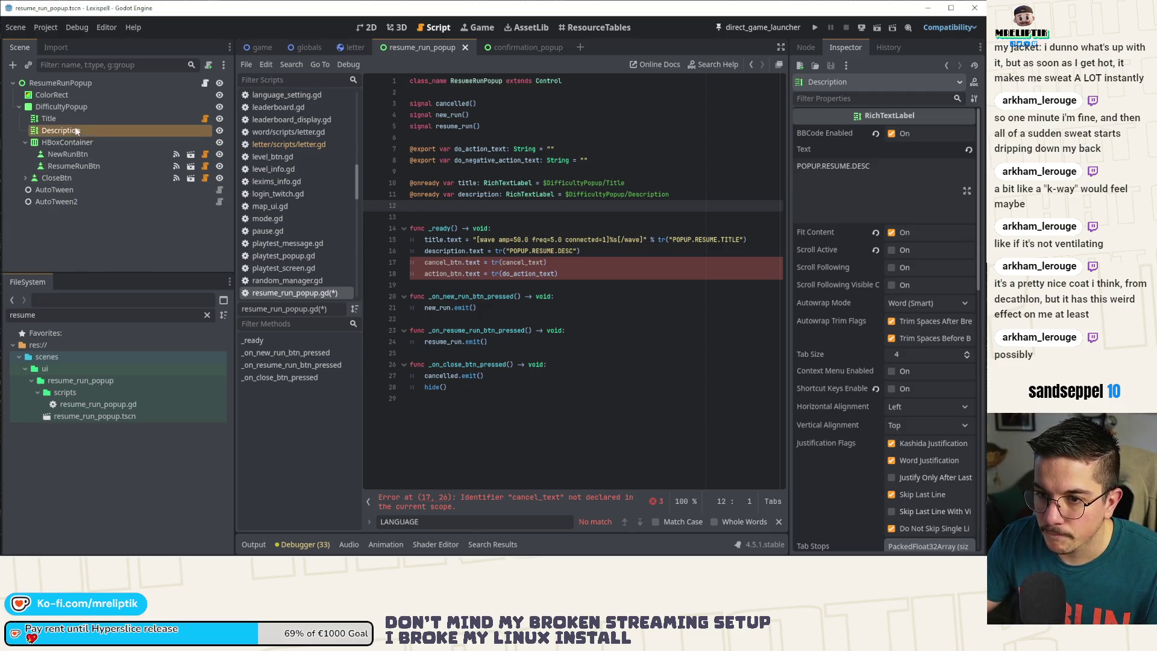
click(67, 154)
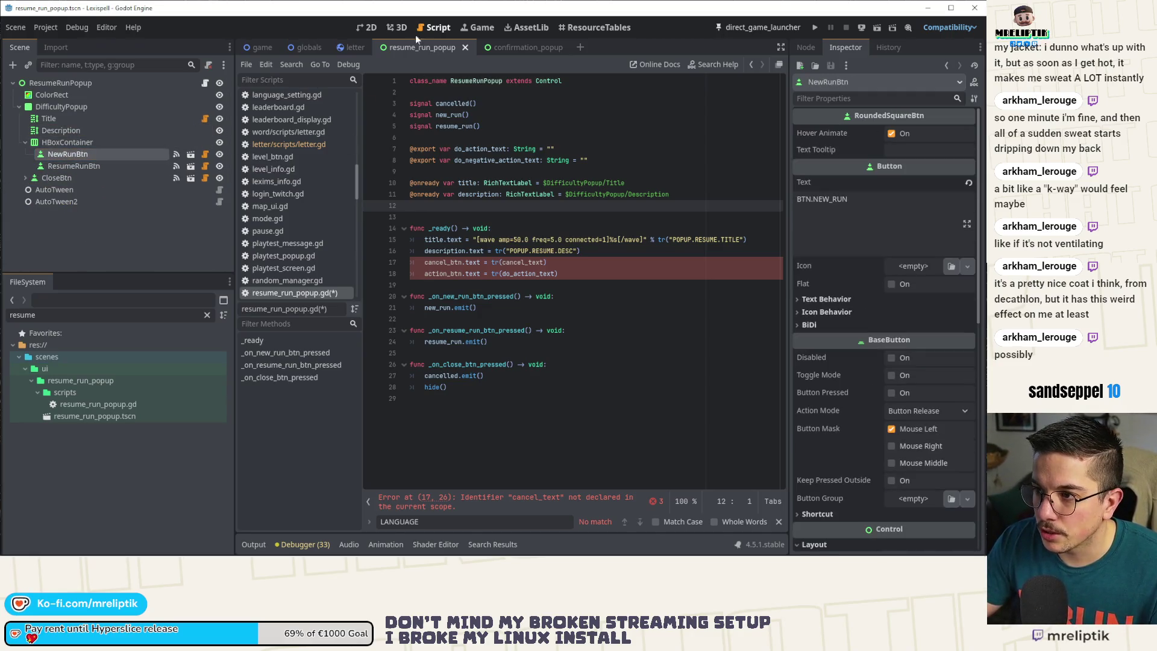
- In the Scene dock, rename NewRunBtn to NegativeBtn and ResumeRunBtn to ActionBtn, then save with Ctrl+S
click(368, 27)
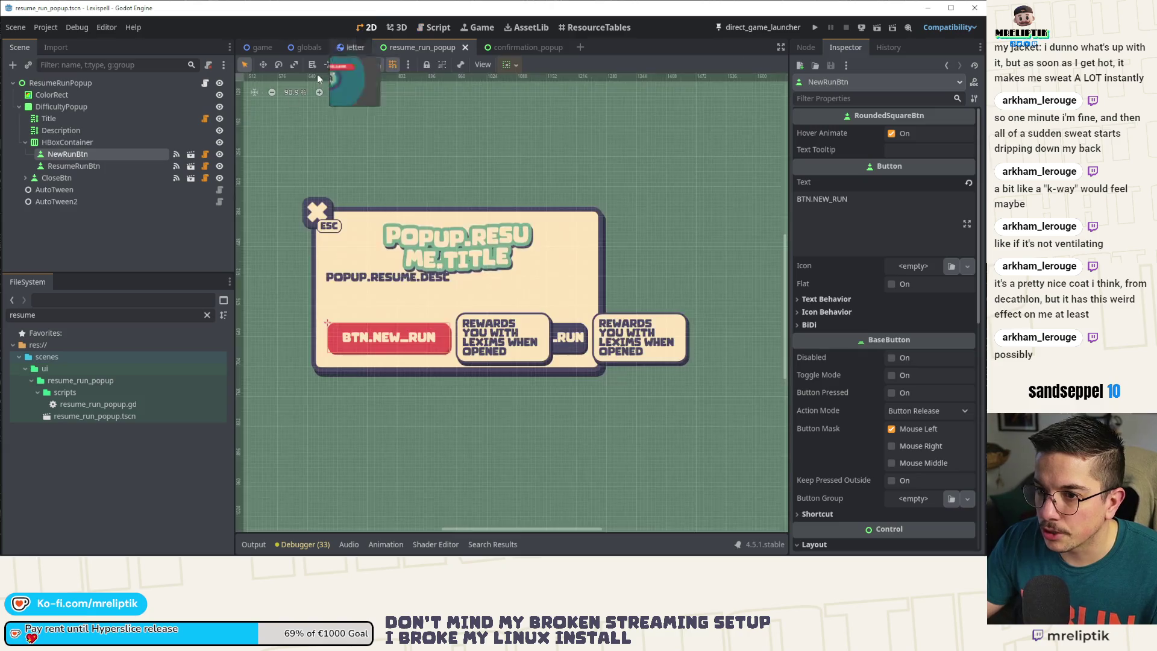
double_click(76, 155)
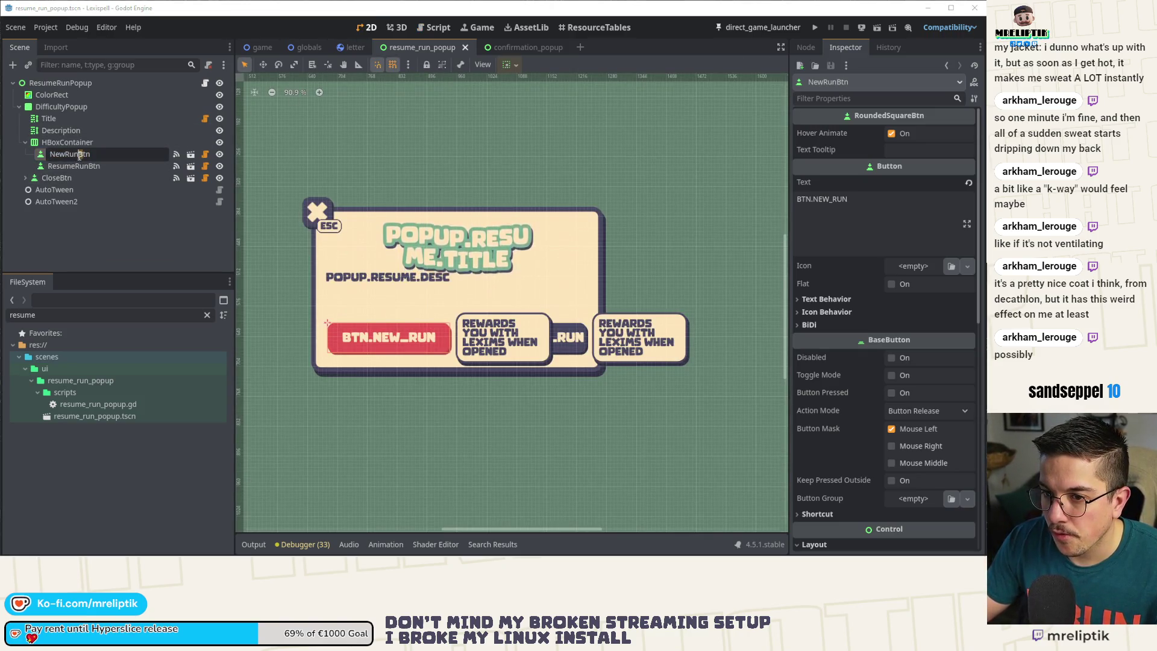
drag(79, 155, 49, 157)
text(Negative)
key(Return)
double_click(67, 165)
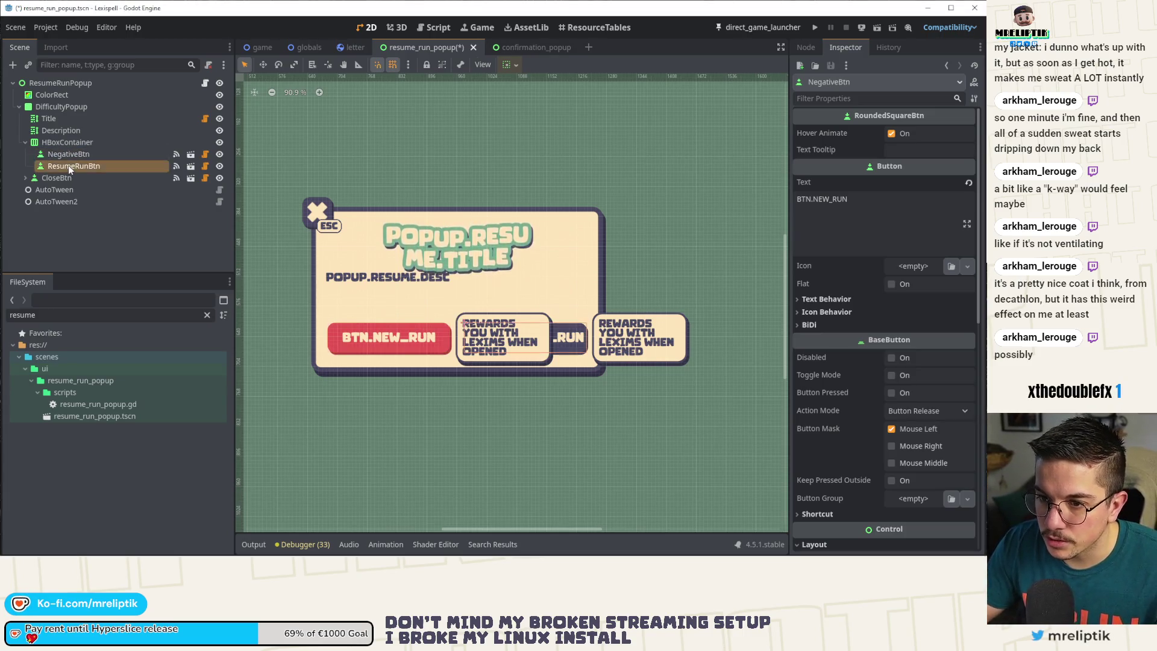
drag(60, 165, 32, 164)
text(Action)
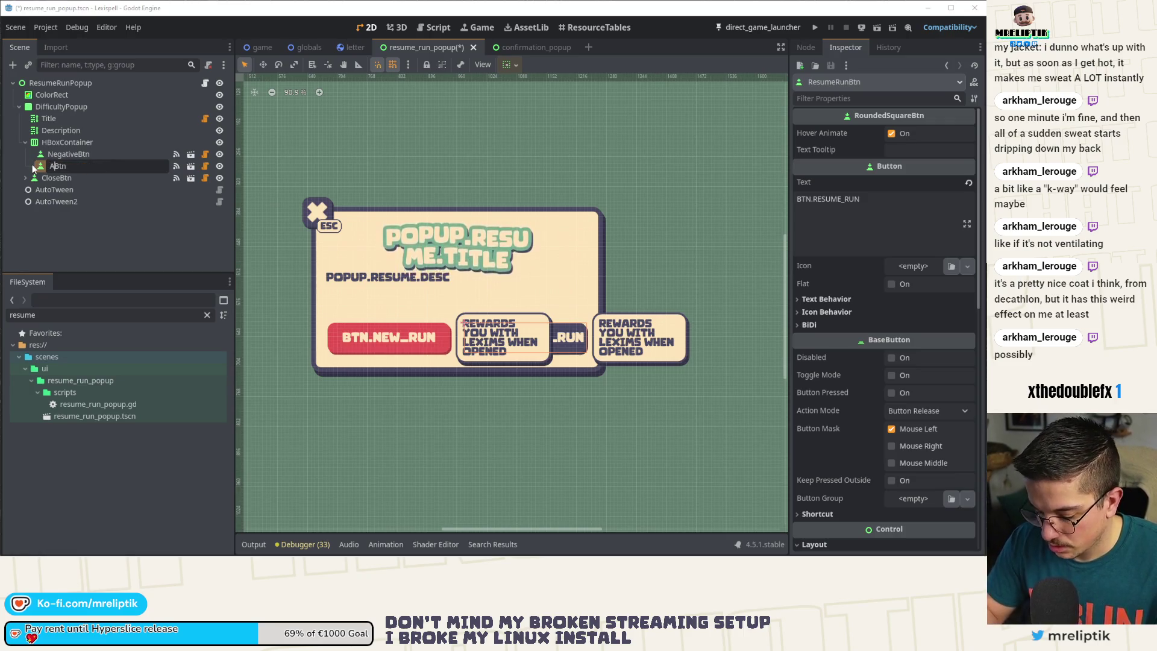
key(Return)
key(ctrl+s)
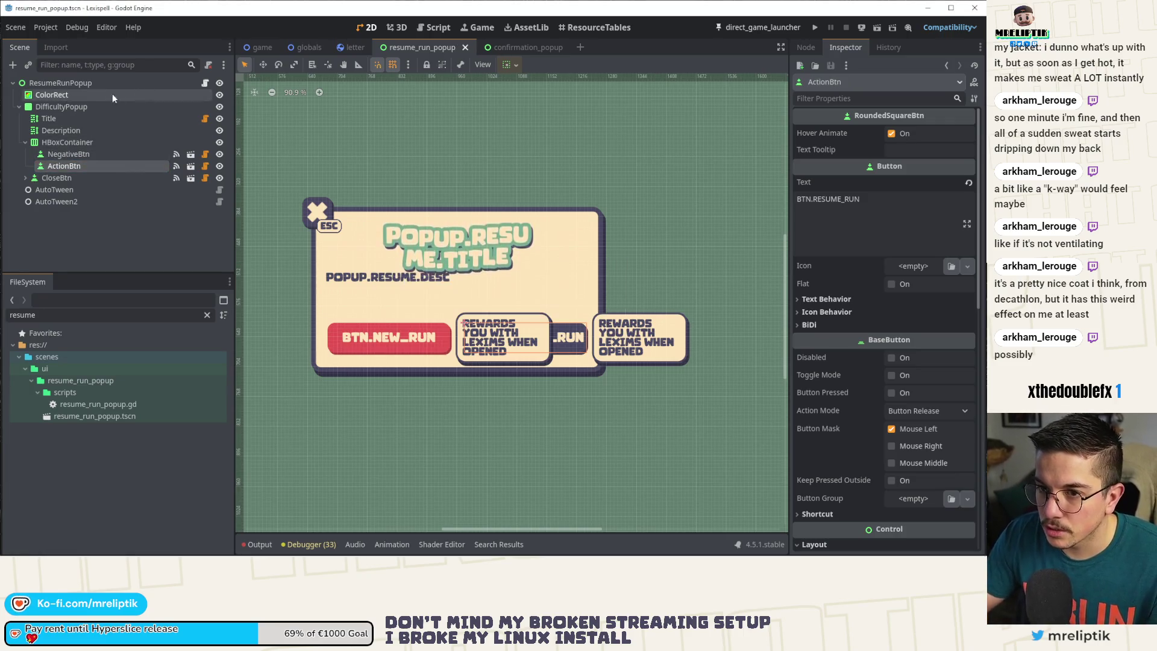
click(158, 83)
click(202, 82)
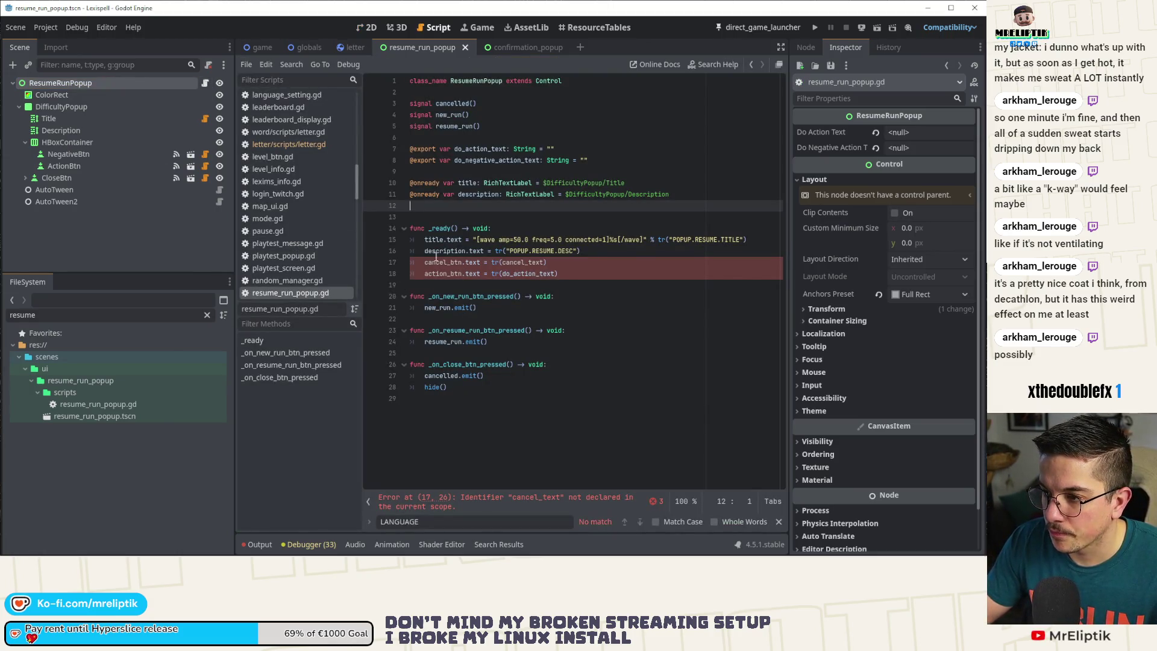
click(68, 167)
ctrl+click(83, 156)
drag(83, 156, 422, 208)
double_click(443, 274)
text(negative_btn)
double_click(443, 285)
key(ctrl+s)
- Reconnect NegativeBtn's pressed signal from _on_new_run_btn_pressed to a new _on_negative_btn_pressed handler
click(114, 153)
click(881, 47)
click(845, 48)
click(803, 48)
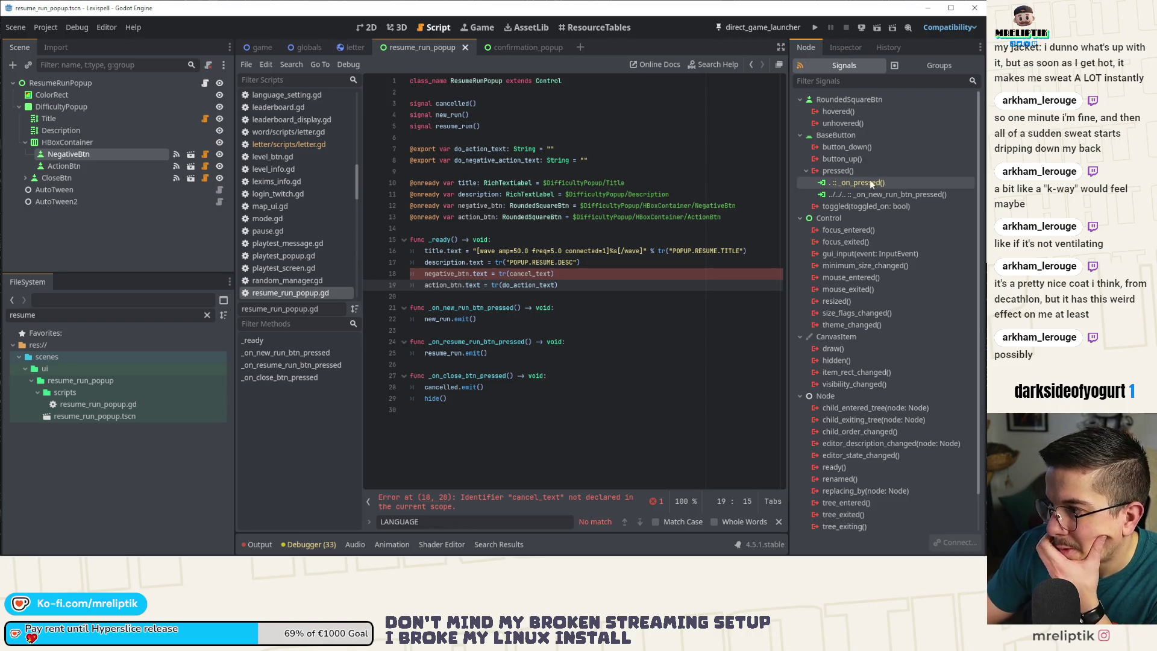
right_click(860, 192)
click(892, 229)
click(839, 172)
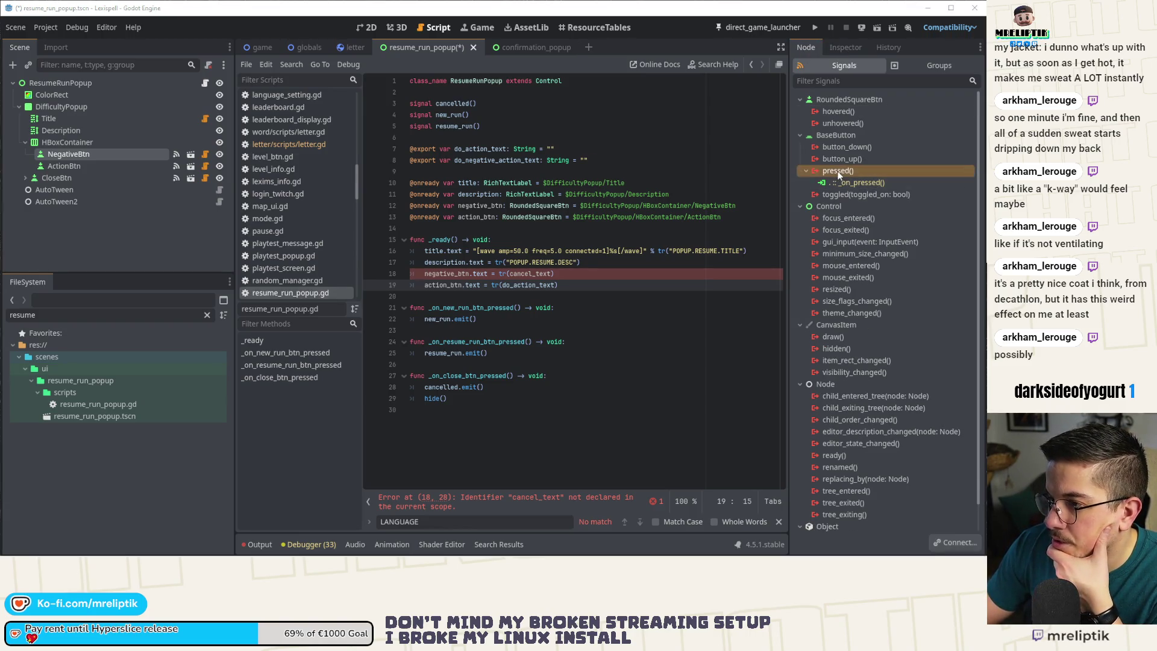
double_click(839, 172)
click(280, 394)
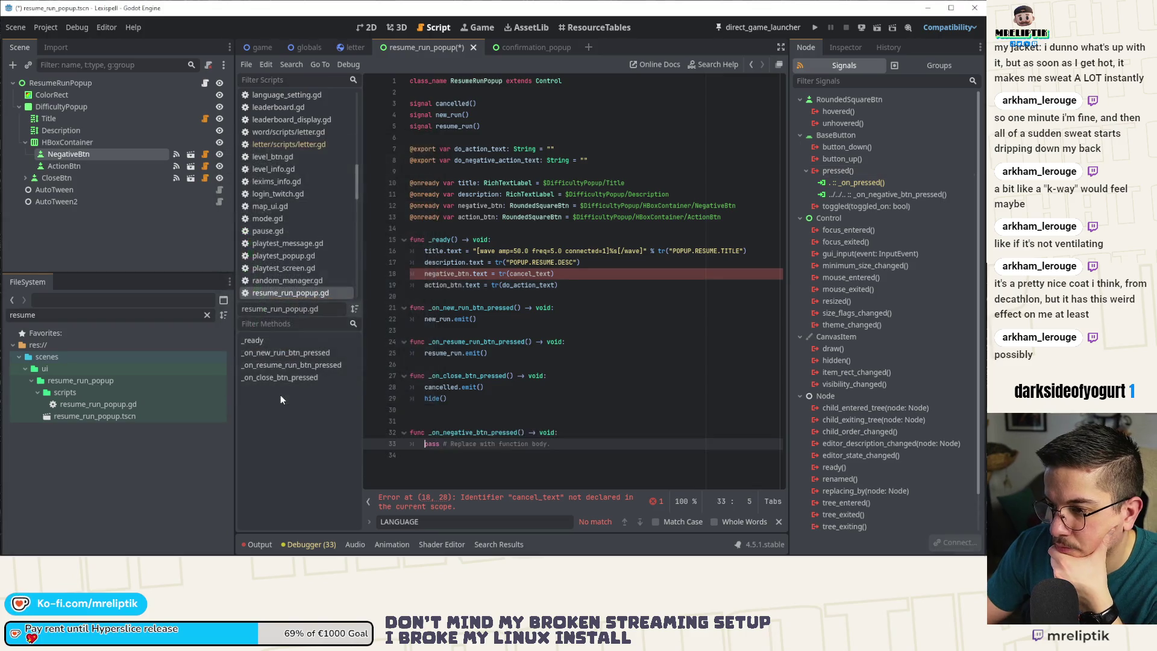
- Reconnect ActionBtn's pressed signal from _on_resume_run_btn_pressed to _on_action_btn_pressed, then select the new_run signal name
click(63, 165)
right_click(851, 193)
click(873, 229)
double_click(815, 168)
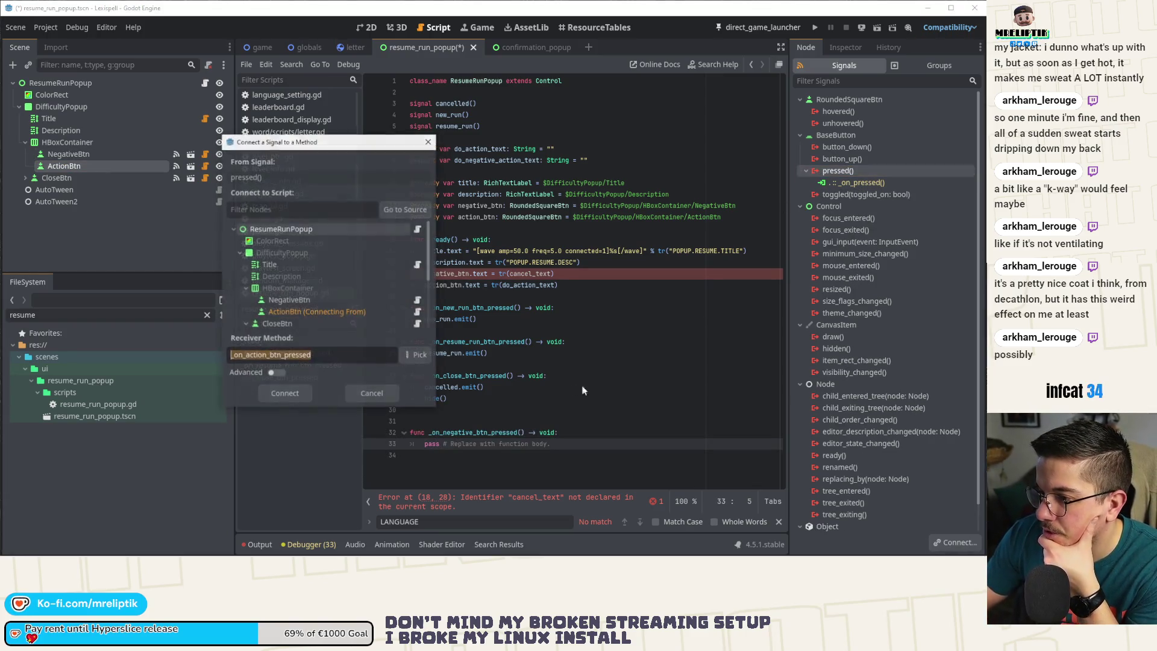
click(290, 393)
double_click(449, 115)
double_click(458, 126)
double_click(449, 114)
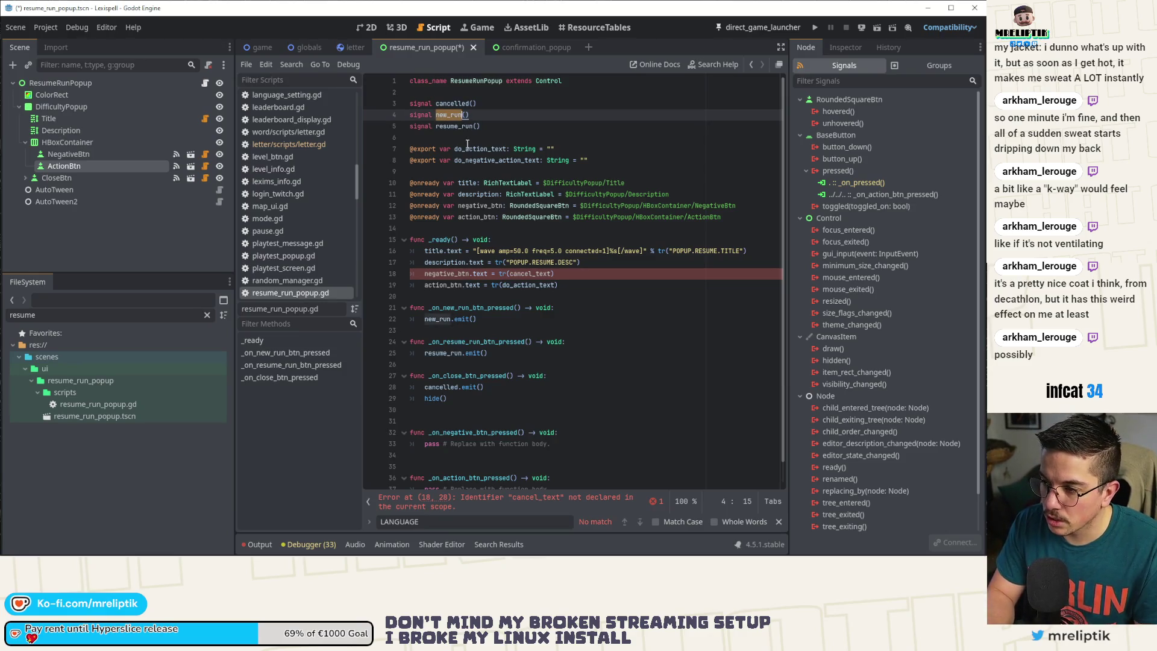
- Rename the popup's signals to action_pressed and negative_action_pressed and save
text(action_press)
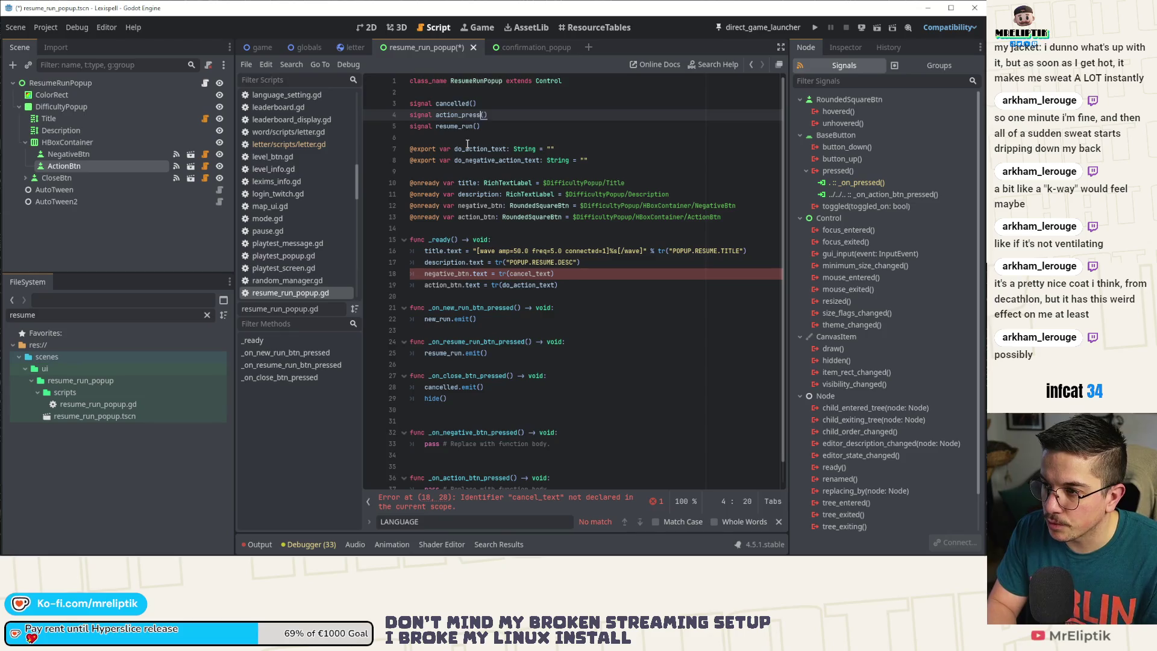
key(Down)
key(Left)
key(Left)
key(ctrl+shift+Left)
text(negative_action_)
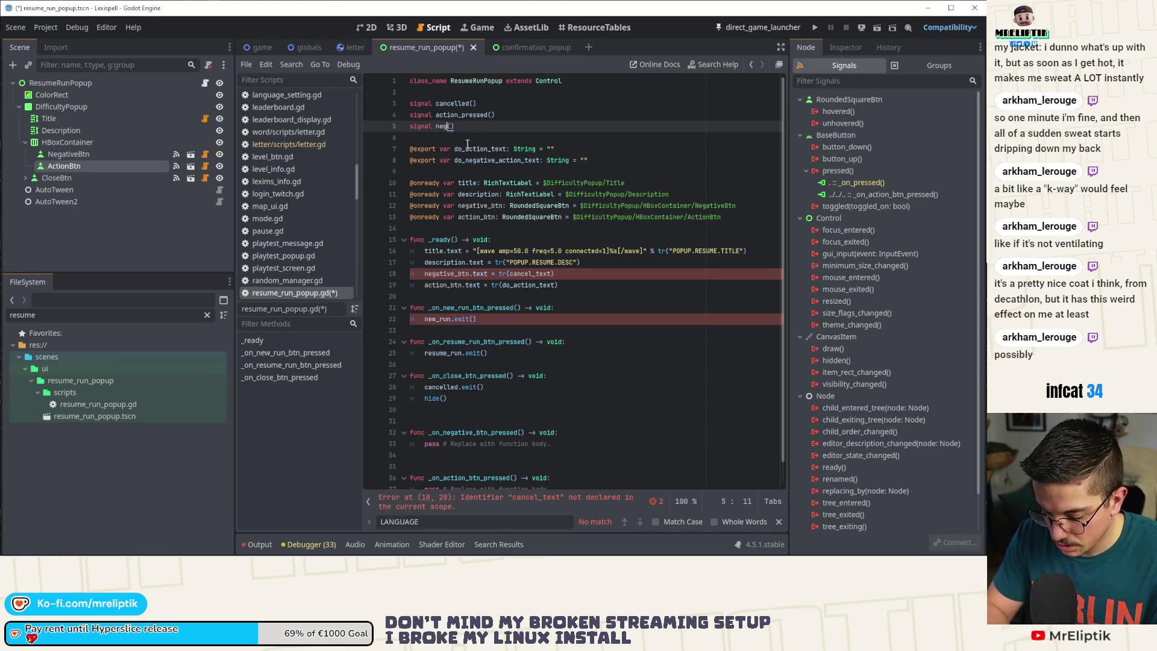
text(presse)
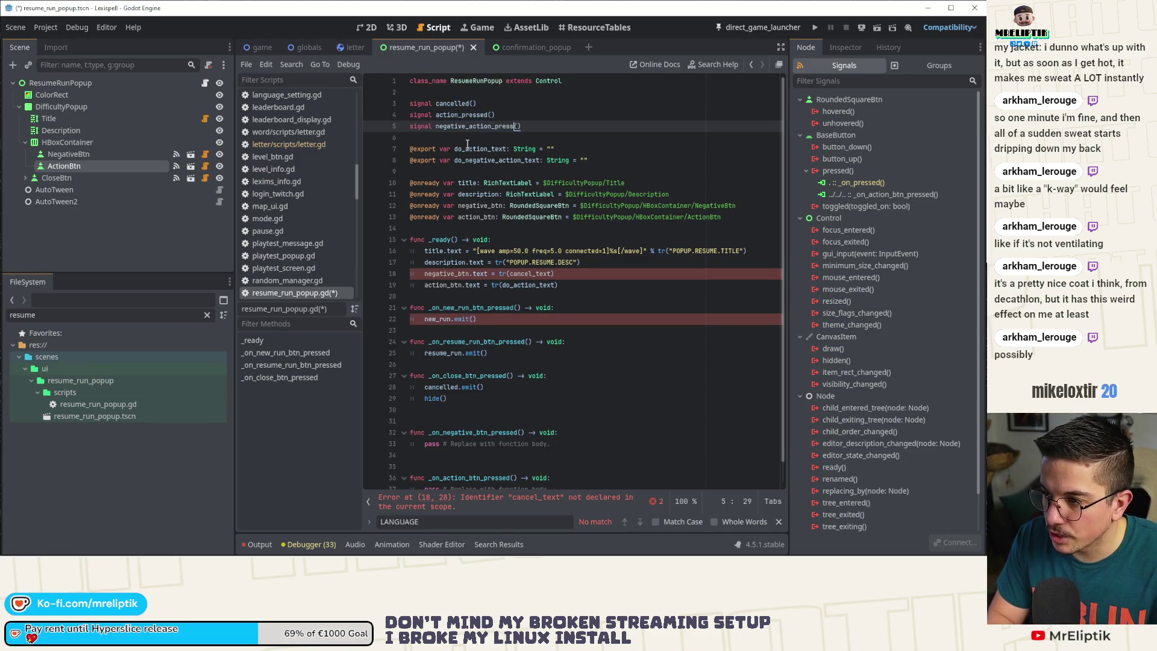
text(d)
key(ctrl+s)
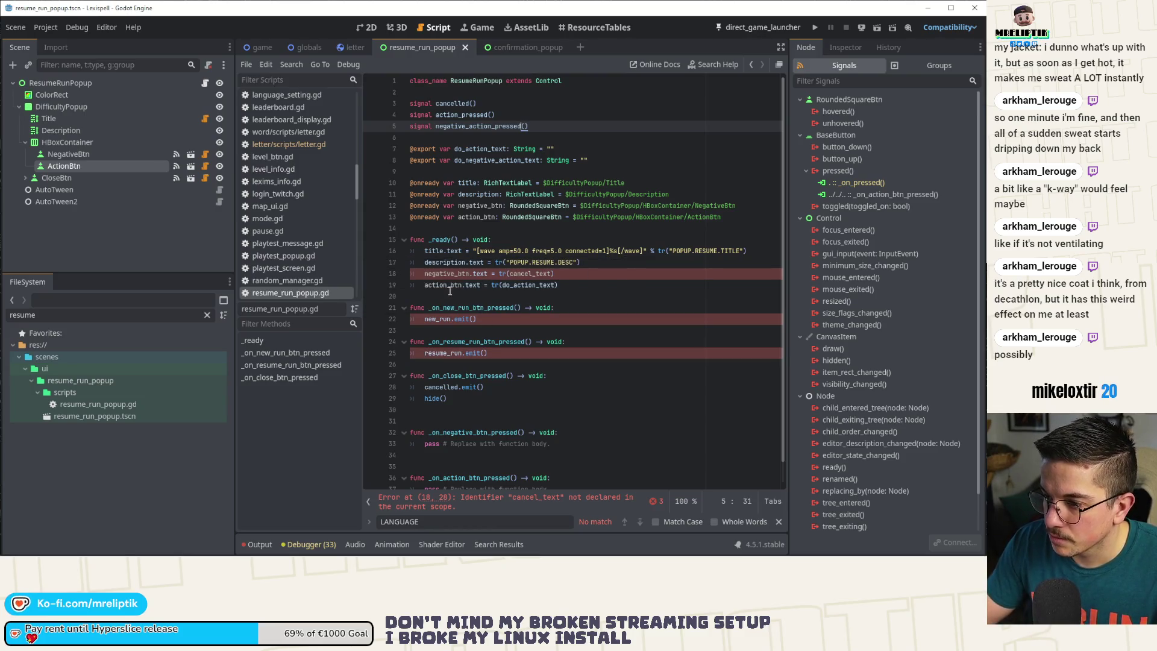
- Change the new_run and resume_run emits to action_pressed and negative_action_pressed
double_click(432, 319)
double_click(462, 115)
key(ctrl+c)
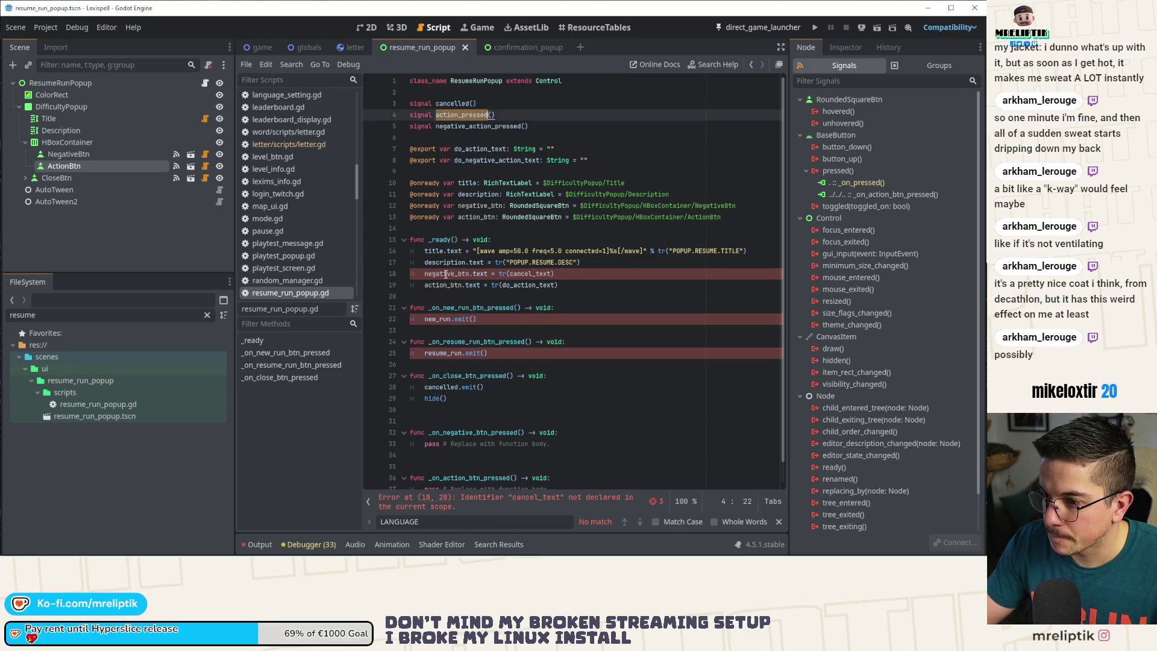
double_click(436, 322)
key(ctrl+v)
double_click(476, 126)
key(ctrl+c)
double_click(446, 353)
key(ctrl+v)
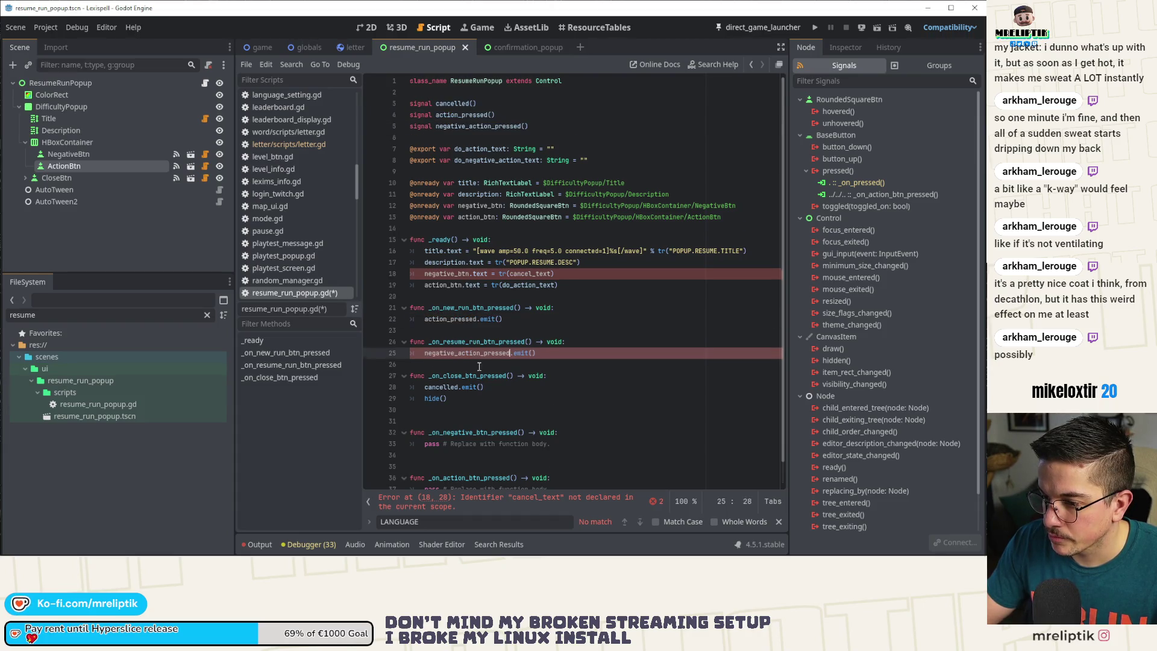
scroll(570, 317, down, 1)
- Move the negative_action_pressed emit into the negative handler, replacing pass, and save
key(alt+Down)
key(alt+Down)
key(alt+Down)
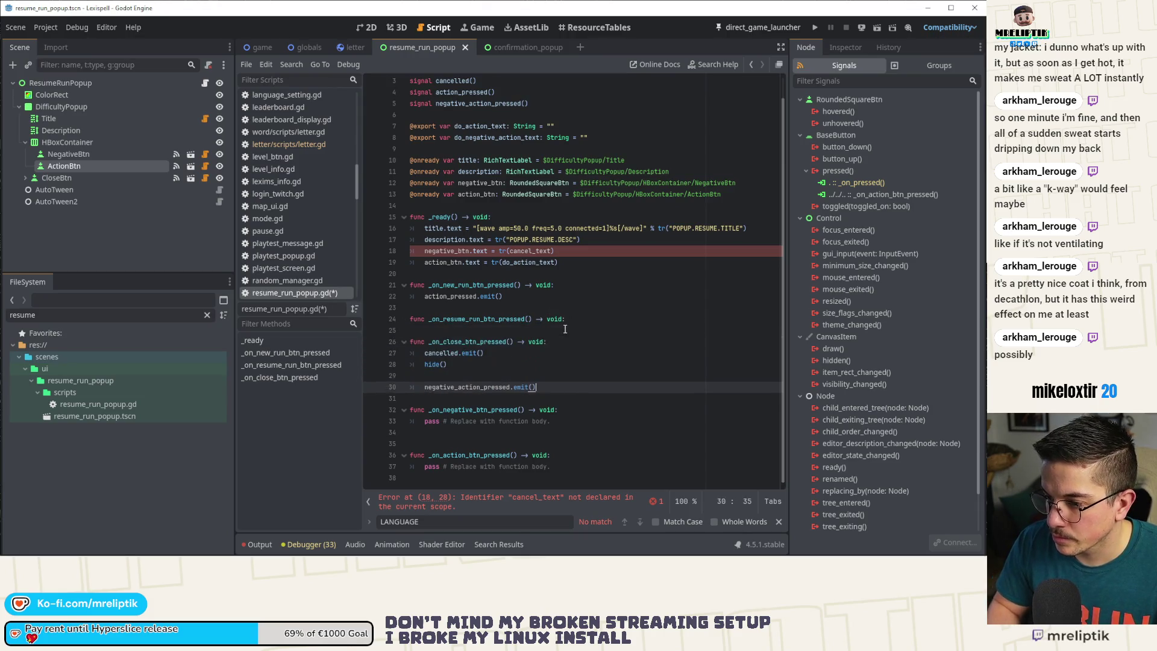
key(Down)
key(ctrl+shift+k)
key(Up)
key(Up)
key(Up)
key(ctrl+shift+k)
key(Up)
key(ctrl+shift+k)
key(ctrl+s)
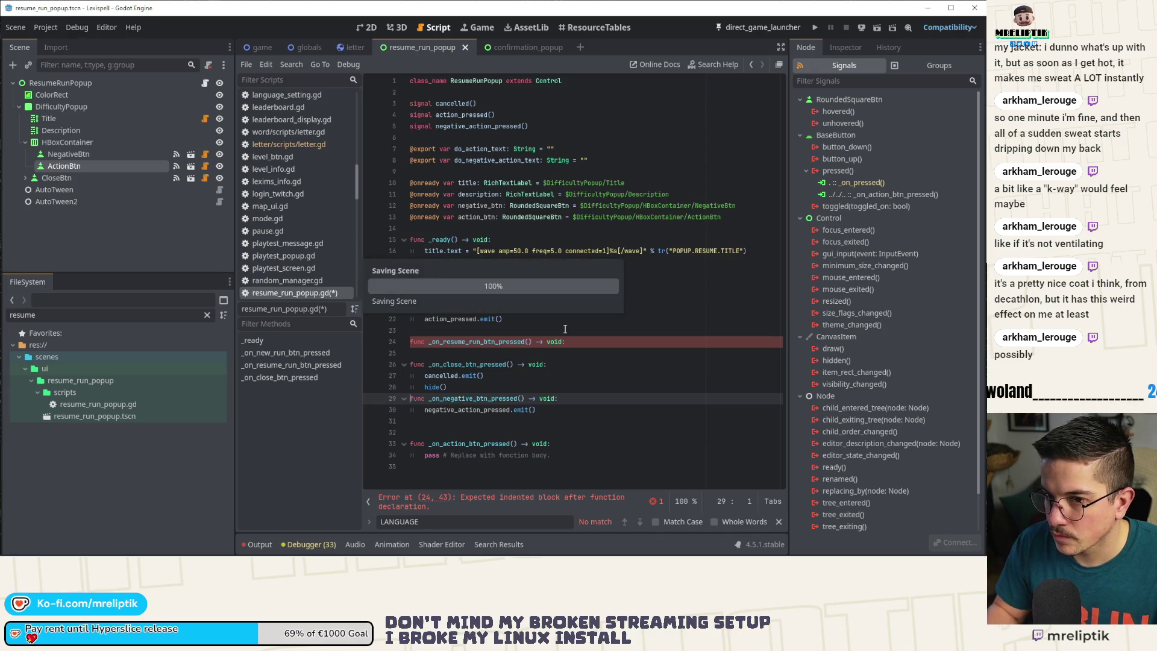
- Disconnect CloseBtn from _on_close_btn_pressed and reconnect its pressed signal
click(86, 177)
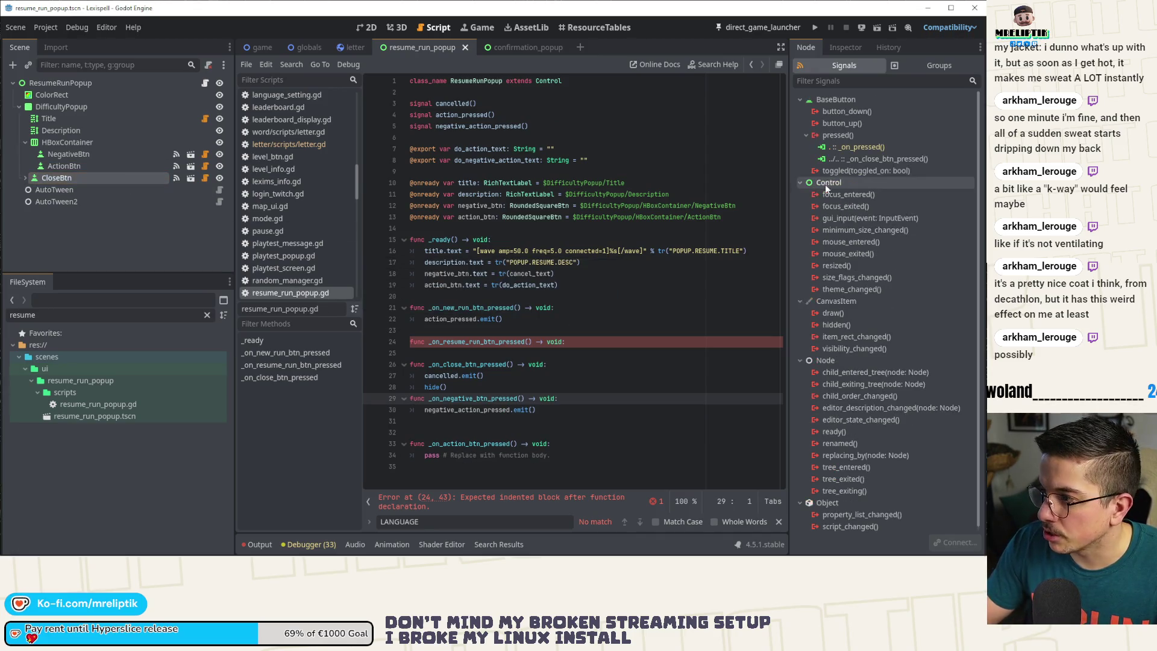
right_click(859, 160)
click(897, 197)
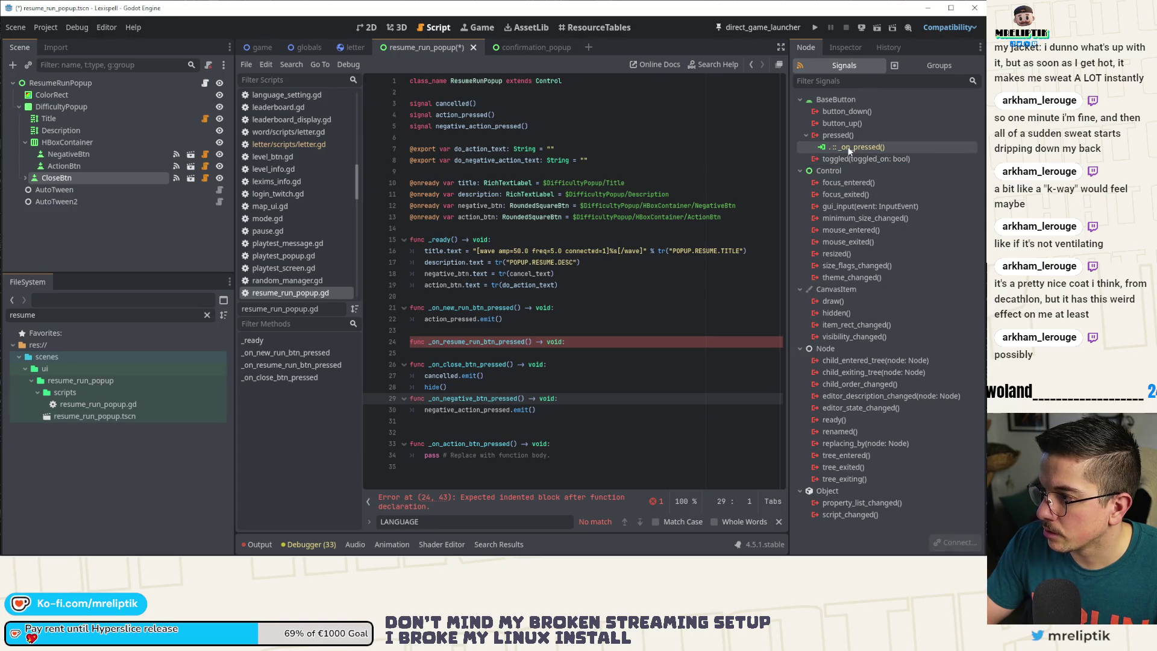
double_click(839, 135)
click(286, 395)
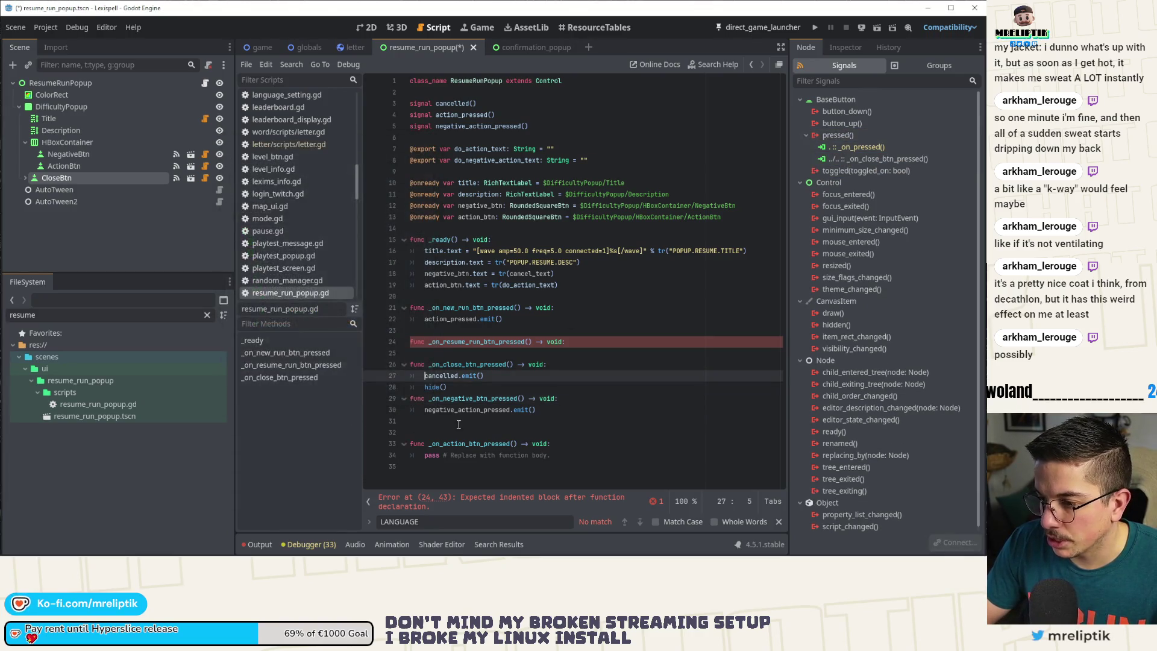
click(479, 422)
- Tidy blank lines, delete the empty _on_resume_run_btn_pressed function, and save
key(ctrl+shift+k)
click(464, 387)
key(Return)
click(458, 341)
key(ctrl+shift+k)
key(ctrl+shift+k)
key(ctrl+s)
- Move the action_pressed emit into the action handler, delete _on_new_run_btn_pressed, and save
click(423, 322)
key(alt+Down)
key(alt+Down)
key(alt+Down)
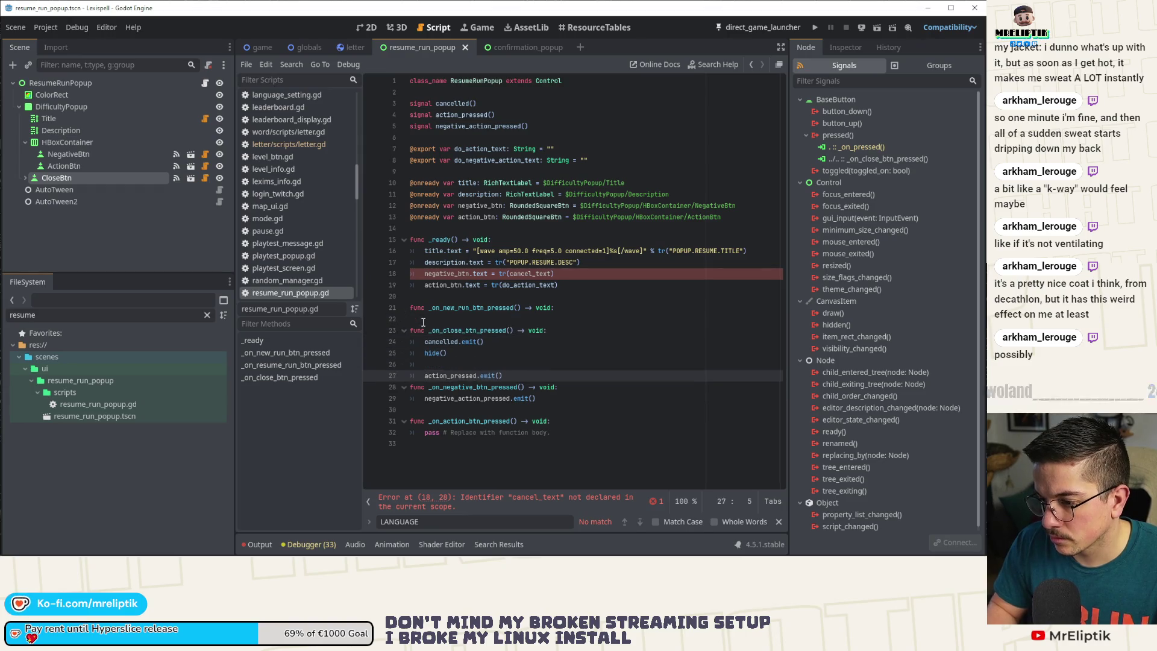
click(424, 308)
key(ctrl+shift+k)
key(ctrl+shift+k)
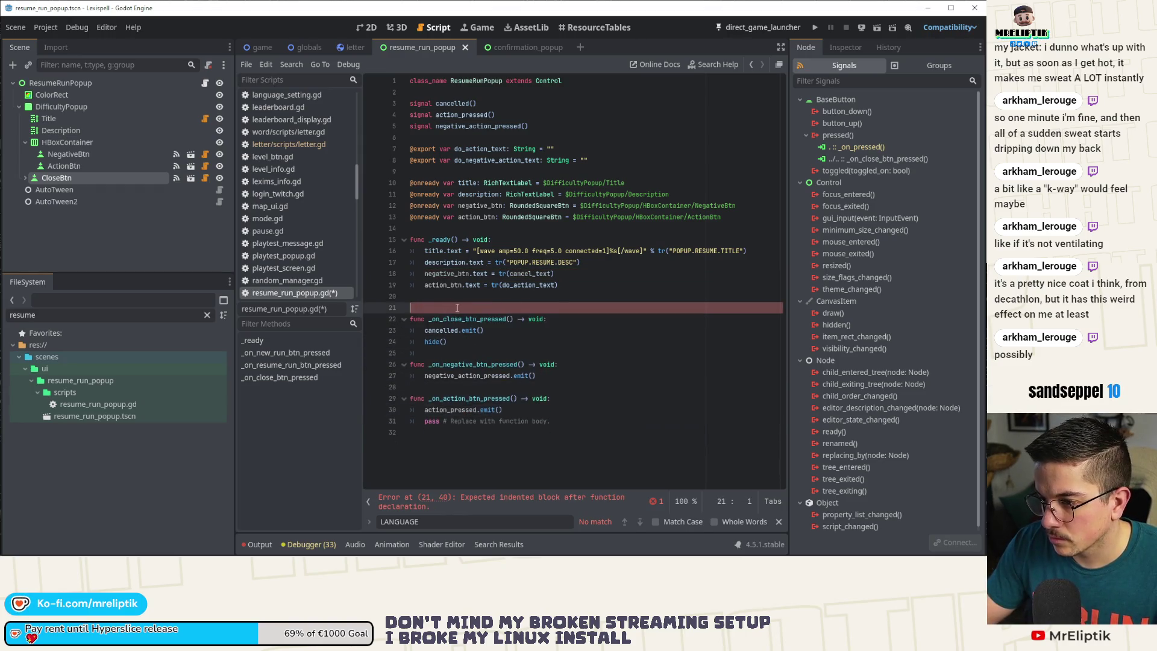
click(450, 410)
key(ctrl+shift+k)
key(ctrl+s)
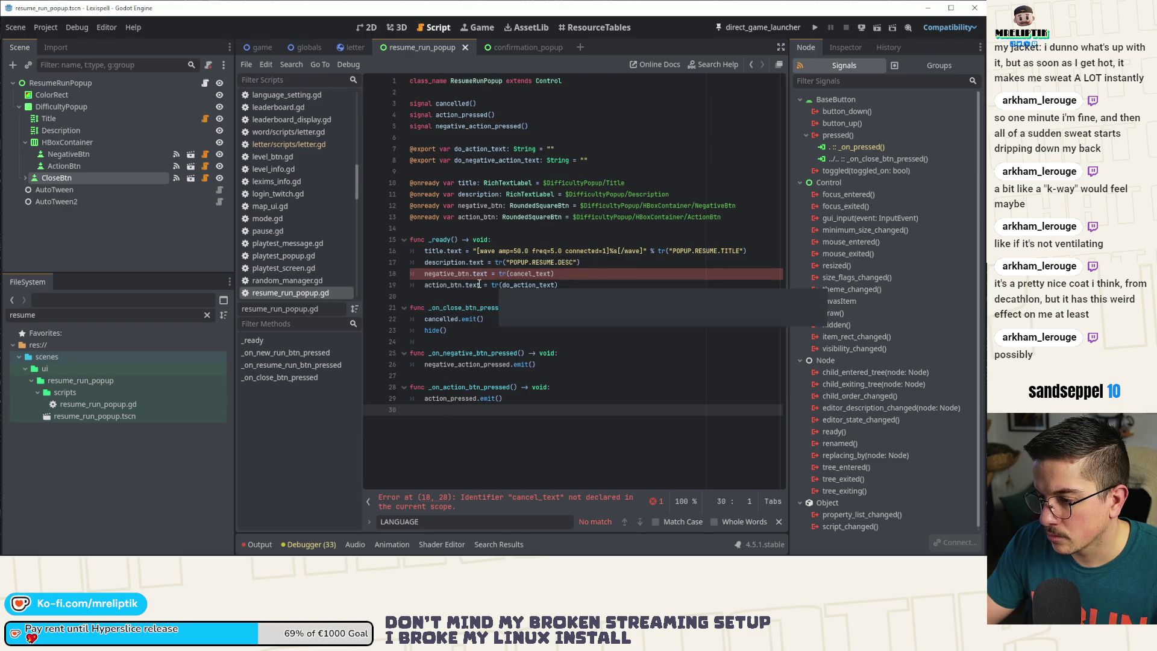
- Make line 18 set the negative button text from do_negative_action_text, save, and view the 2D layout
double_click(445, 275)
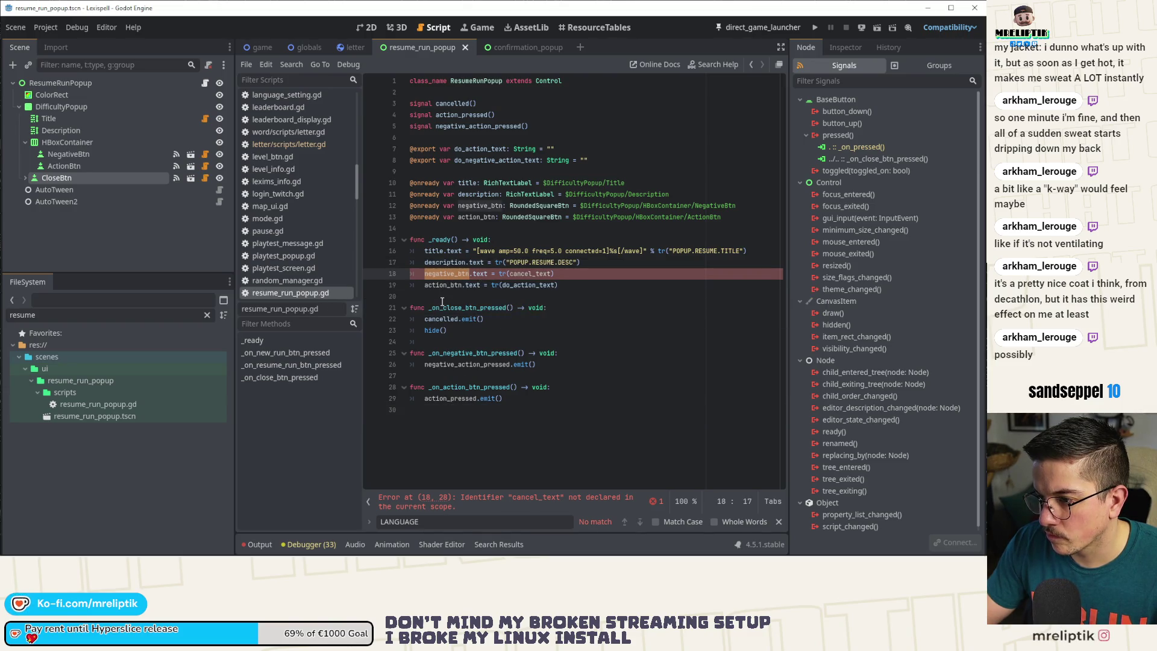
double_click(474, 149)
double_click(494, 160)
key(ctrl+c)
double_click(524, 274)
key(ctrl+v)
key(ctrl+s)
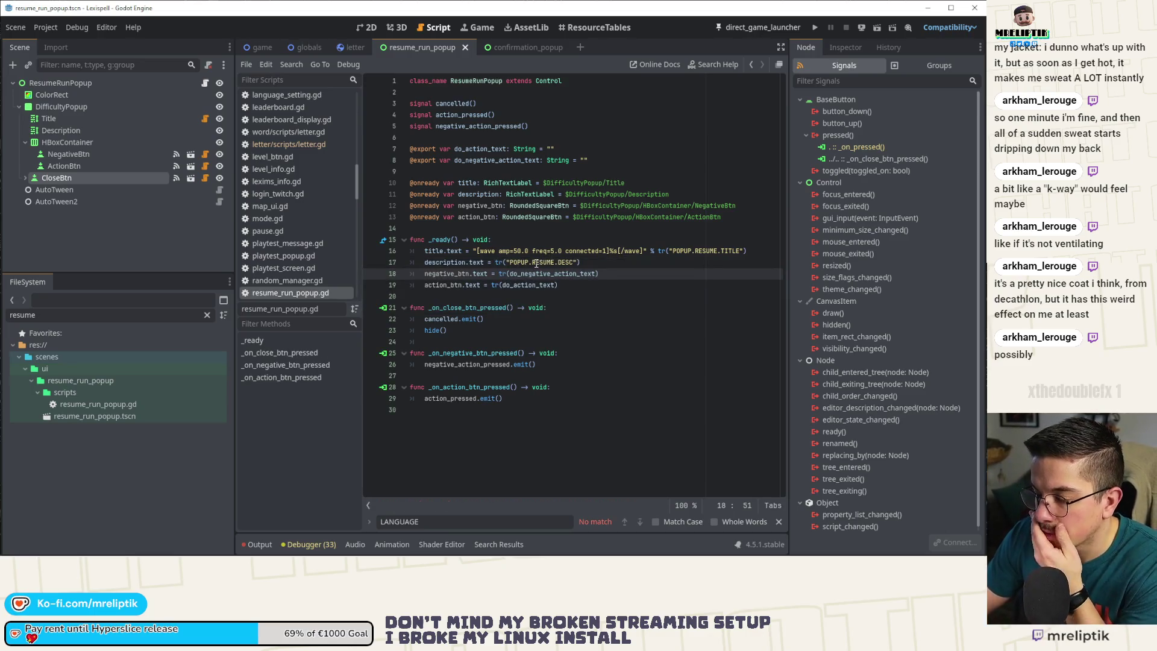
click(369, 27)
click(383, 277)
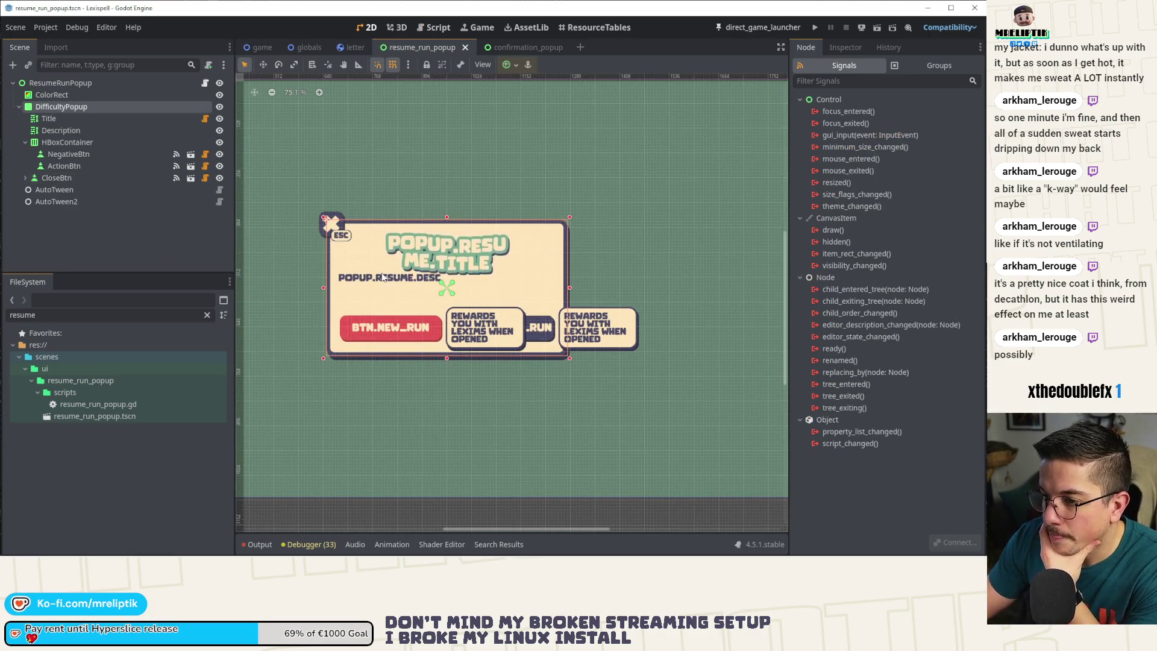
- Add a VBoxContainer child node under DifficultyPopup
click(384, 278)
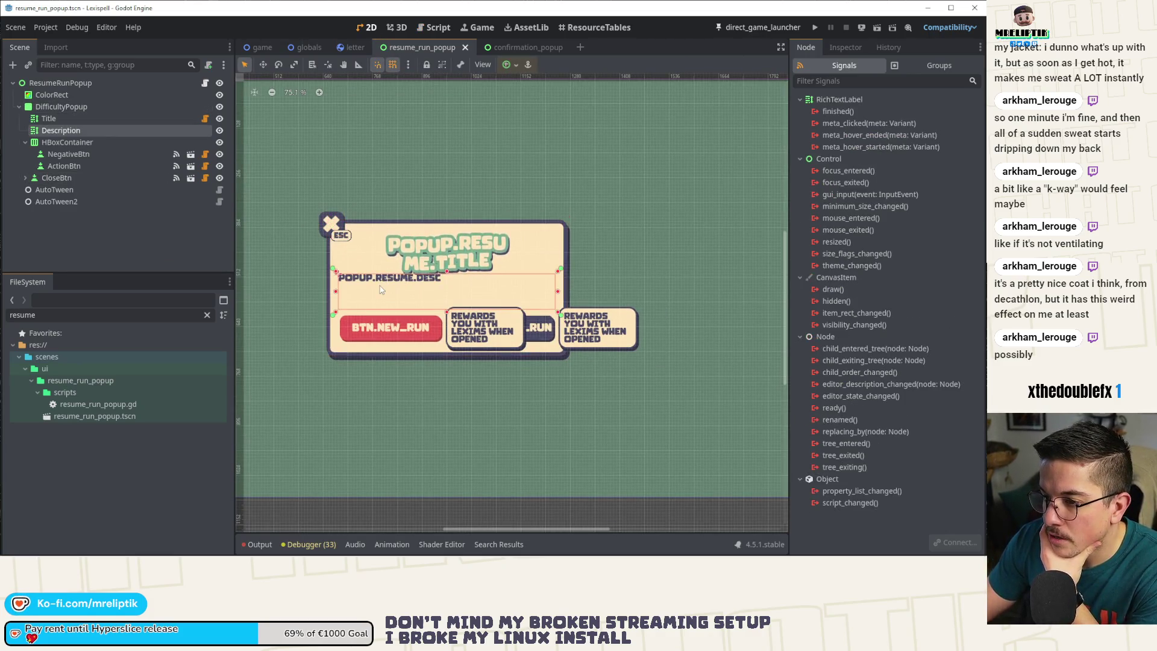
right_click(56, 109)
click(101, 135)
text(vobx)
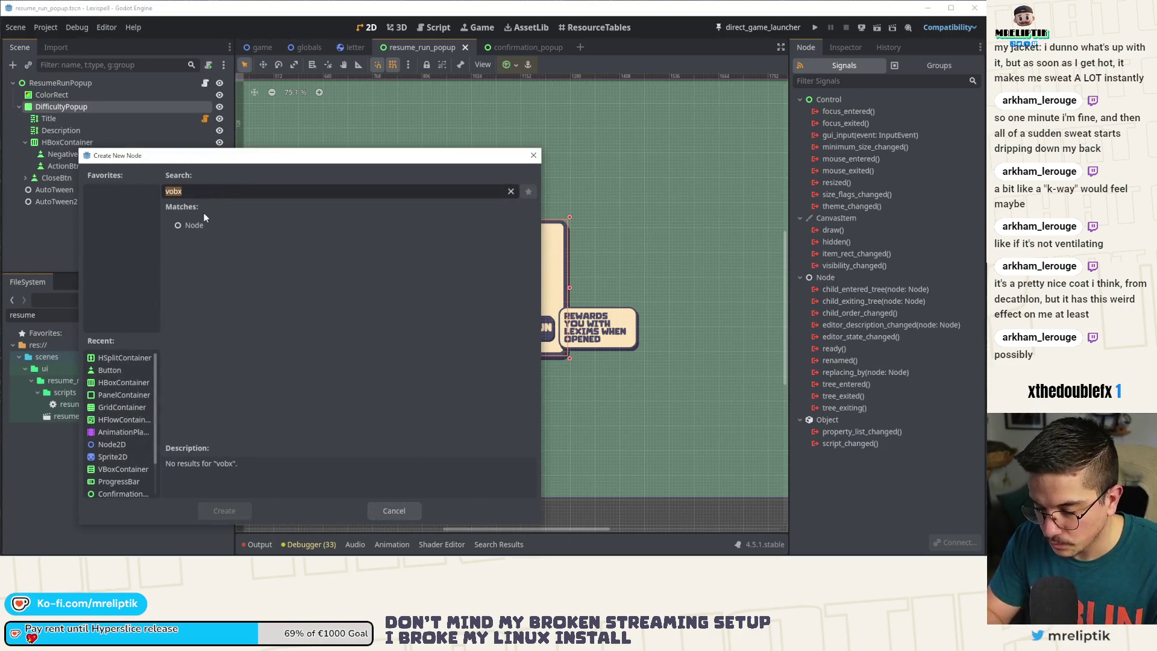
text(vbox)
key(Return)
- Drag the VBoxContainer between Title and Description in the Scene tree
scroll(369, 250, up, 3)
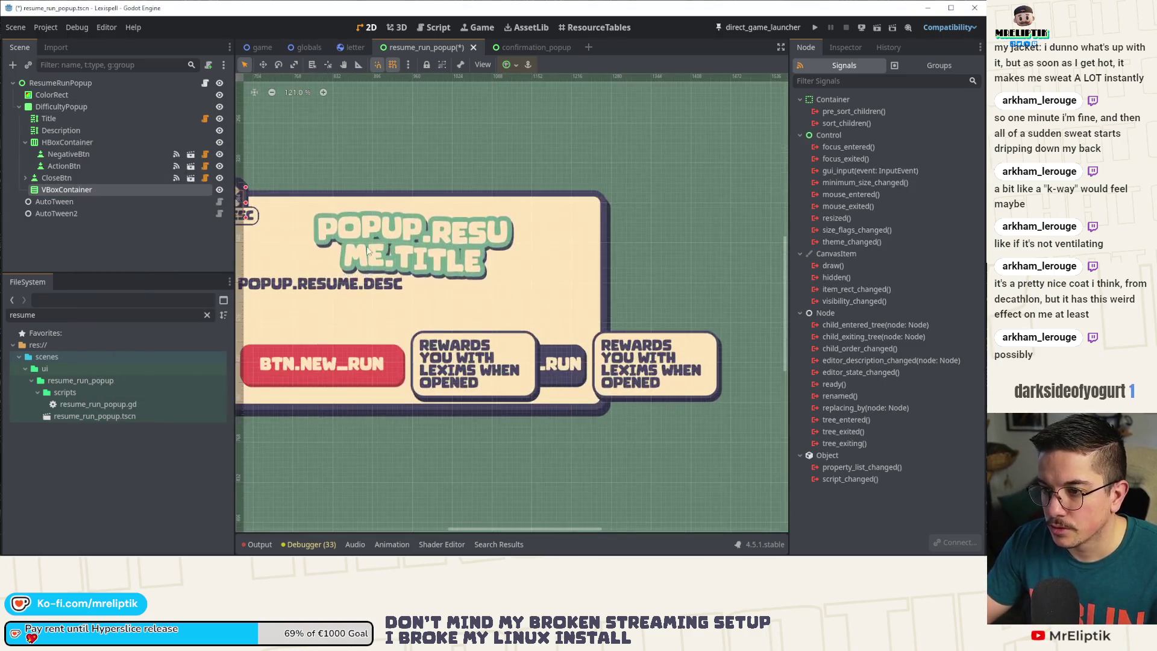
scroll(368, 250, down, 2)
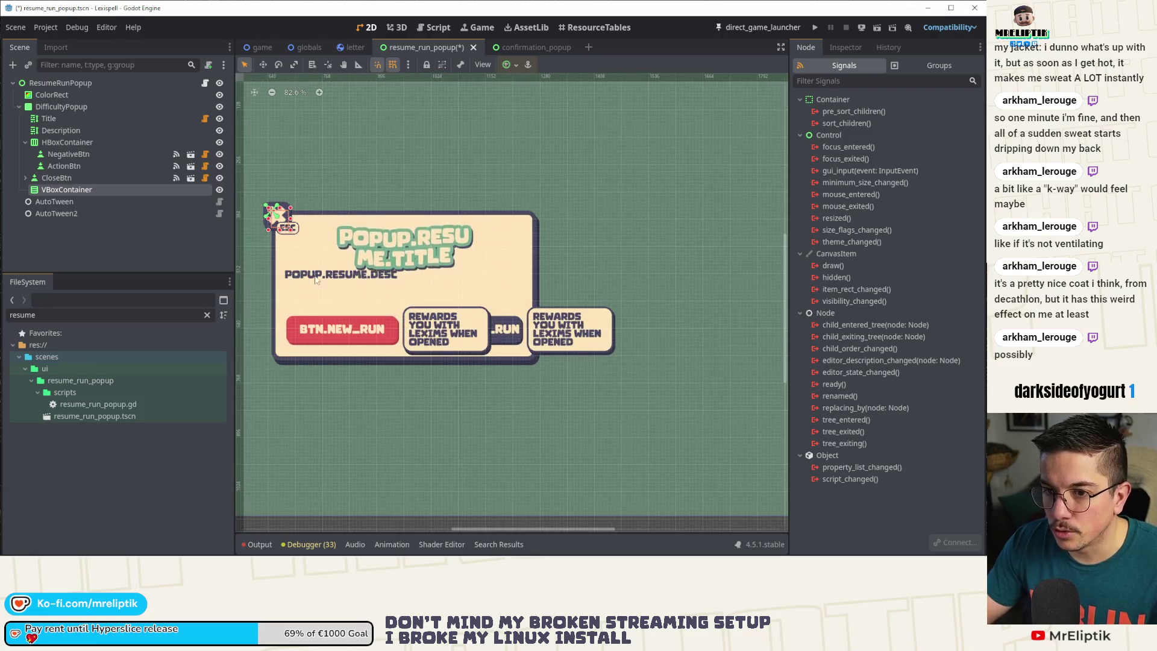
click(60, 143)
click(65, 131)
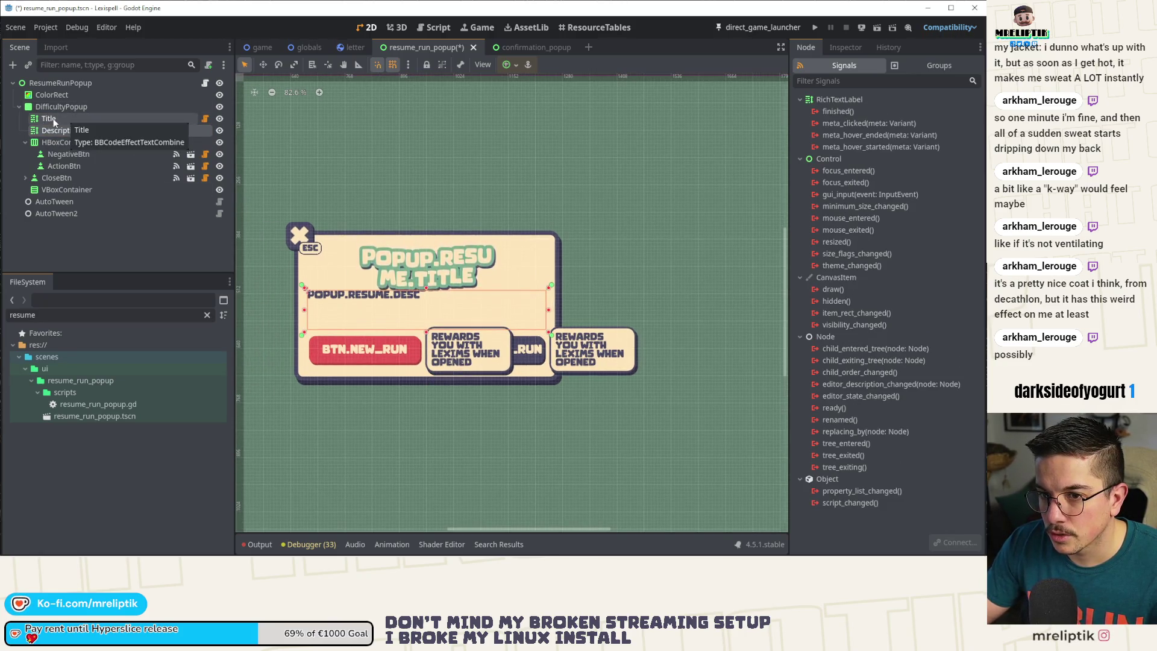
drag(61, 189, 51, 127)
scroll(440, 89, up, 2)
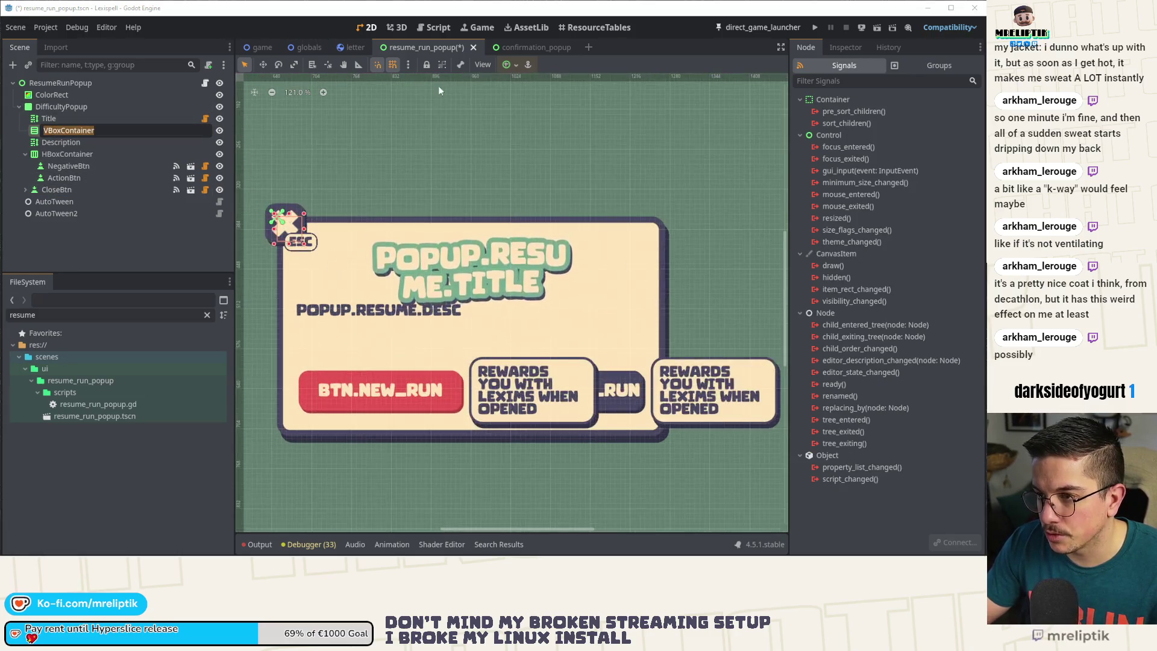
click(513, 65)
- Center the VBoxContainer with the Center anchor preset, widen it, lower its bottom edge, and save
click(532, 122)
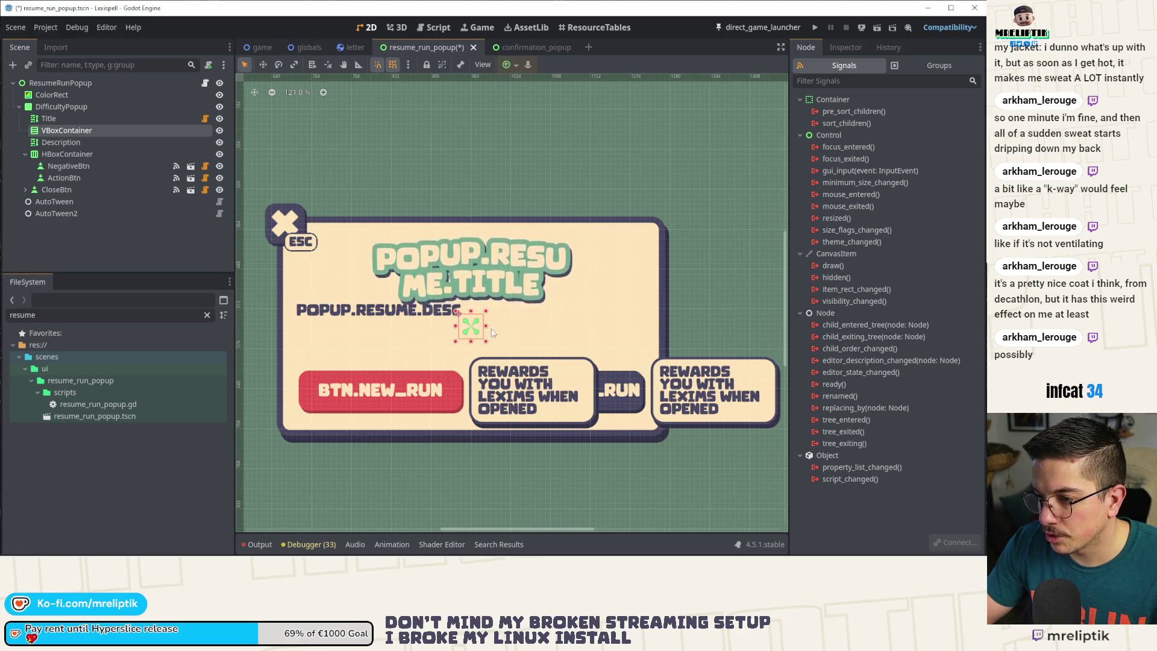
drag(486, 326, 648, 329)
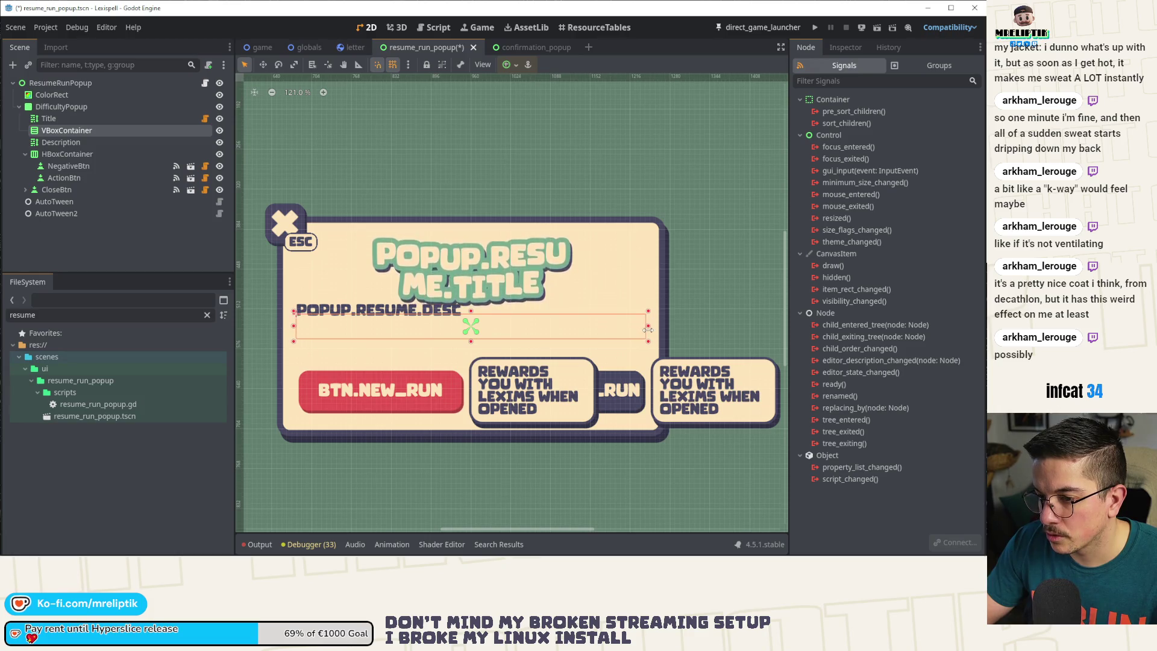
click(60, 142)
click(66, 132)
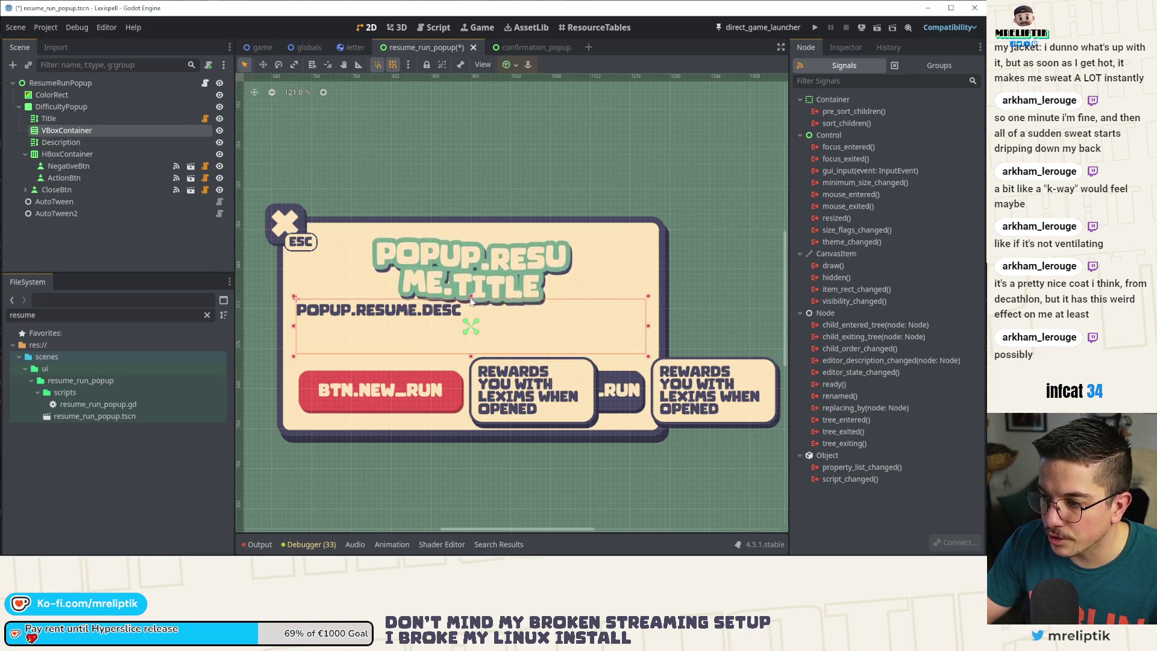
click(62, 129)
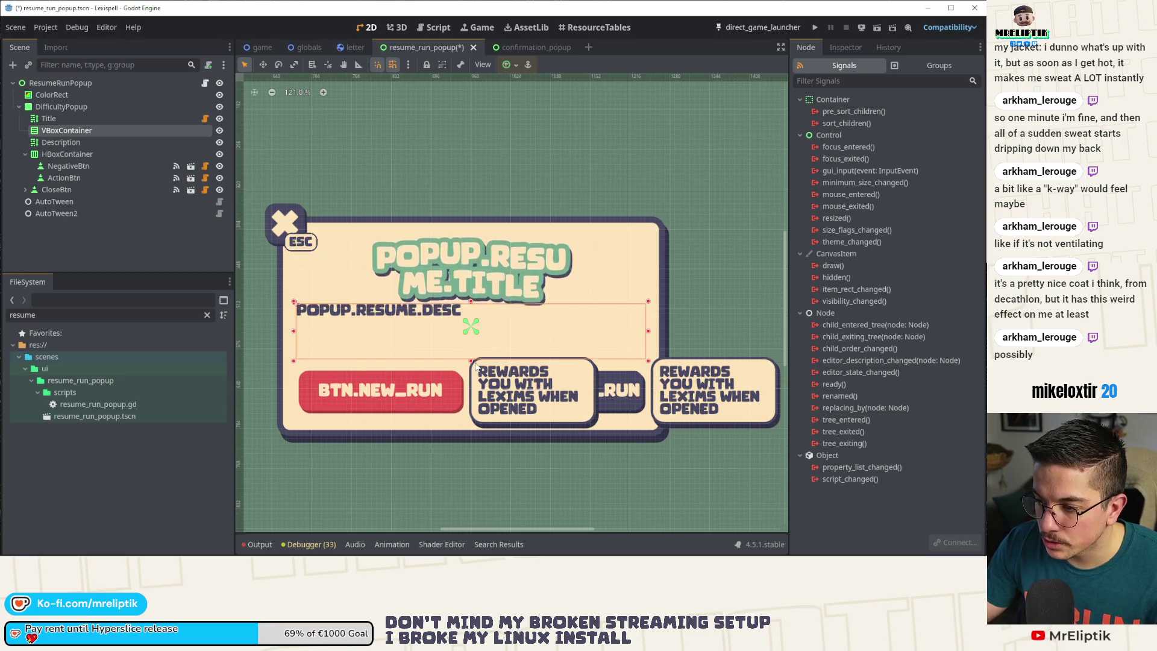
drag(472, 362, 472, 364)
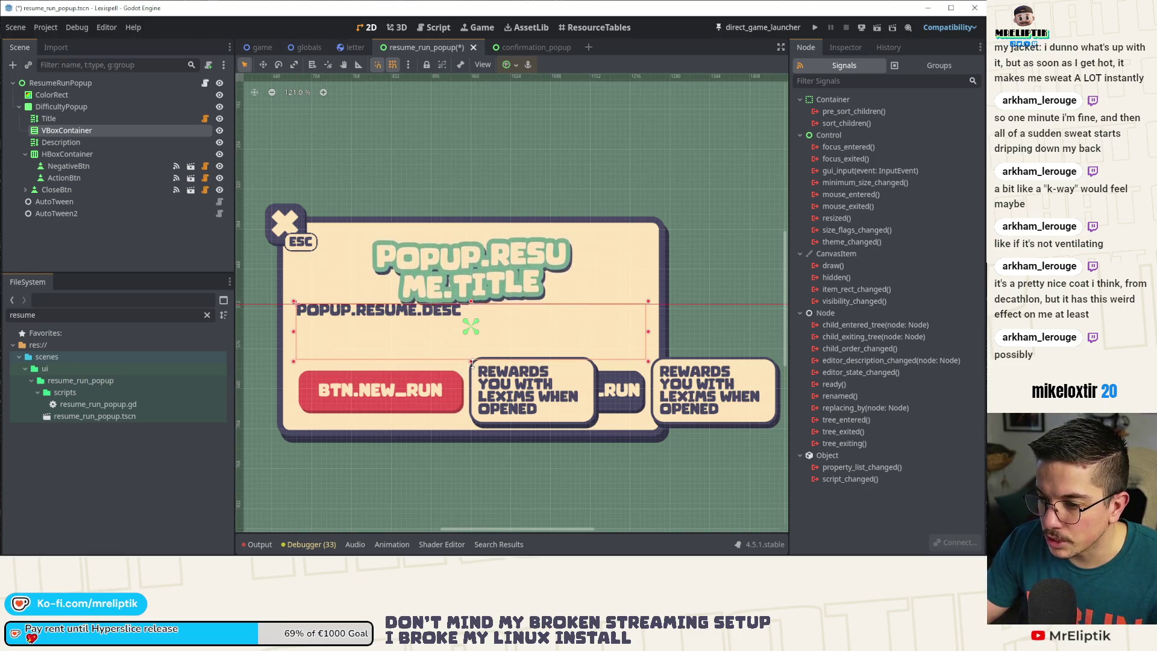
key(ctrl+s)
click(137, 244)
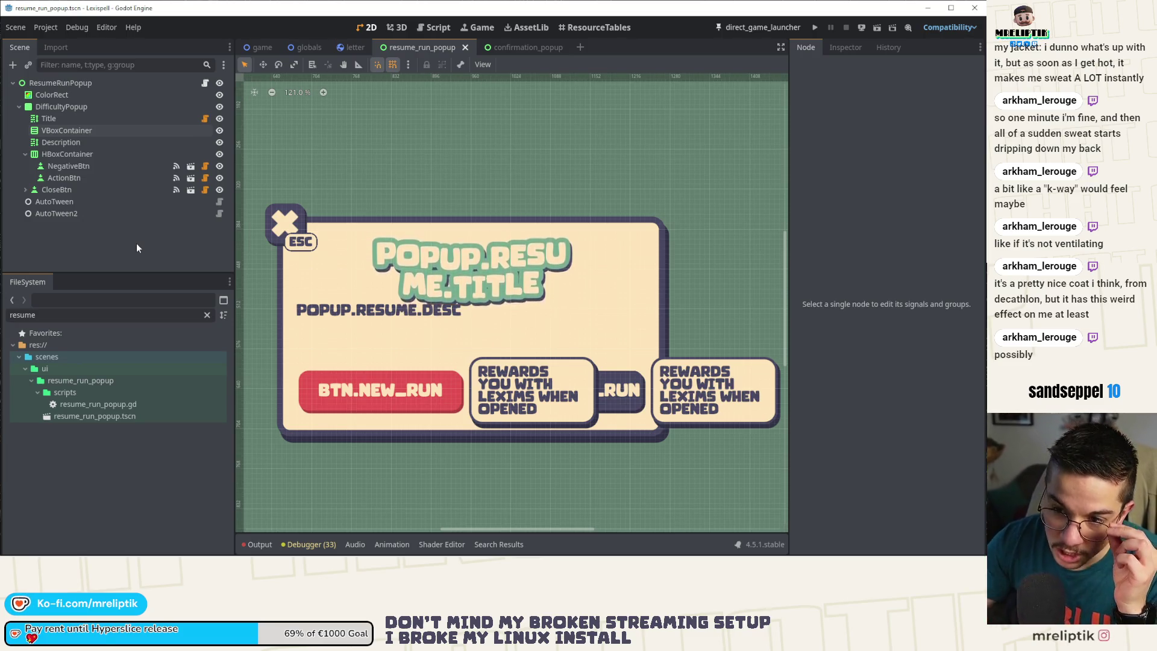
click(79, 143)
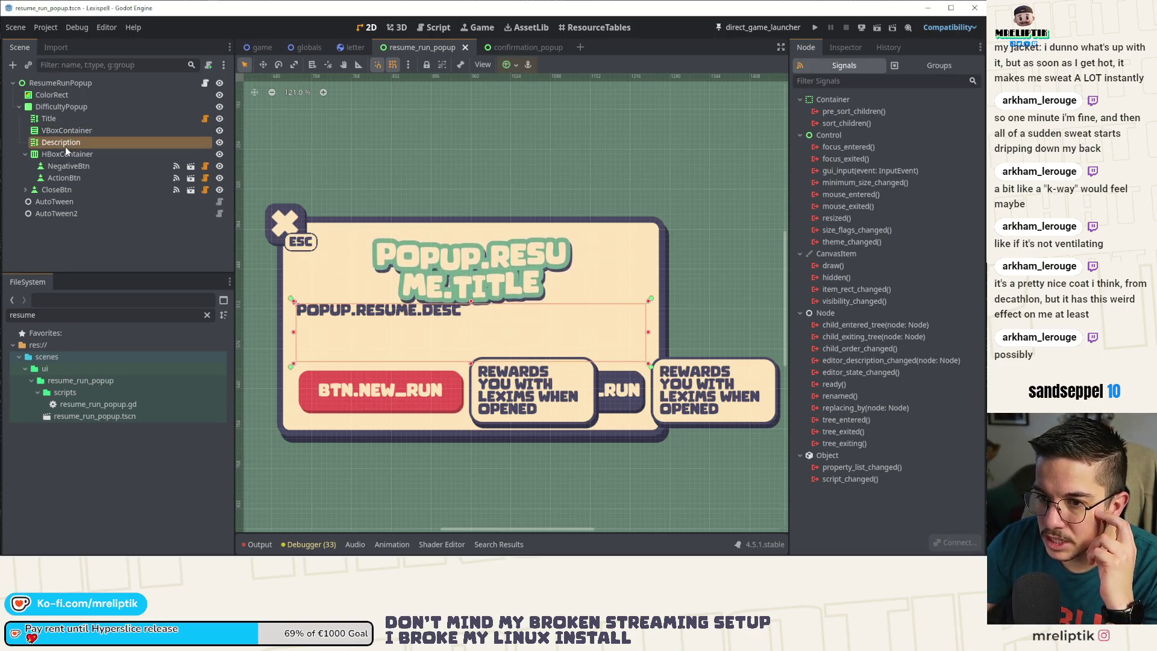
- Try dragging the Description label into the VBoxContainer, then reselect the VBoxContainer
click(75, 145)
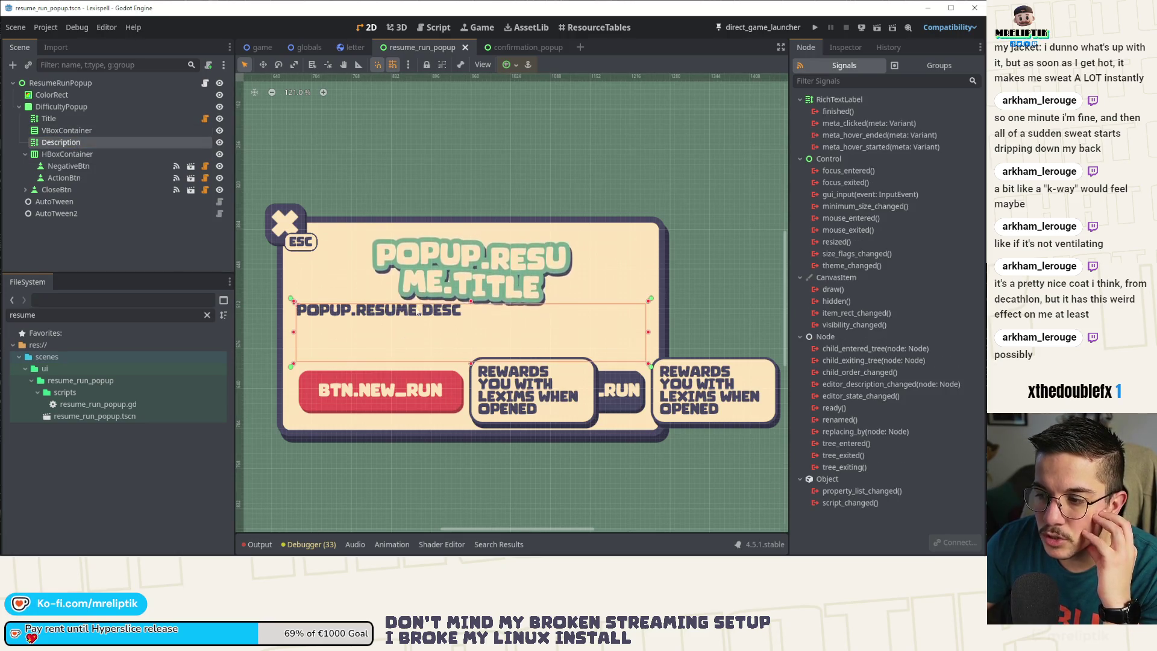
mouse_move(60, 143)
mouse_down()
mouse_move(74, 128)
mouse_move(70, 142)
mouse_move(66, 108)
mouse_move(66, 131)
mouse_up()
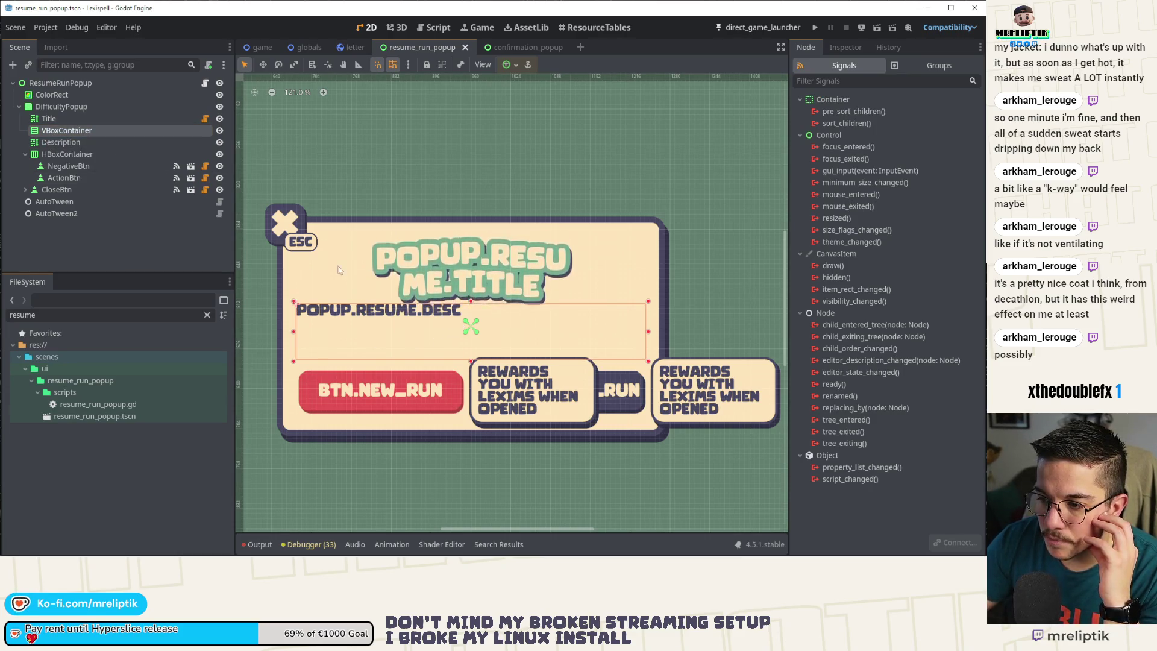
click(462, 321)
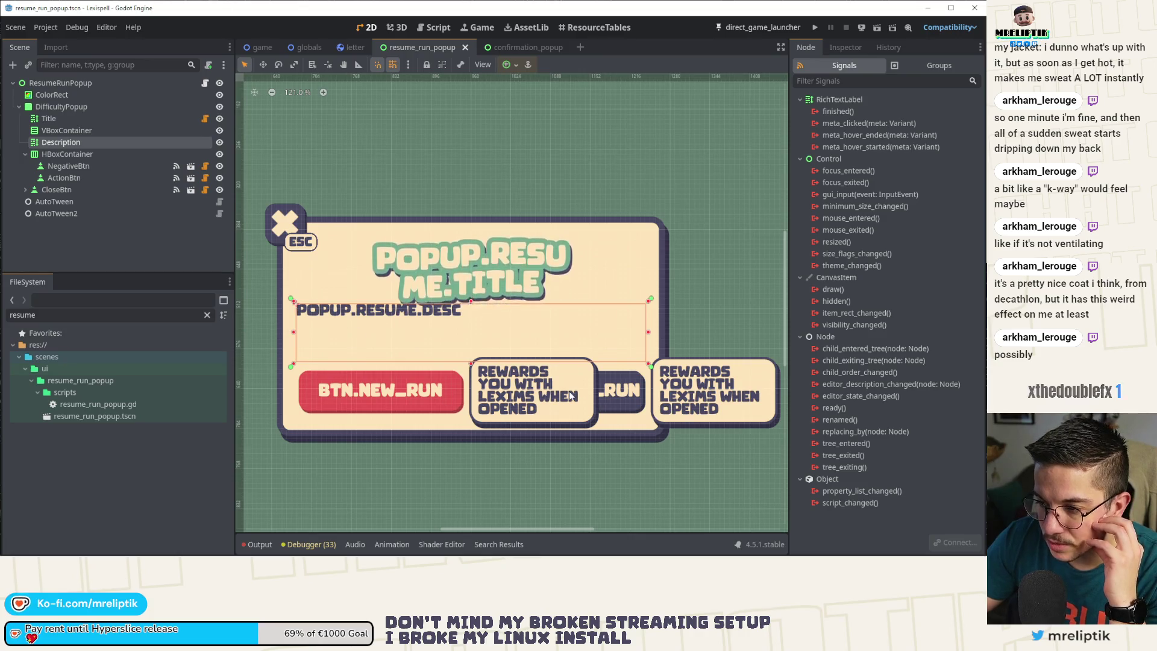
click(79, 129)
click(63, 142)
click(63, 128)
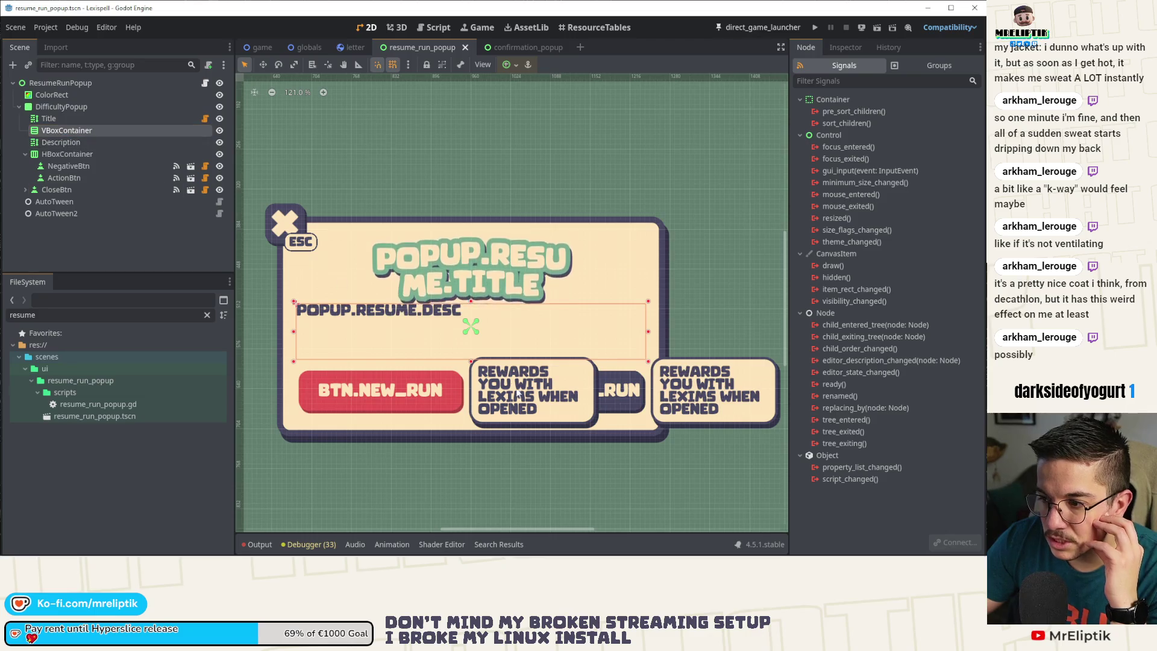
- Adjust the VBoxContainer's bottom and right edges, undo the last resize, and save the scene
drag(471, 361, 472, 364)
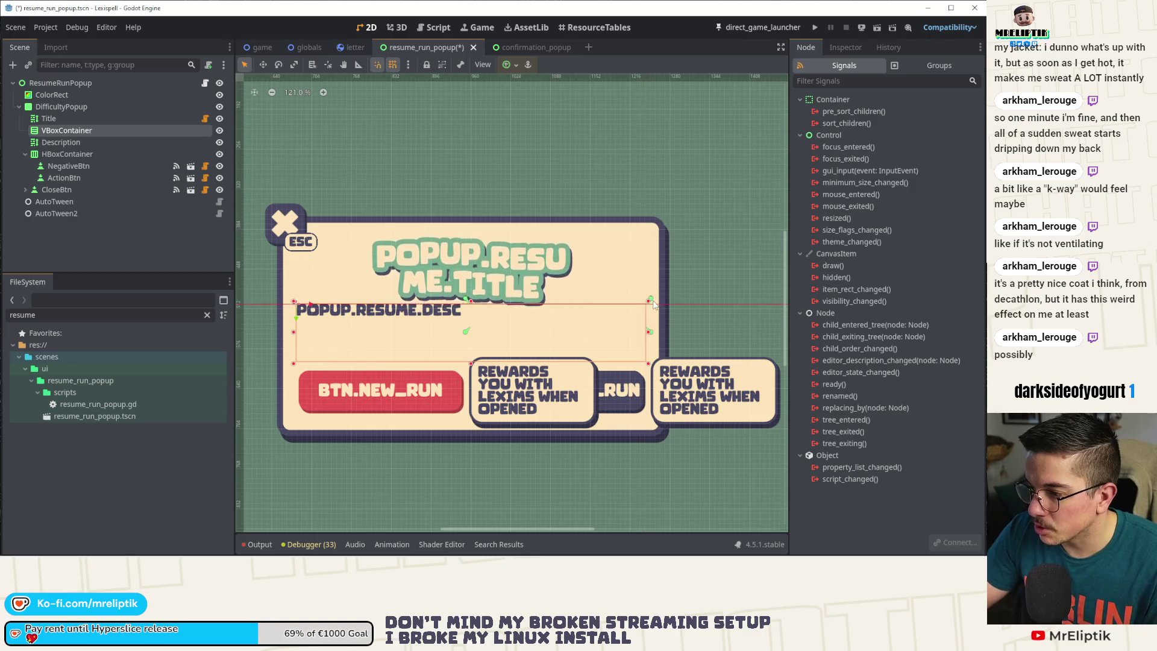
drag(649, 363, 649, 362)
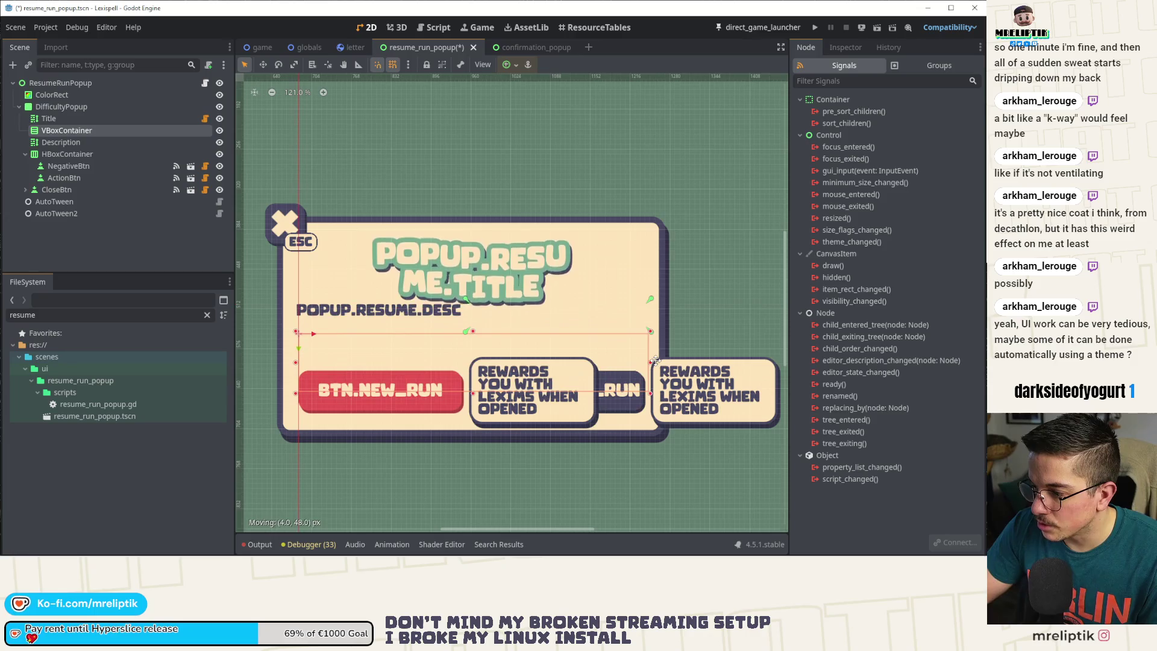
scroll(654, 335, up, 8)
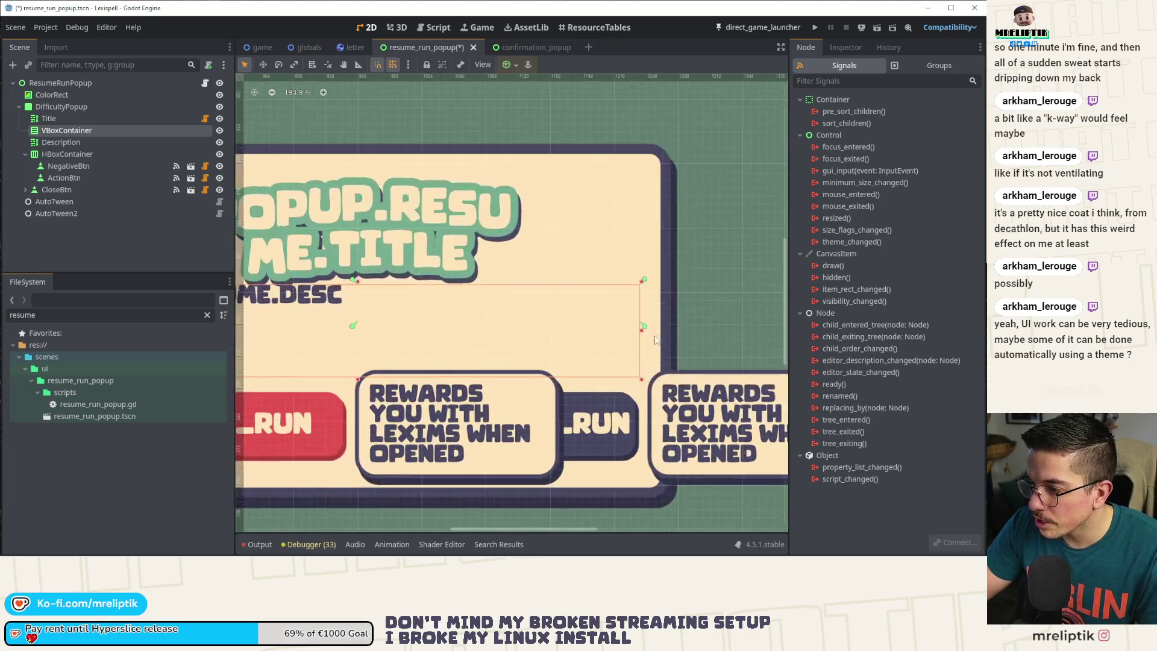
drag(644, 325, 644, 335)
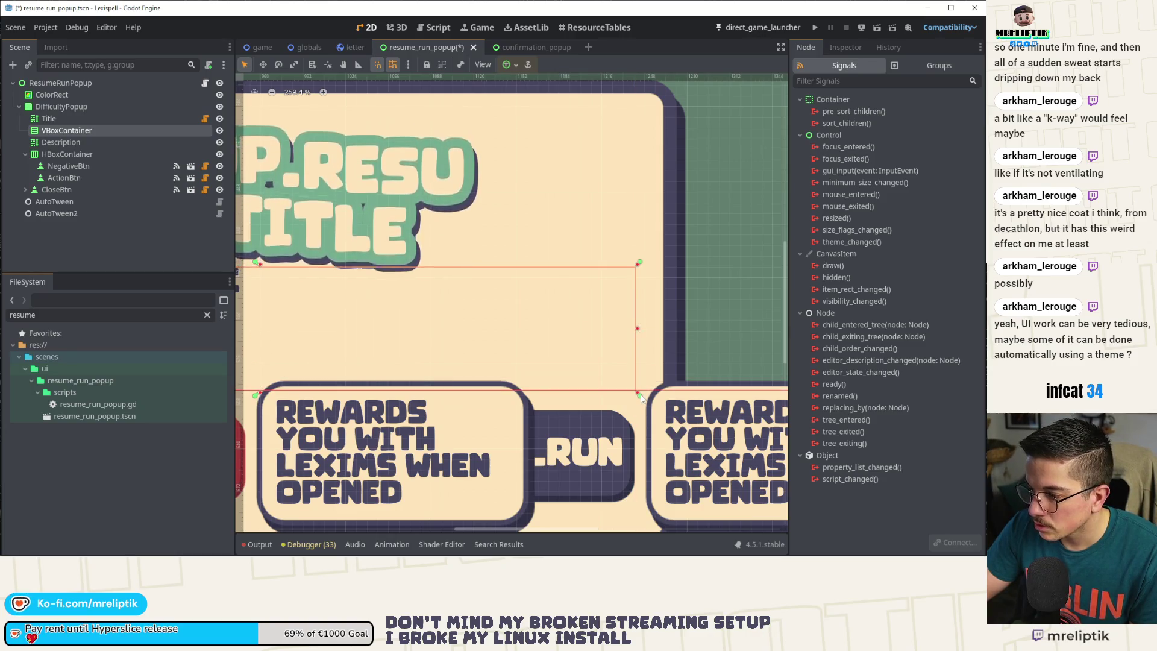
scroll(366, 379, down, 2)
key(ctrl+z)
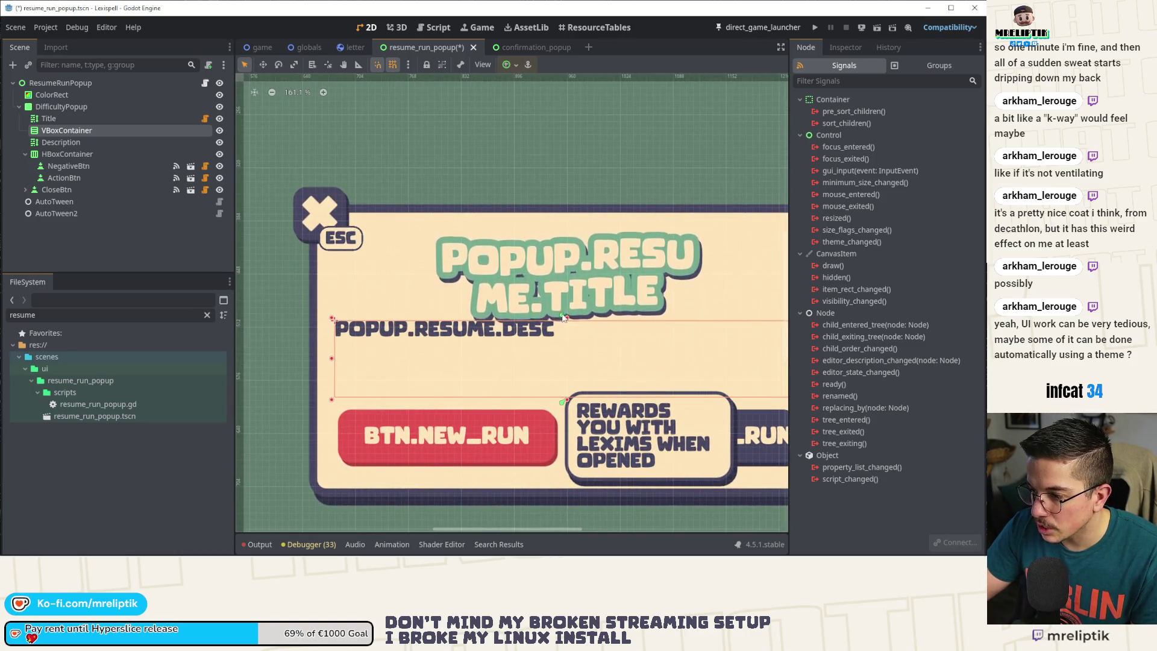
key(ctrl+s)
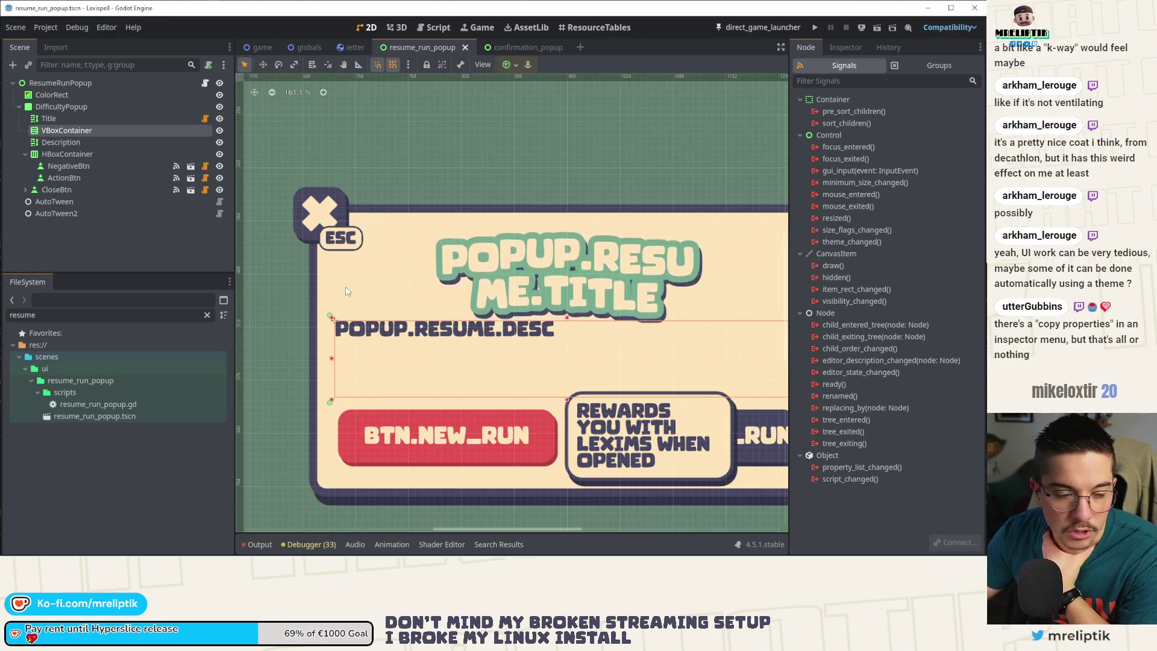
scroll(338, 253, down, 5)
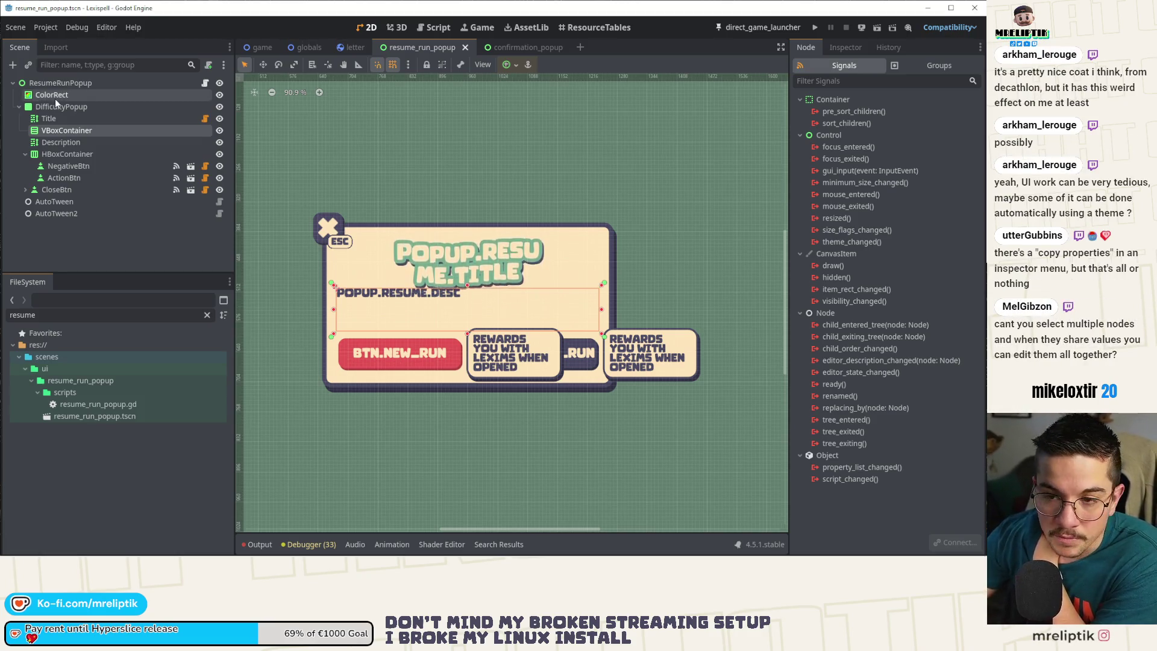
click(61, 120)
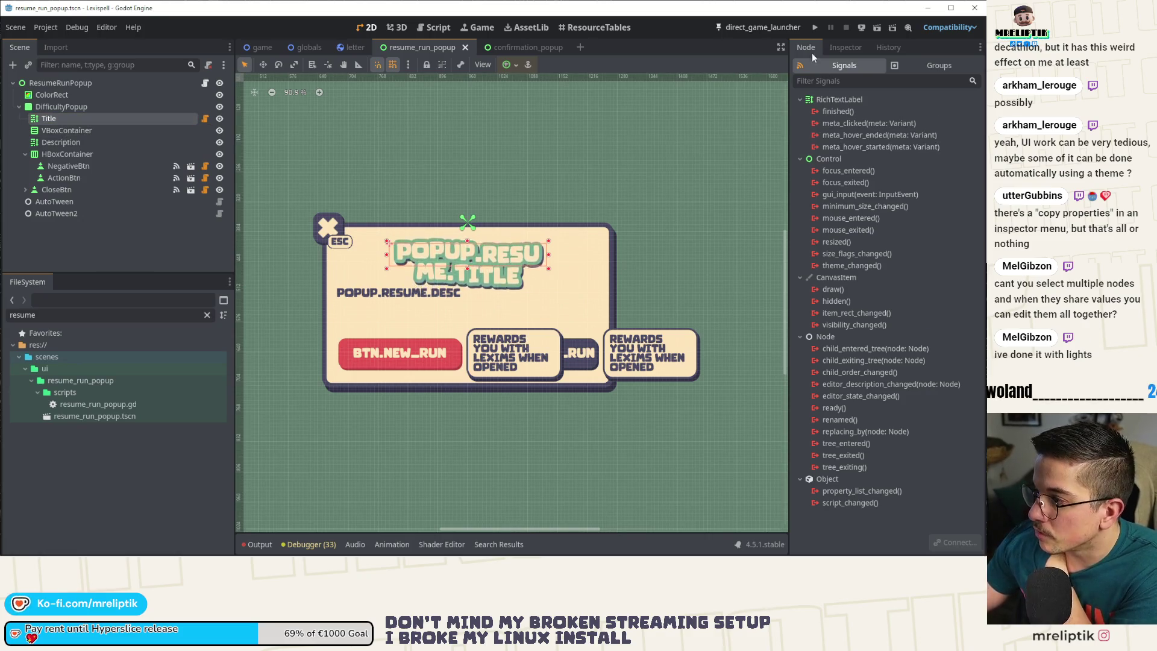
- Select the VBoxContainer and show its properties in the Inspector instead of the Node tab
click(58, 142)
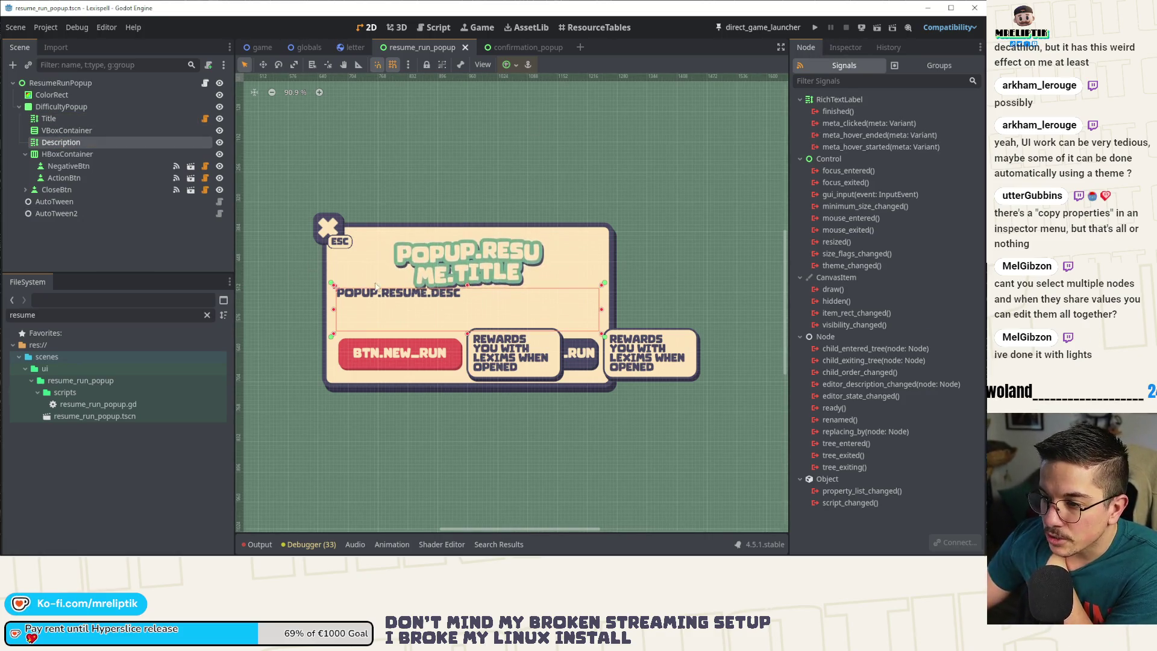
scroll(314, 283, up, 5)
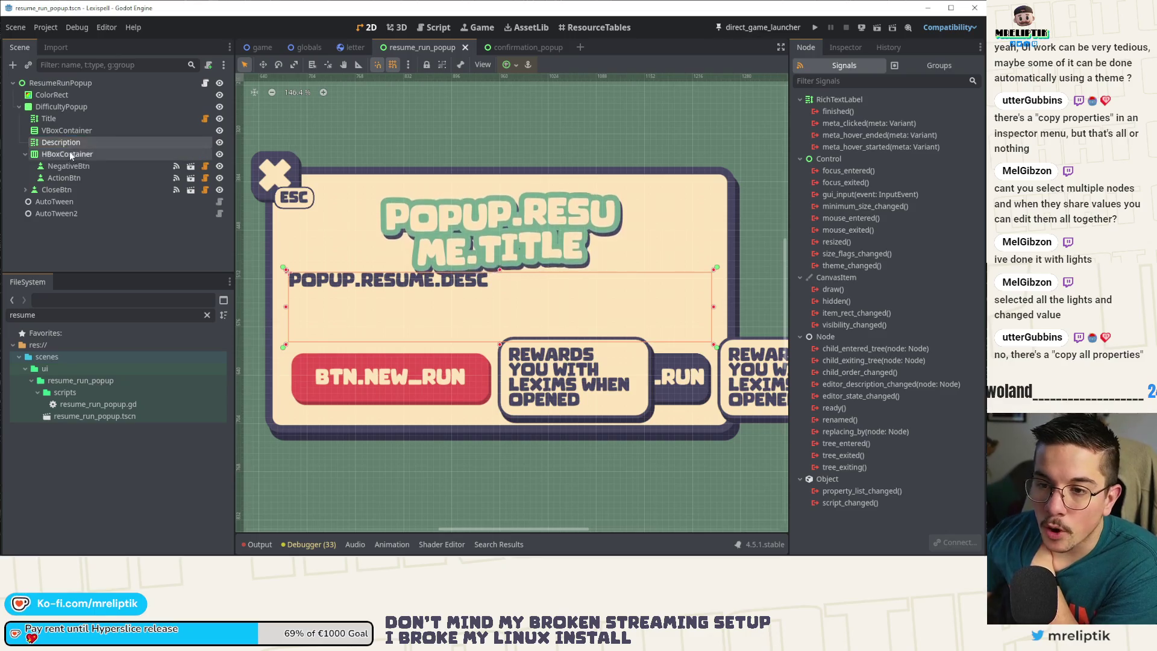
click(66, 130)
click(845, 48)
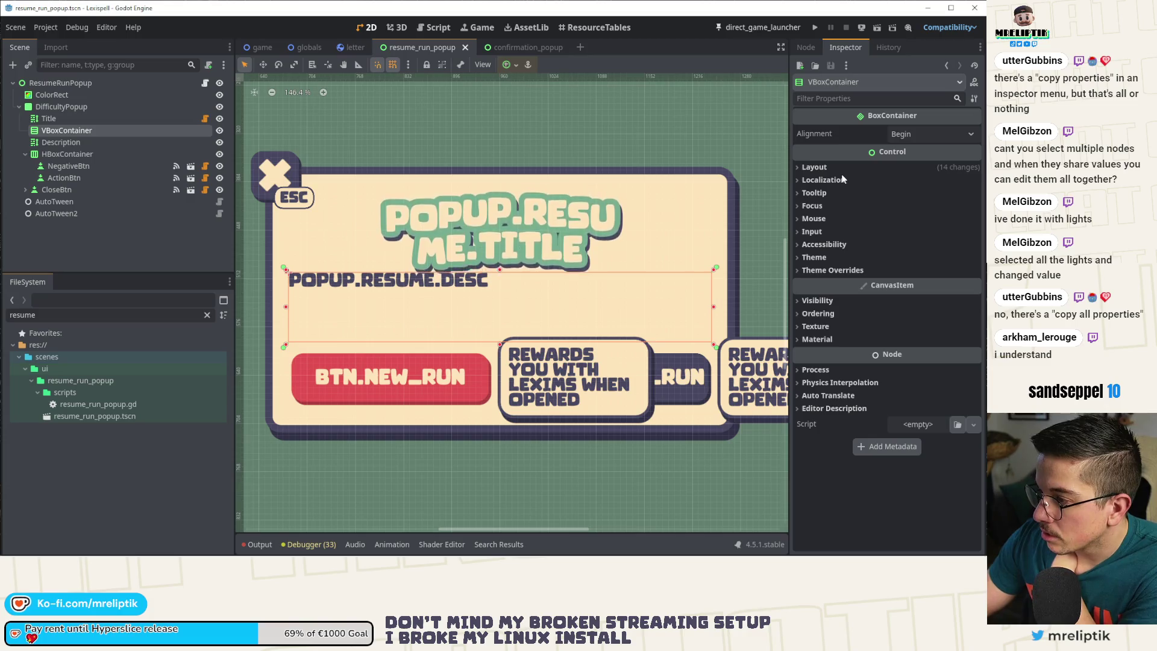
right_click(48, 128)
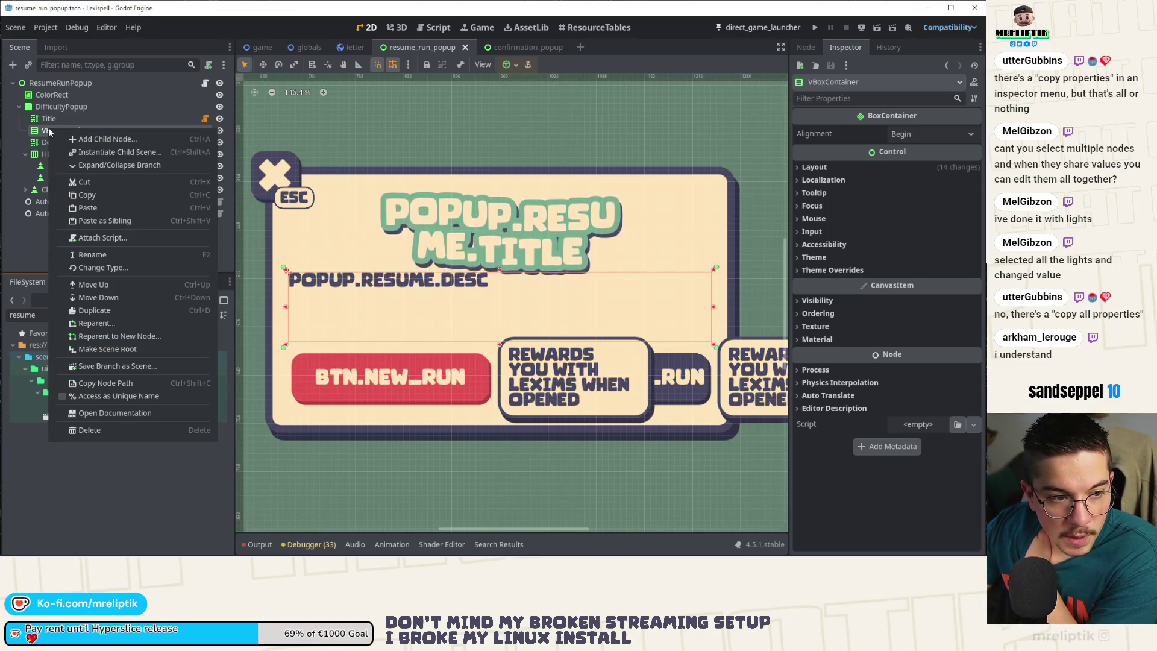
click(38, 138)
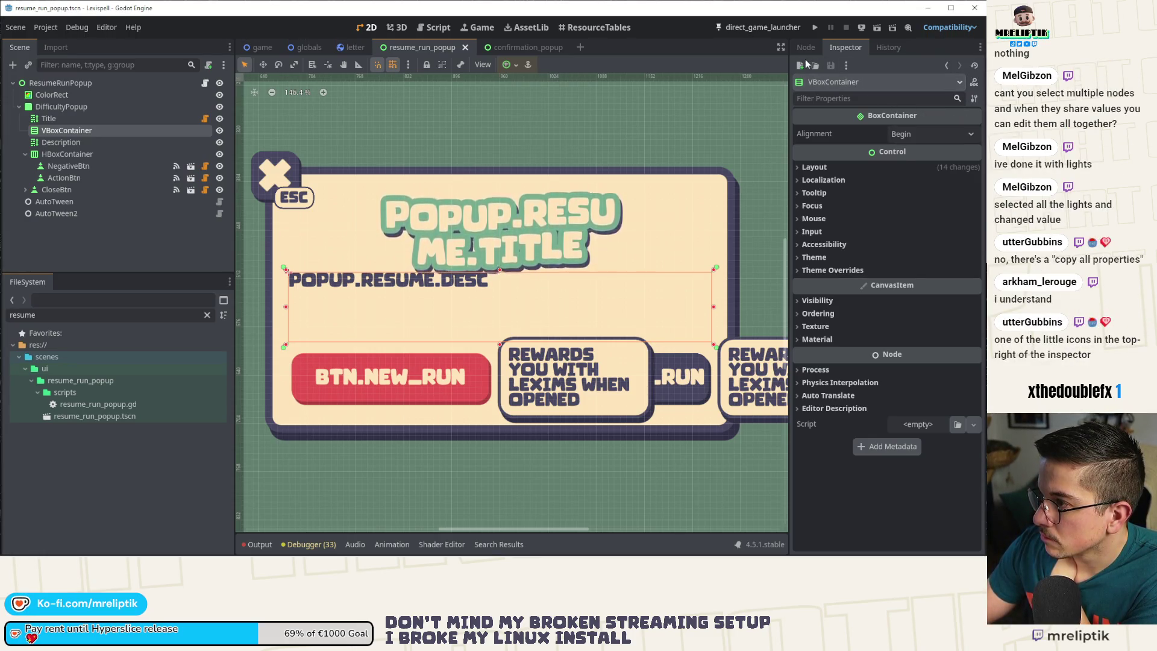
click(847, 65)
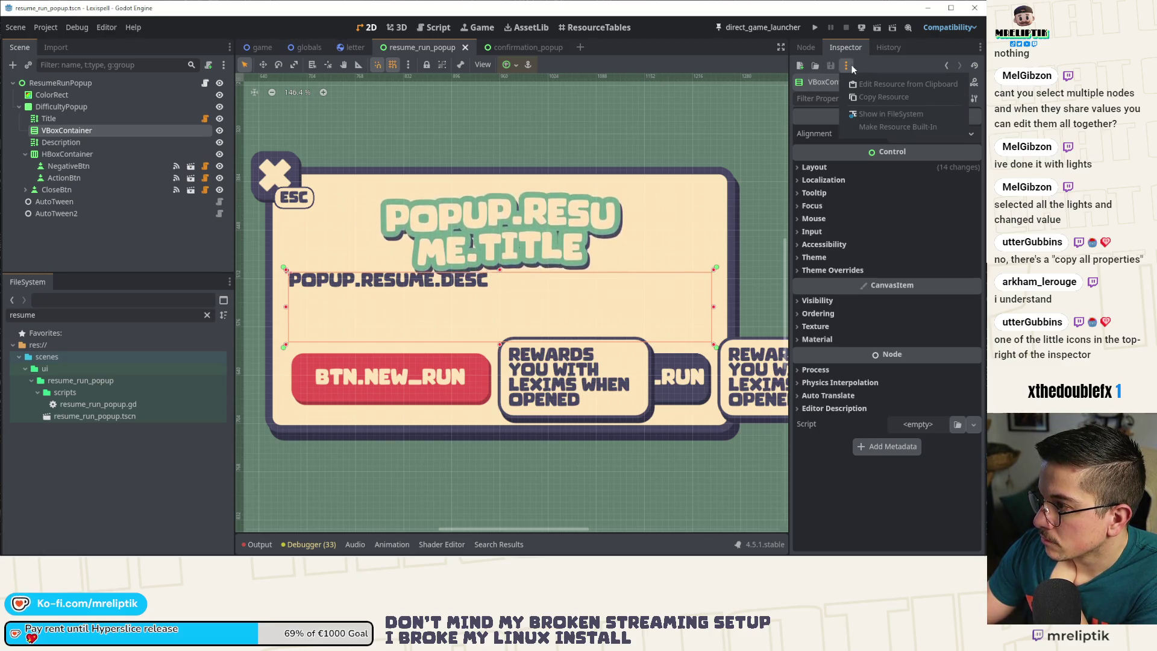
click(852, 95)
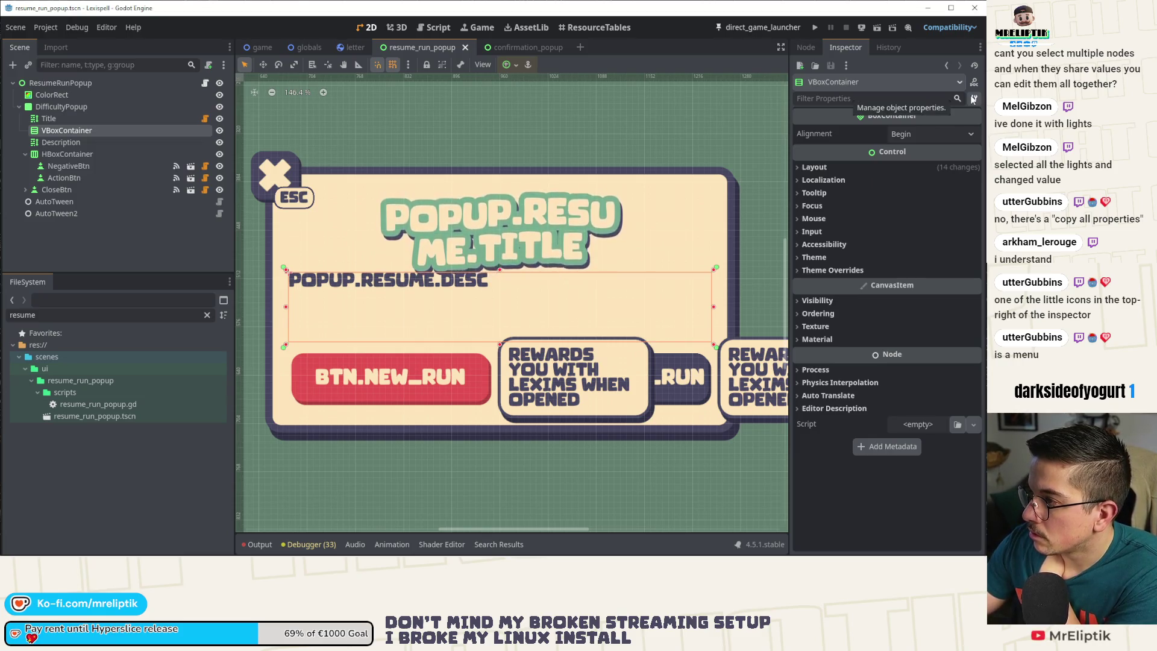
click(973, 99)
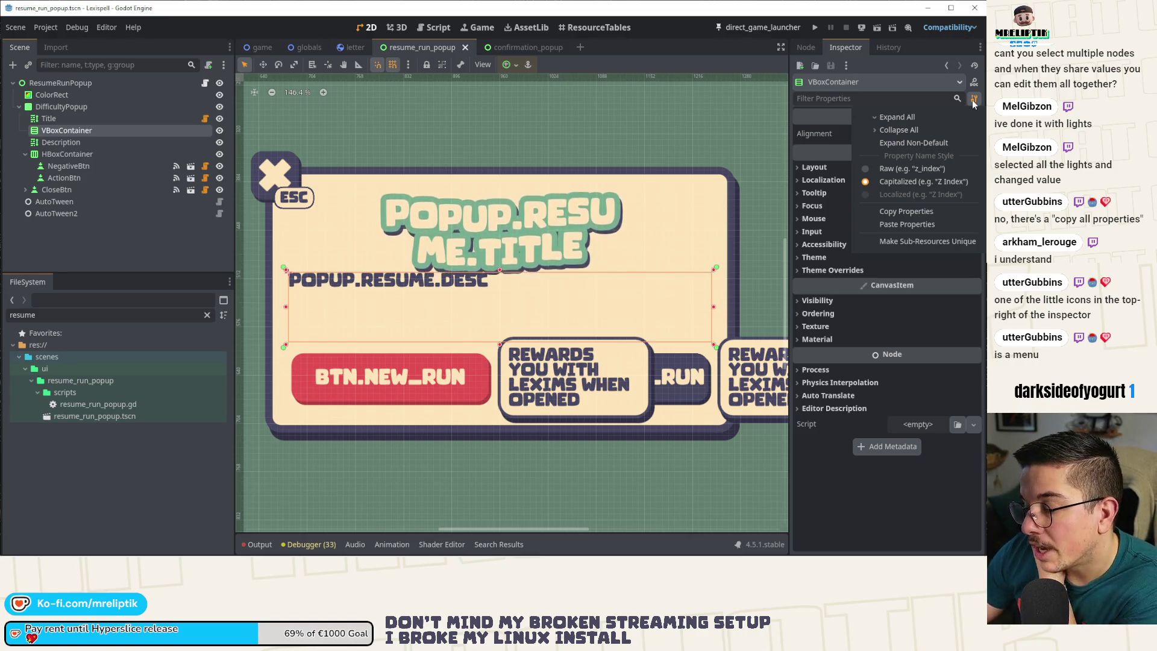
click(973, 101)
click(973, 99)
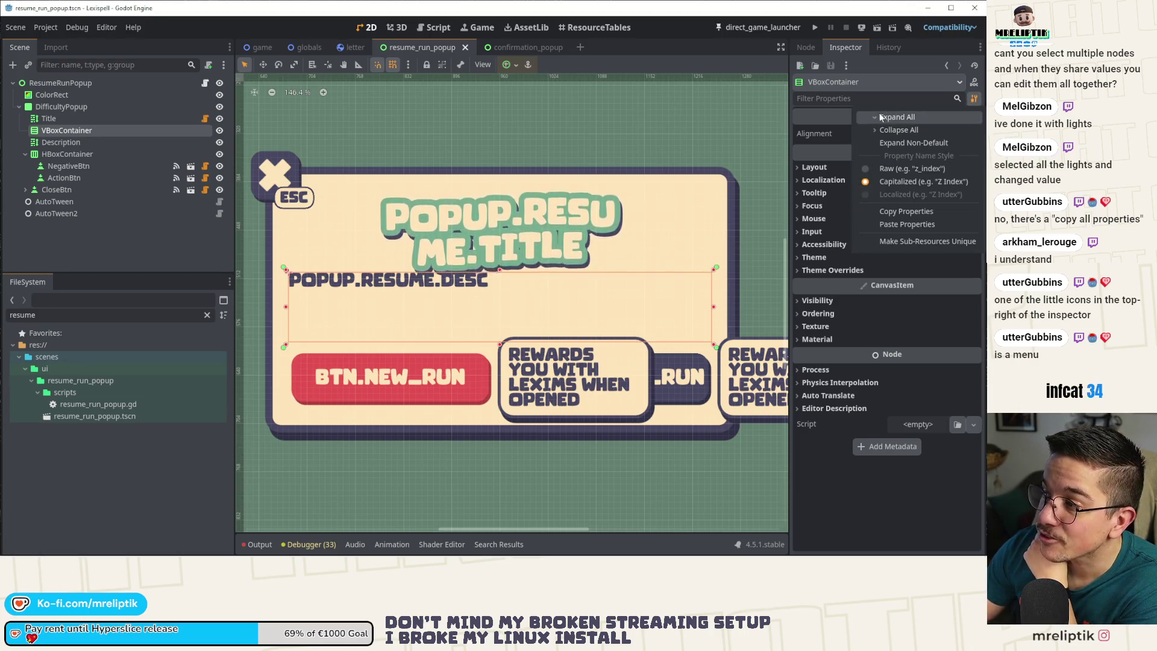
click(973, 101)
click(975, 101)
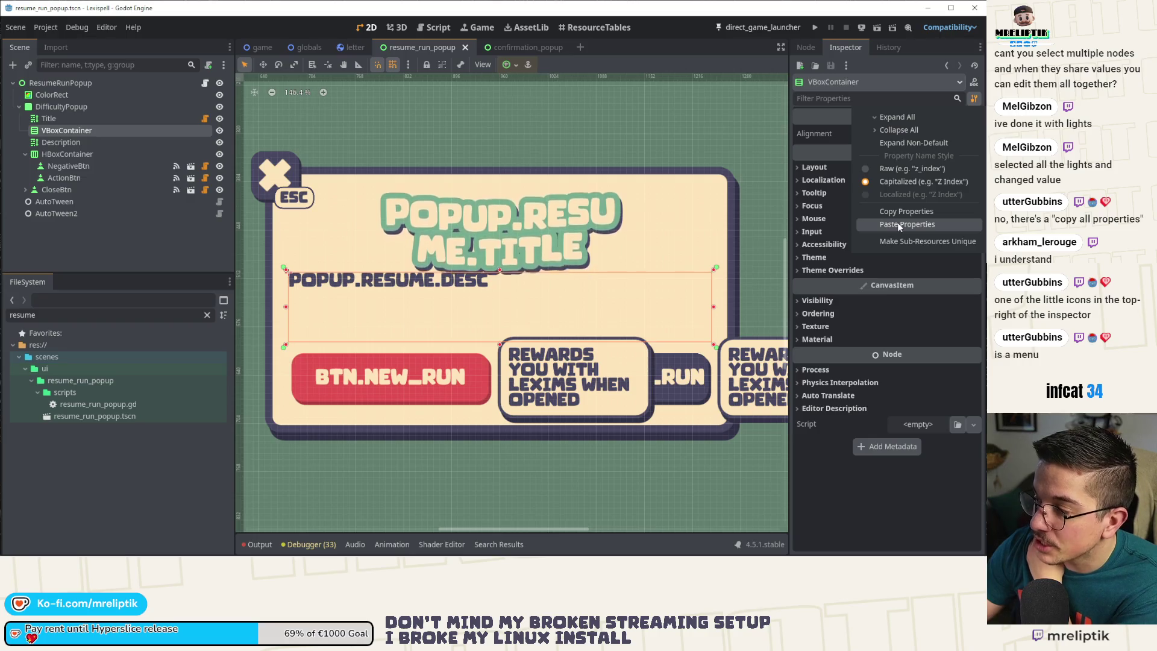
click(798, 156)
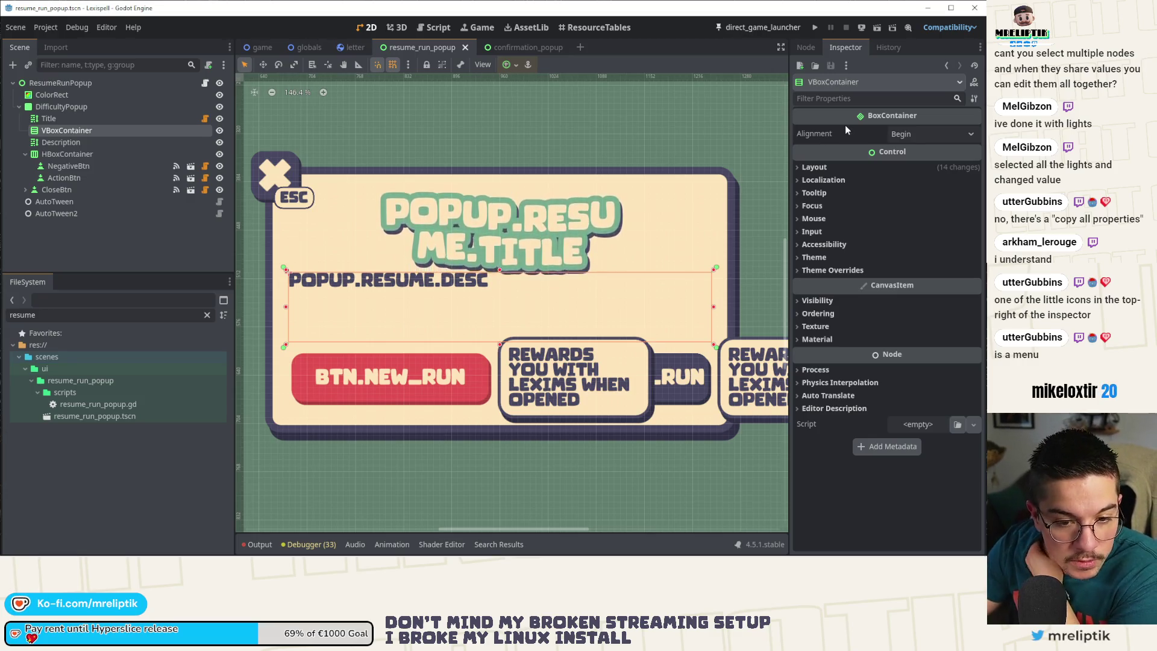
mouse_move(846, 129)
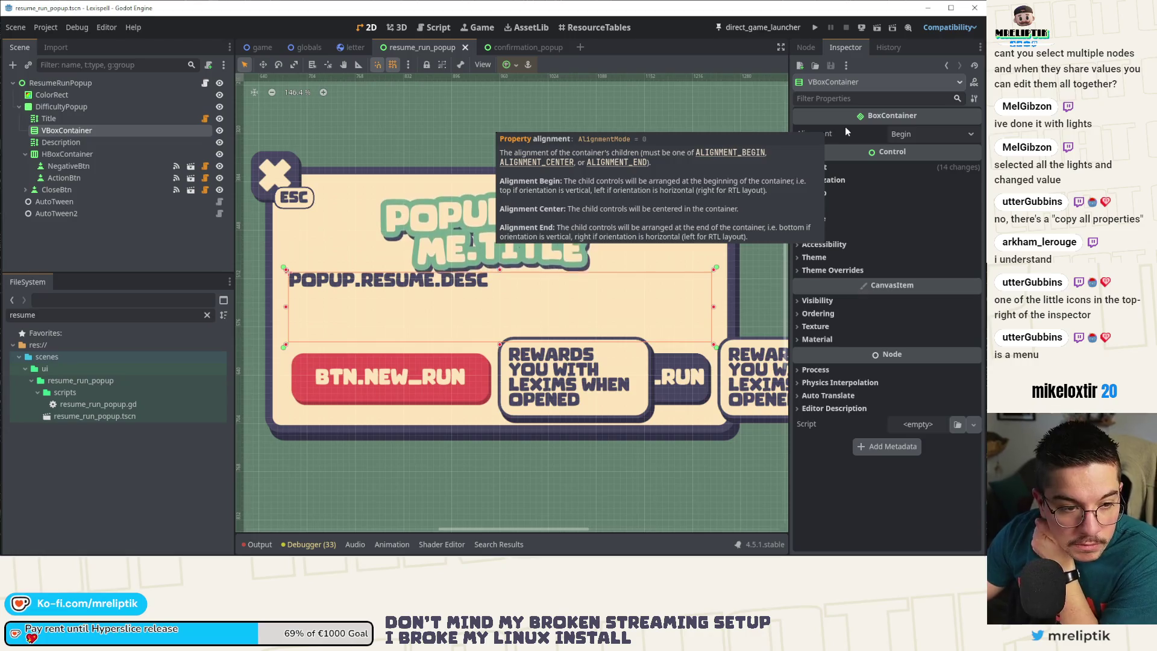
click(62, 135)
click(60, 142)
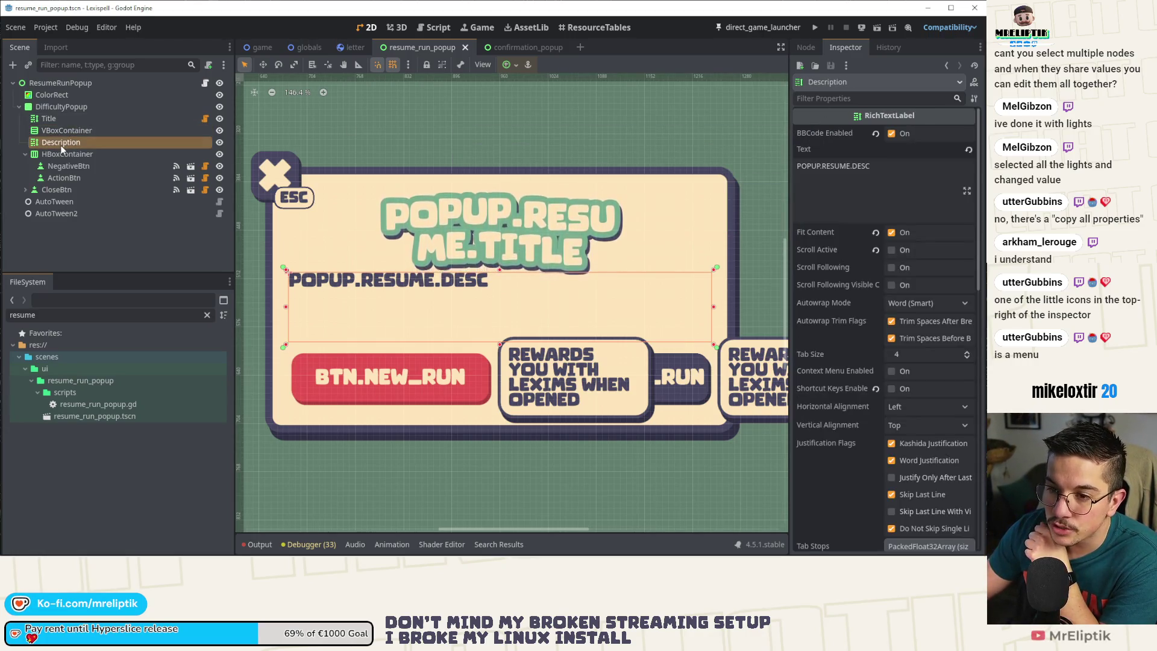
click(975, 98)
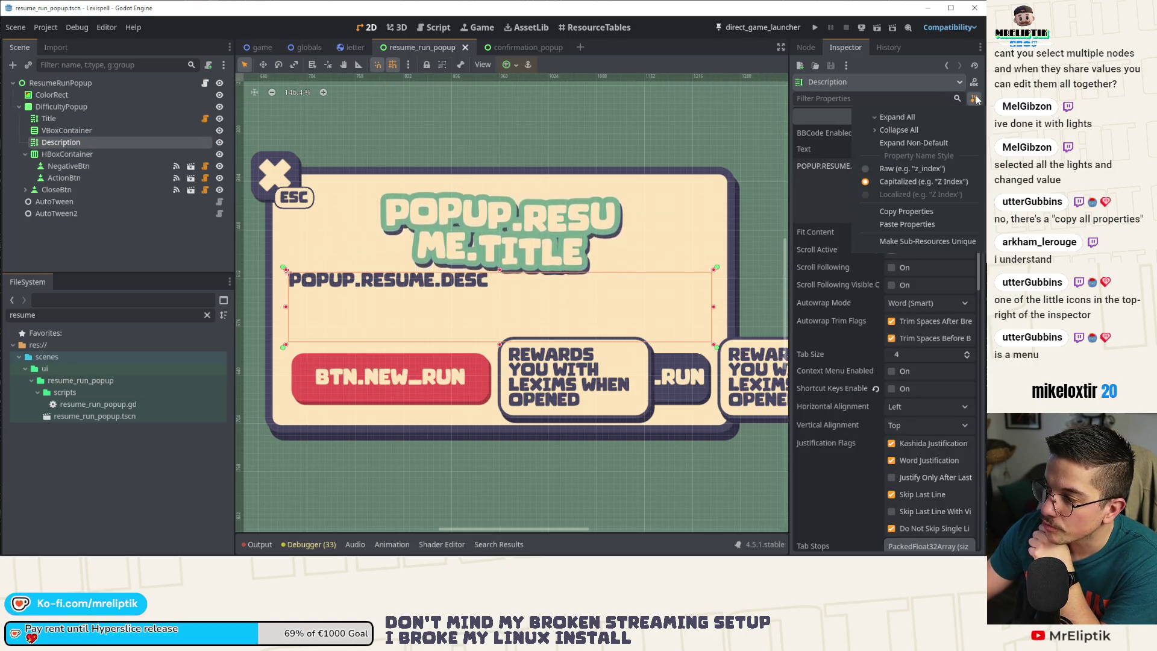
click(975, 98)
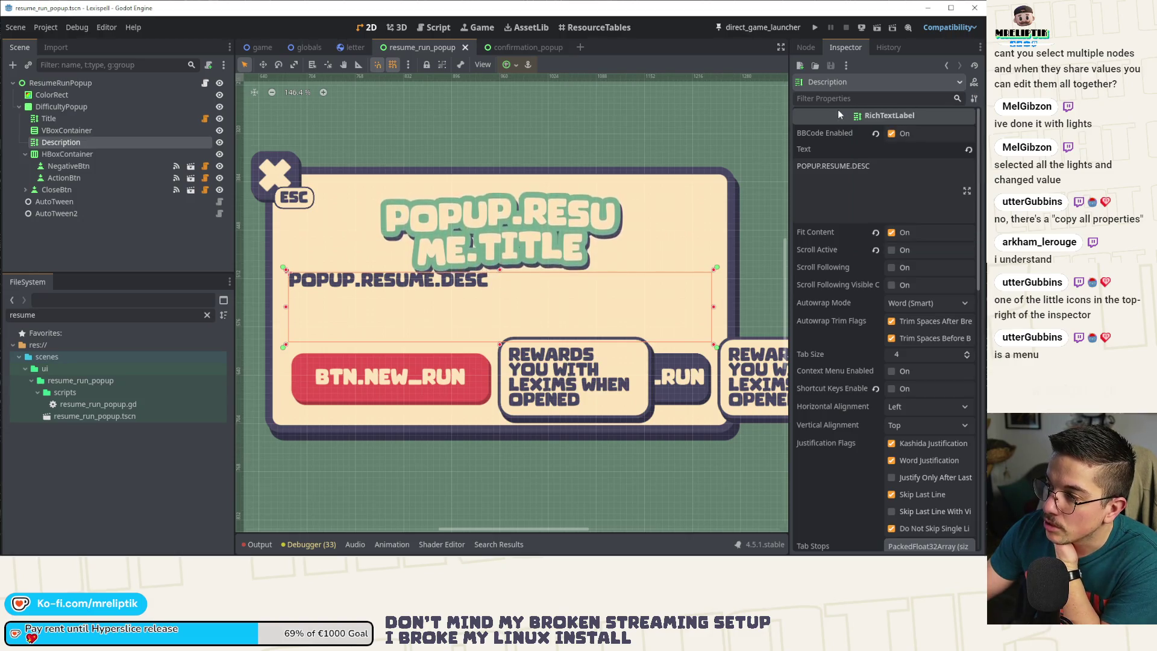
click(113, 130)
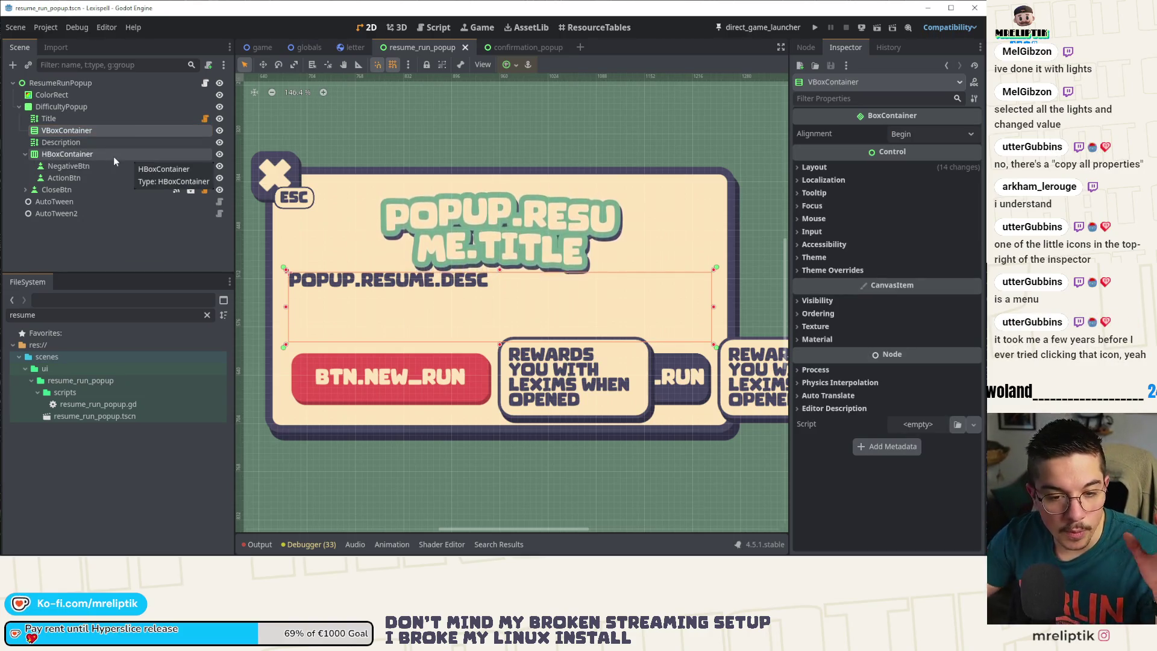
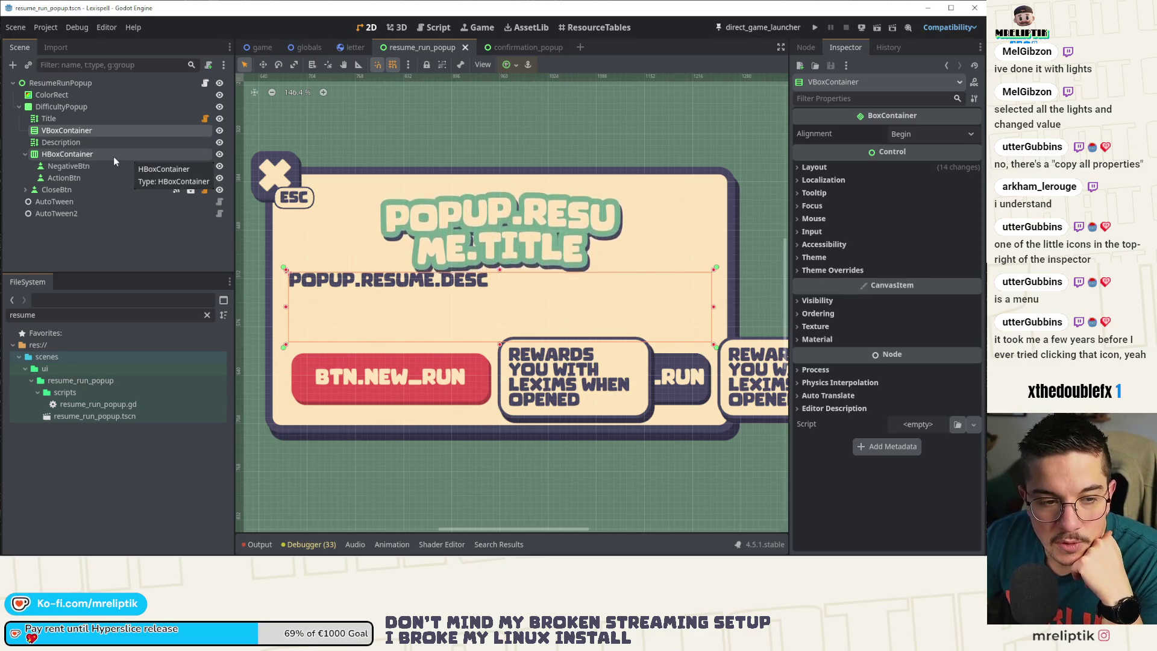
- Select the VBoxContainer and copy its Custom Minimum Size value
double_click(100, 143)
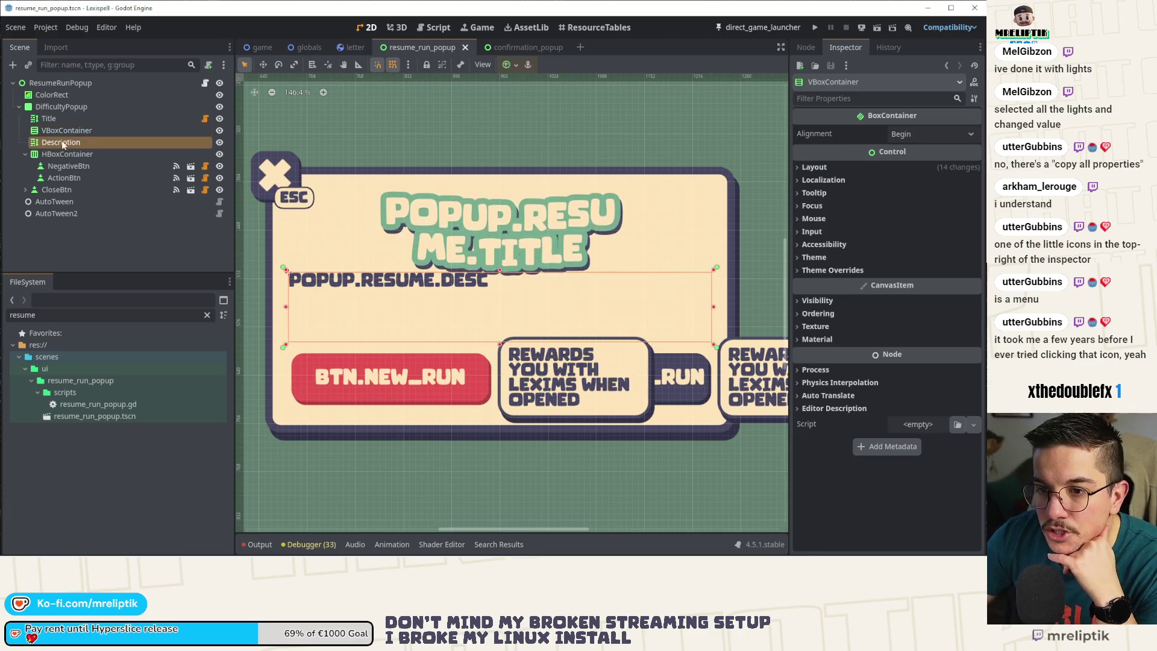
click(77, 131)
click(70, 141)
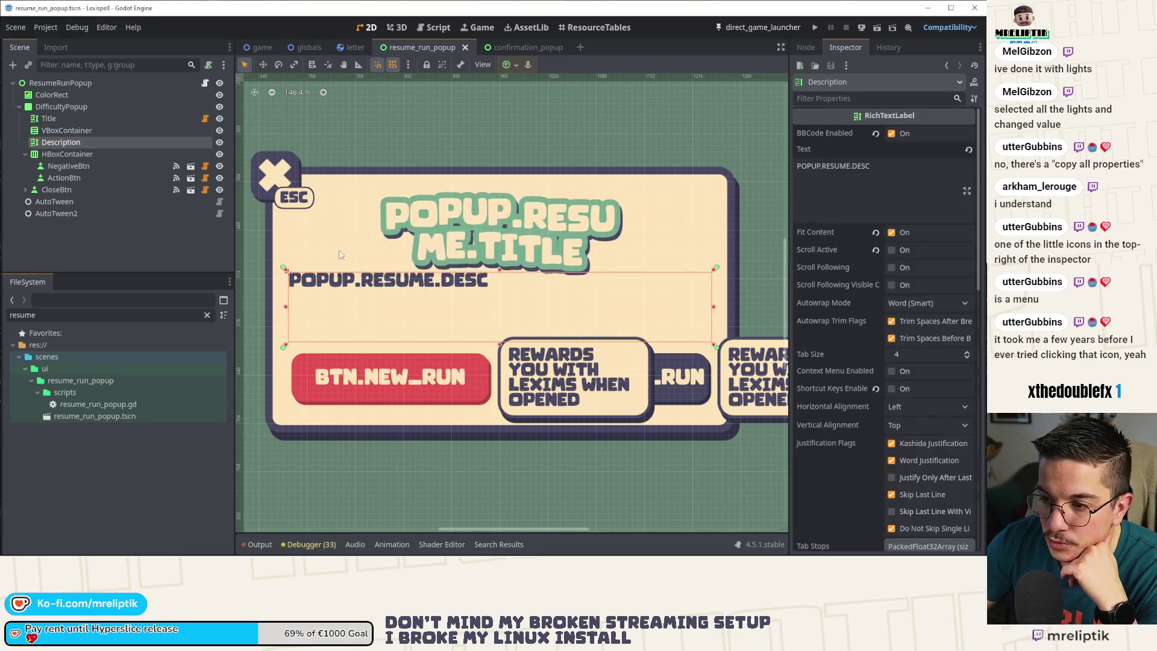
key(Up)
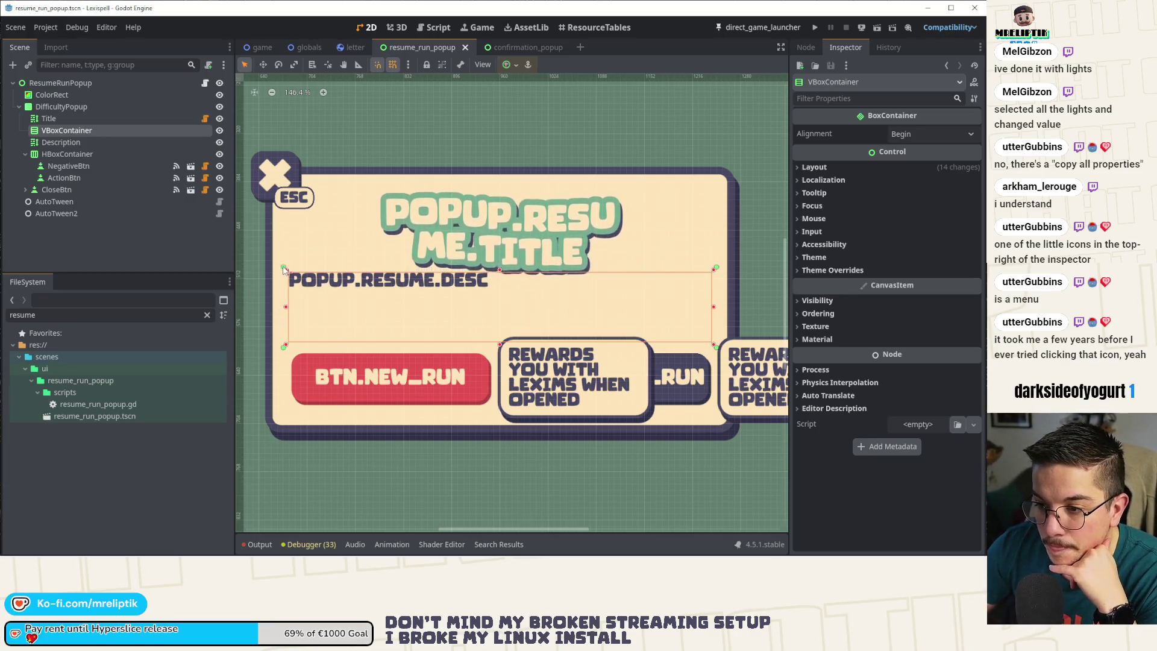
click(285, 270)
click(71, 148)
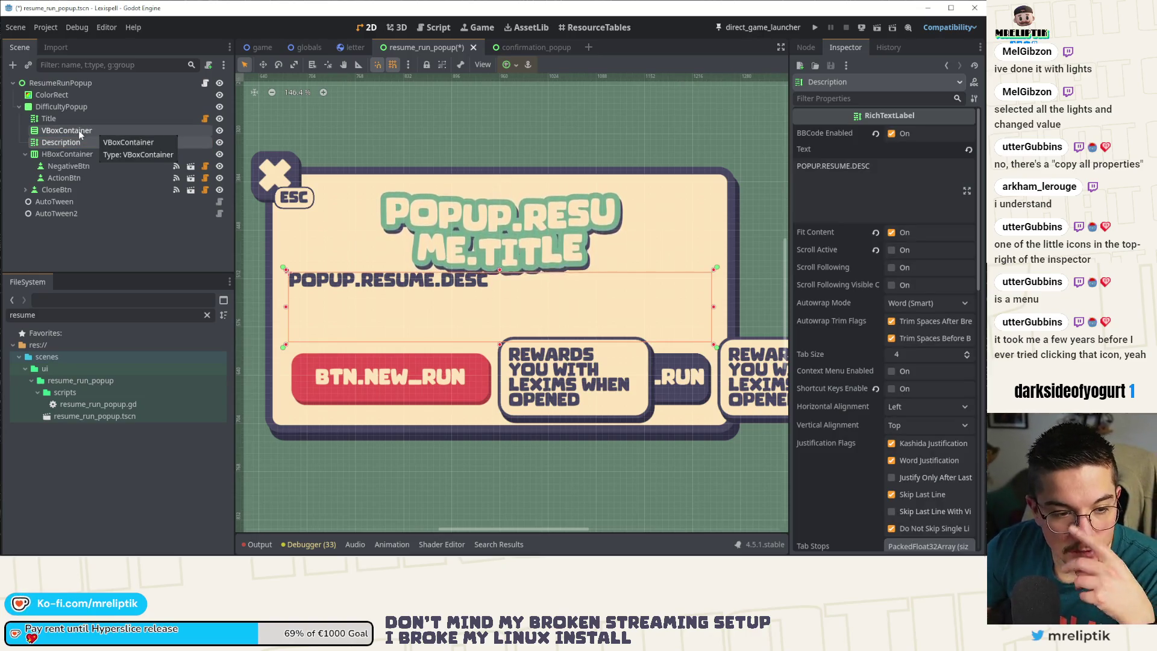
click(79, 131)
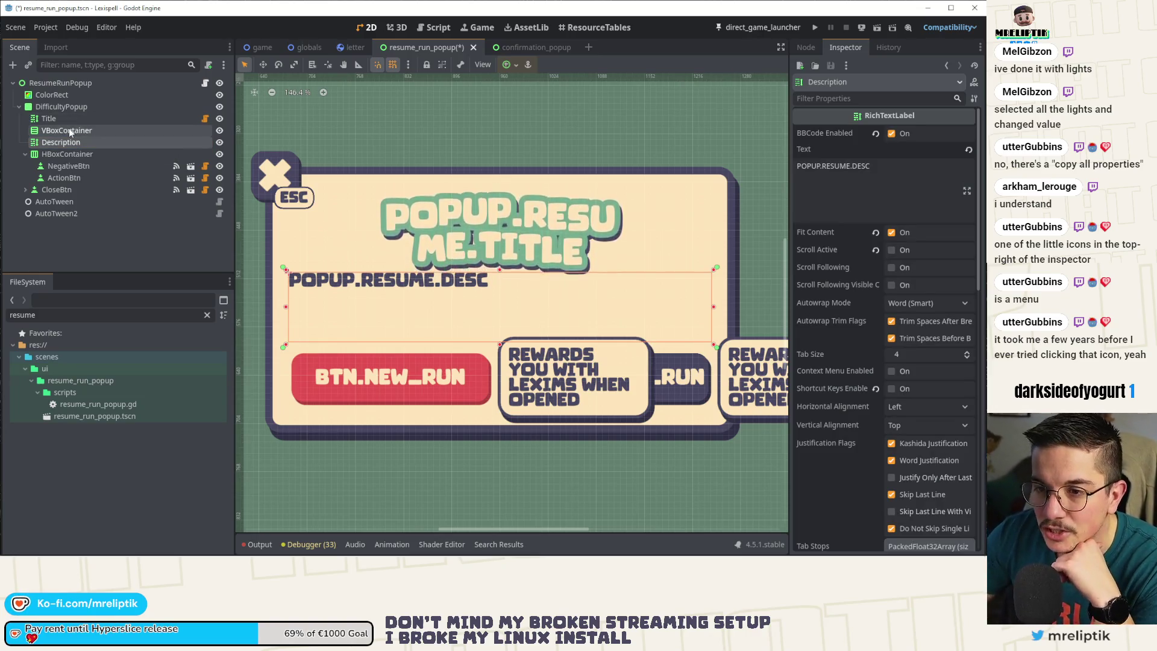
click(800, 169)
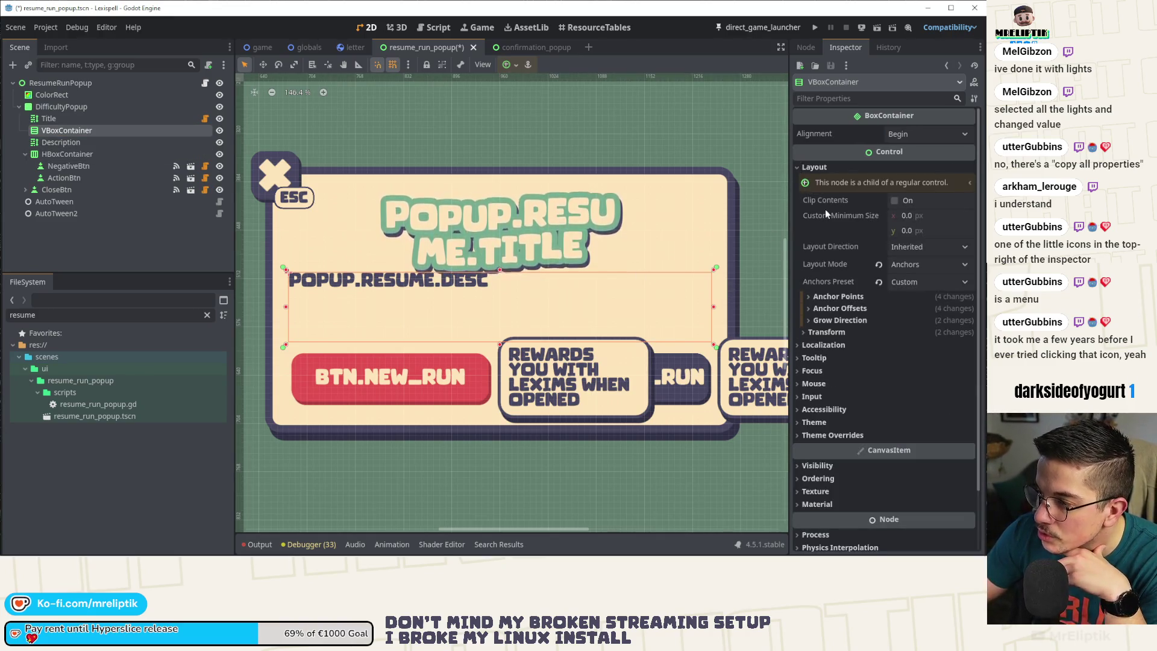
right_click(826, 218)
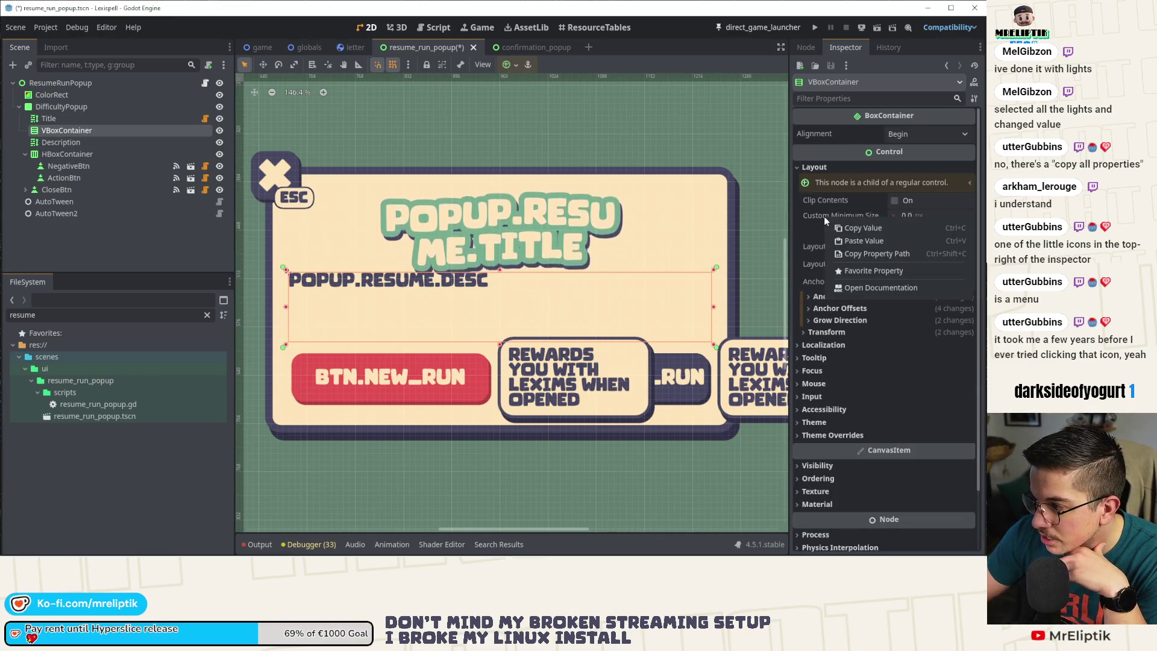
click(852, 230)
- Check Description's Fit Content option, recopy VBoxContainer's Custom Minimum Size, and paste under Description
click(72, 143)
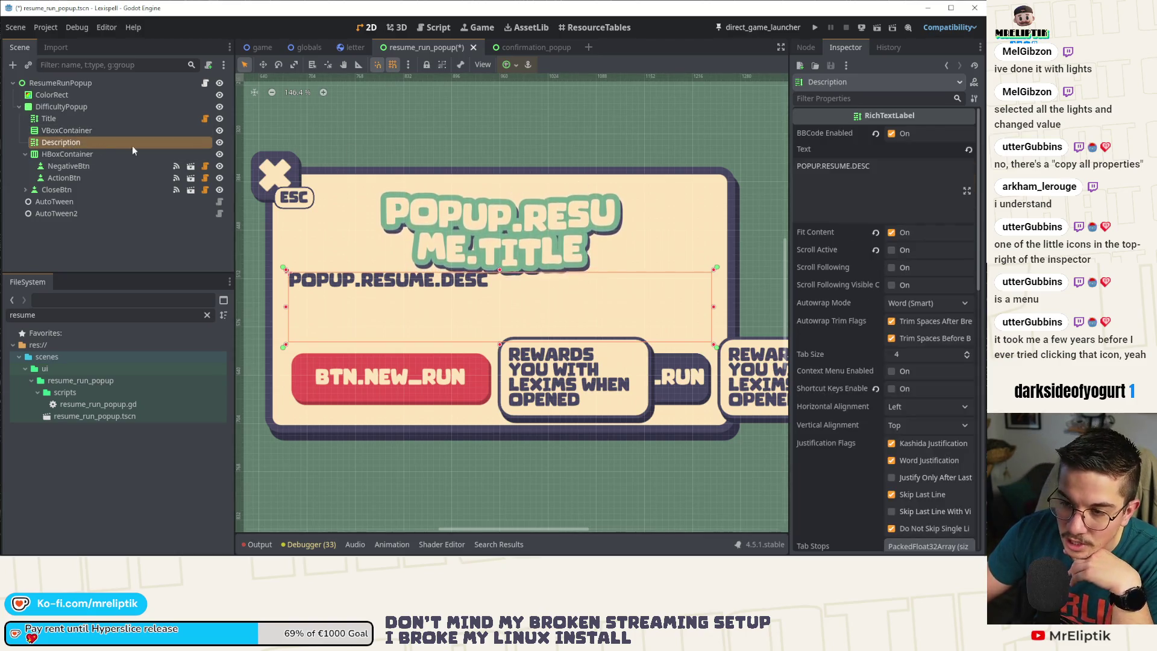
right_click(811, 231)
click(95, 128)
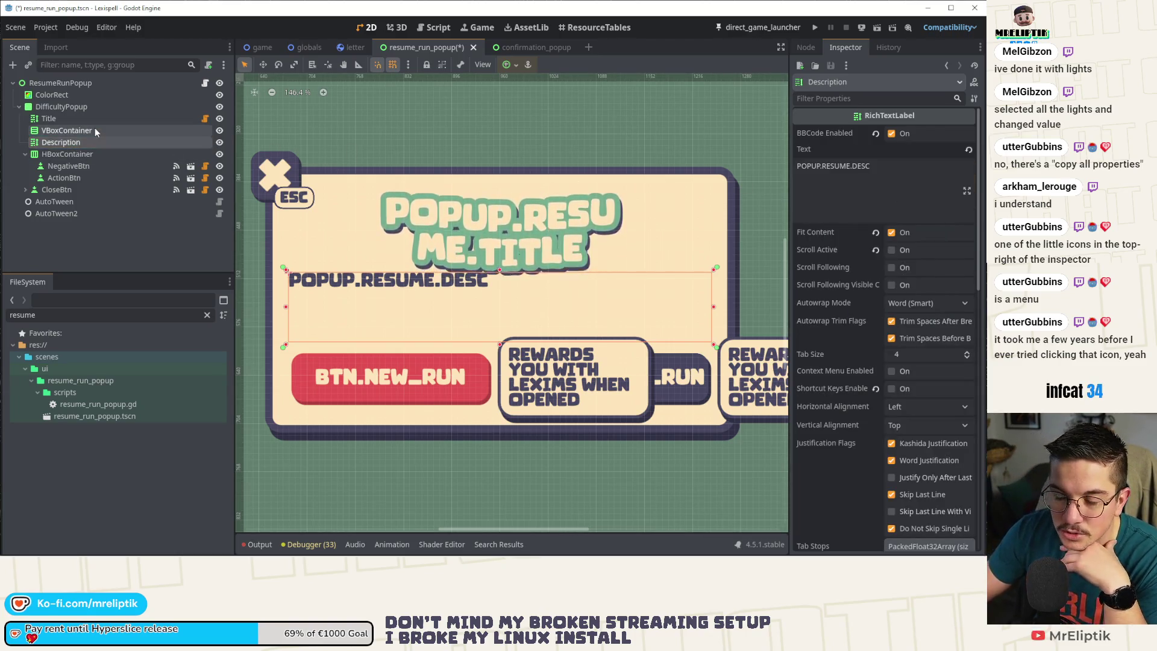
click(96, 130)
right_click(61, 132)
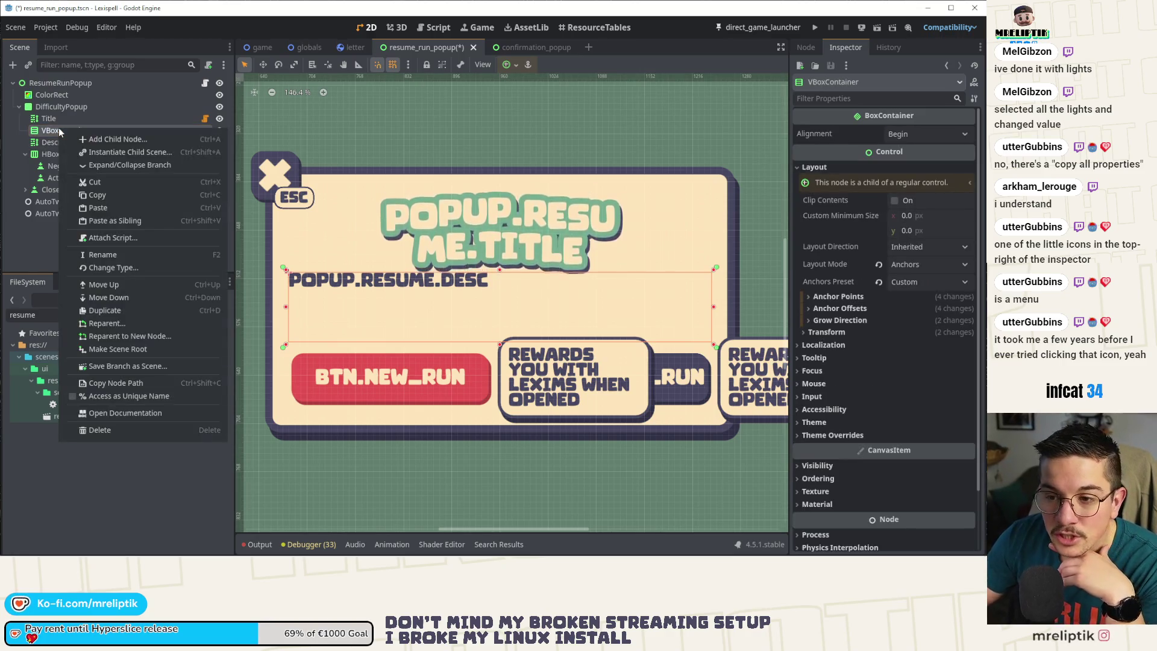
click(41, 134)
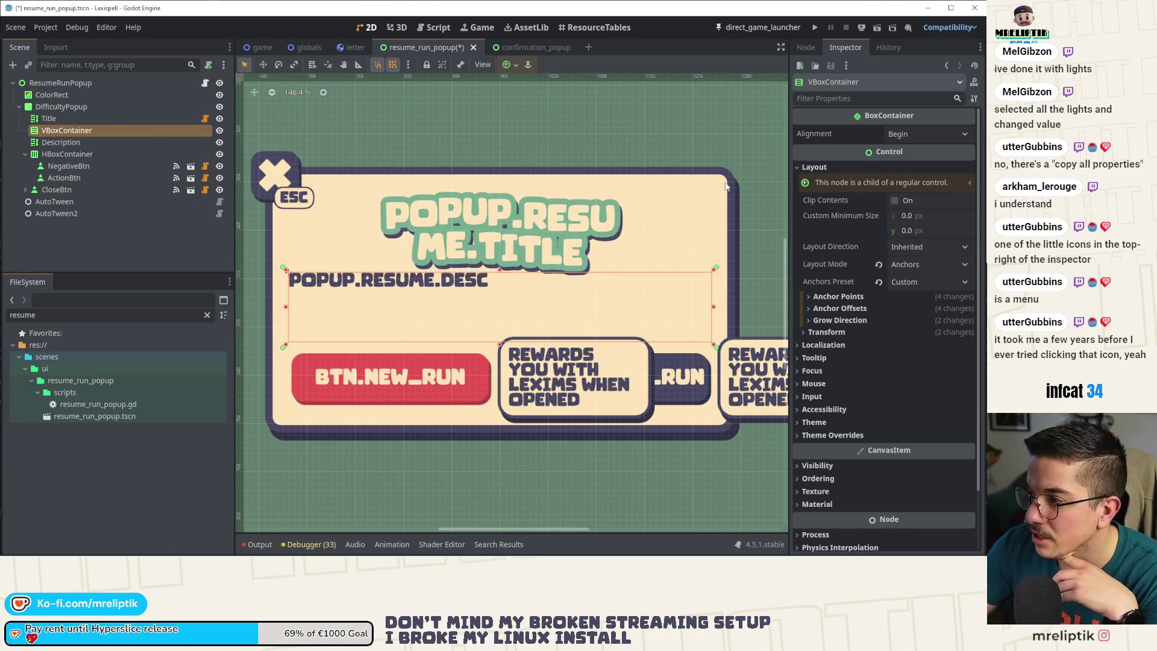
right_click(822, 214)
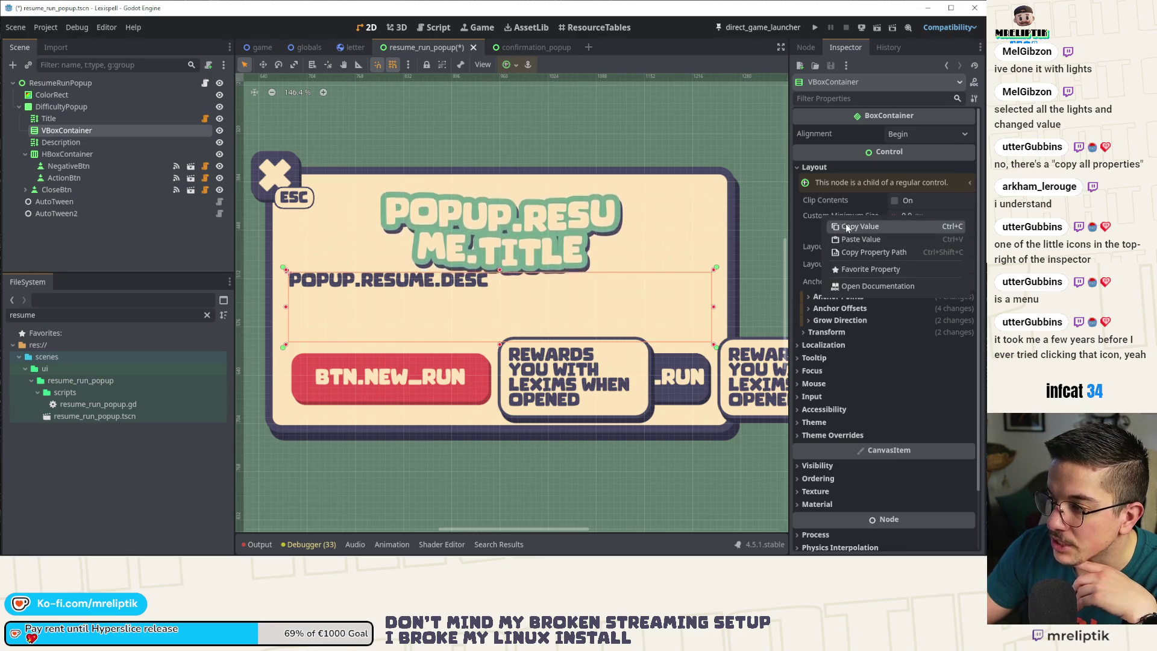
click(852, 226)
right_click(86, 132)
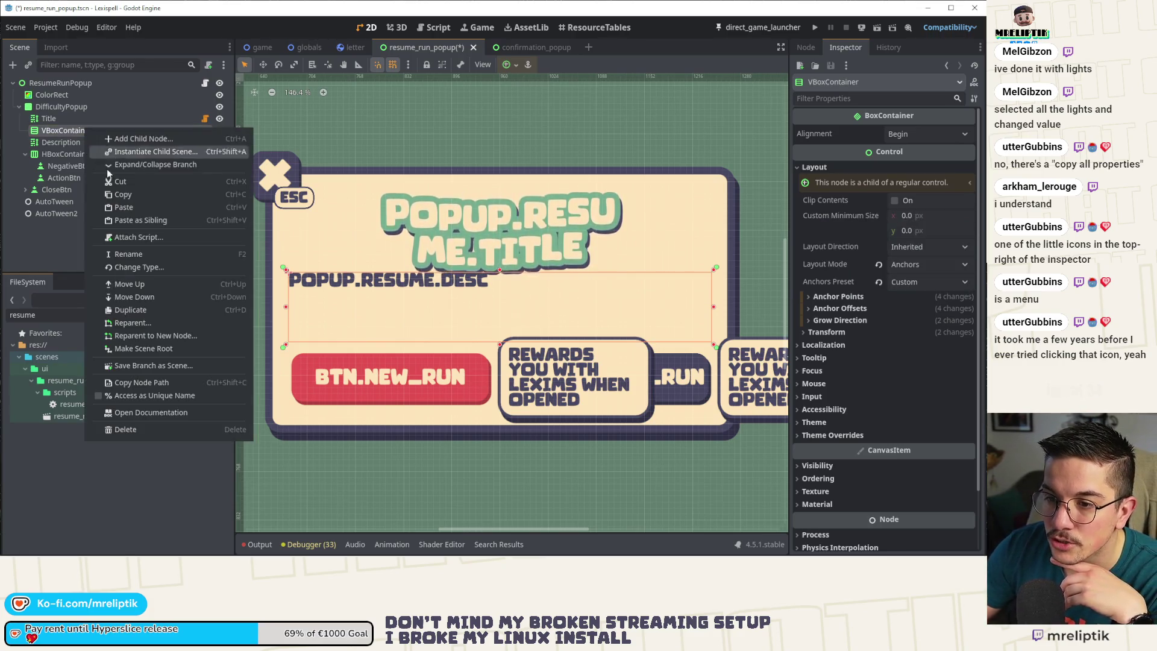
click(53, 142)
right_click(55, 143)
click(97, 239)
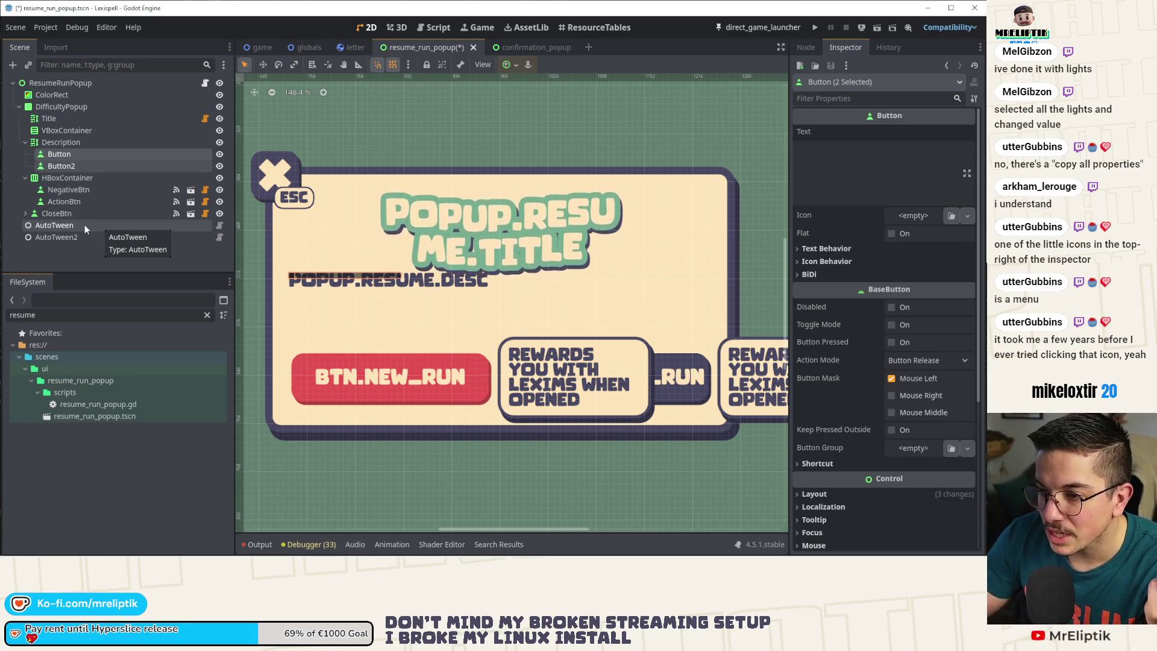
- Delete the accidentally pasted Buttons, save, and drag Description inside the VBoxContainer
key(Delete)
key(ctrl+s)
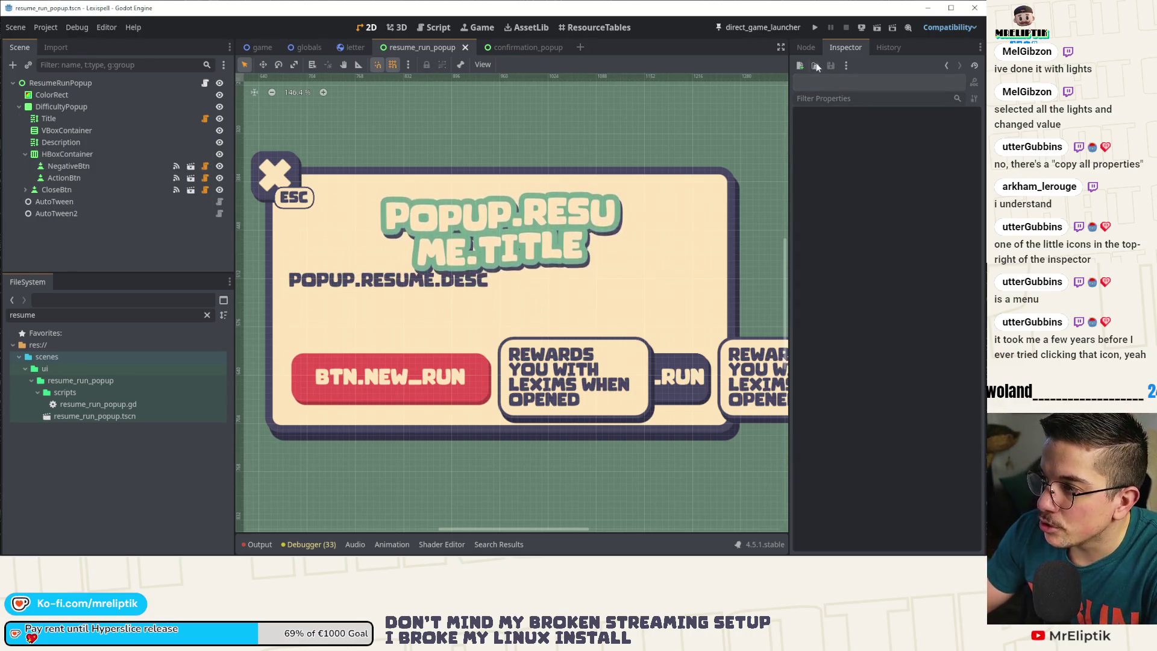
click(808, 48)
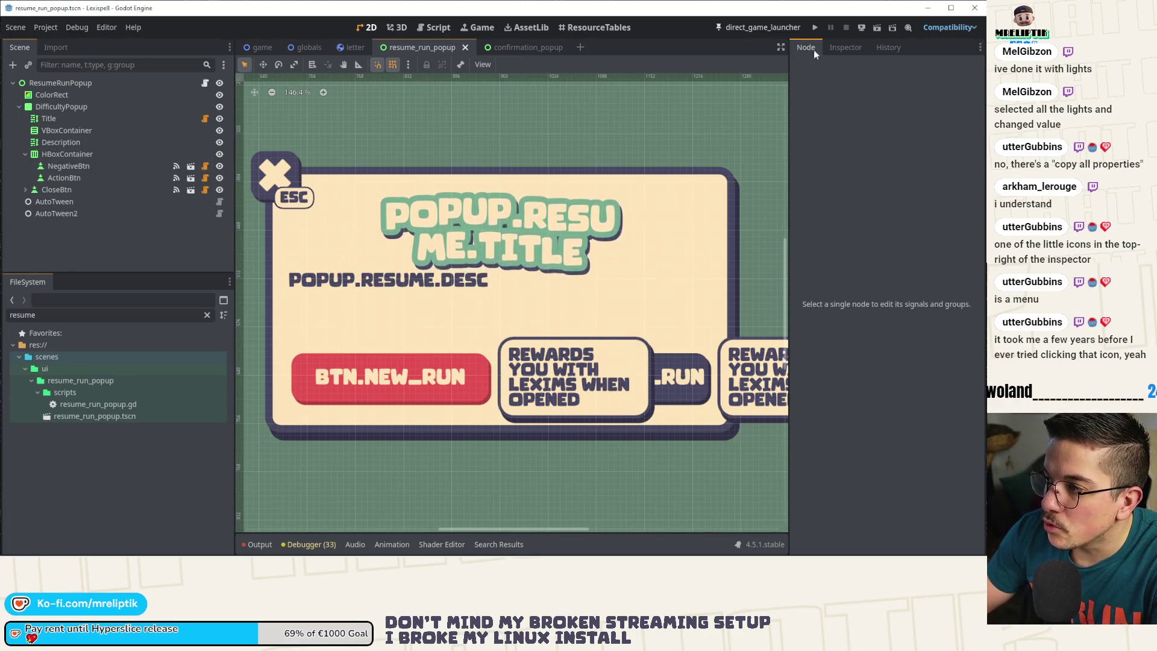
click(117, 123)
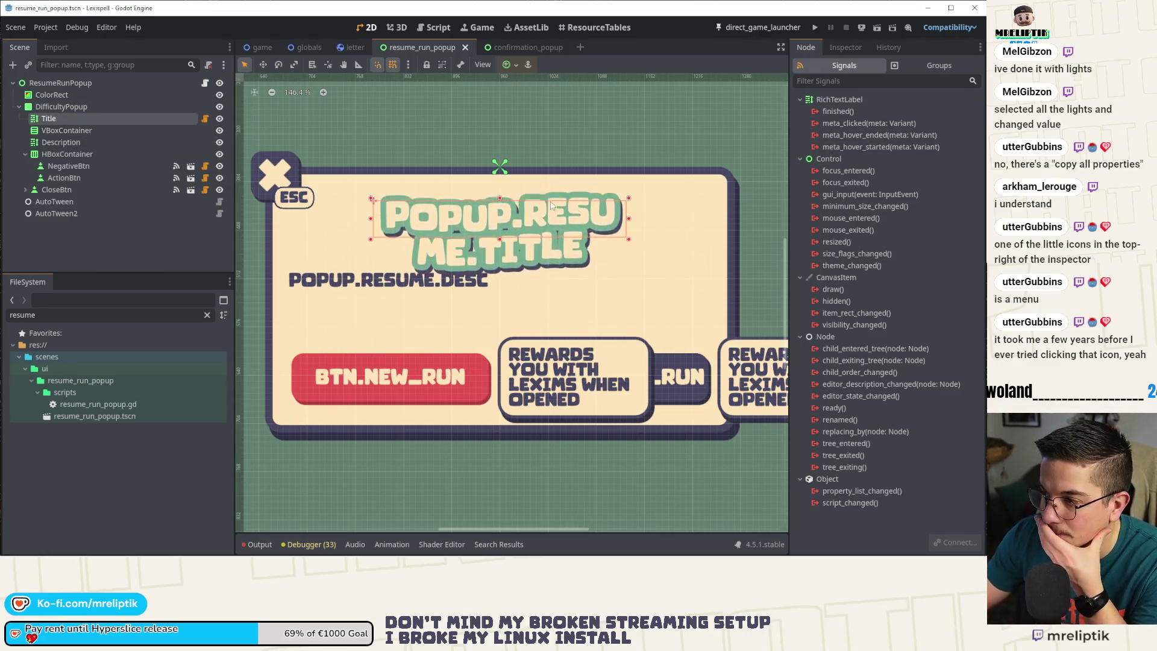
scroll(562, 207, down, 3)
click(76, 130)
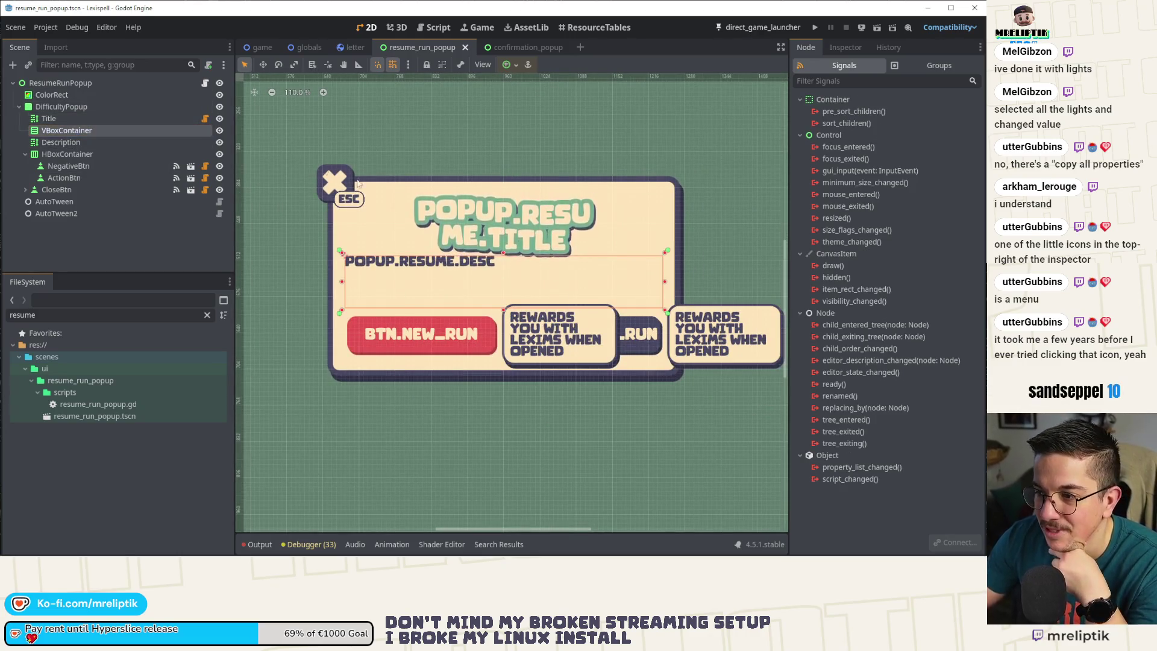
click(77, 142)
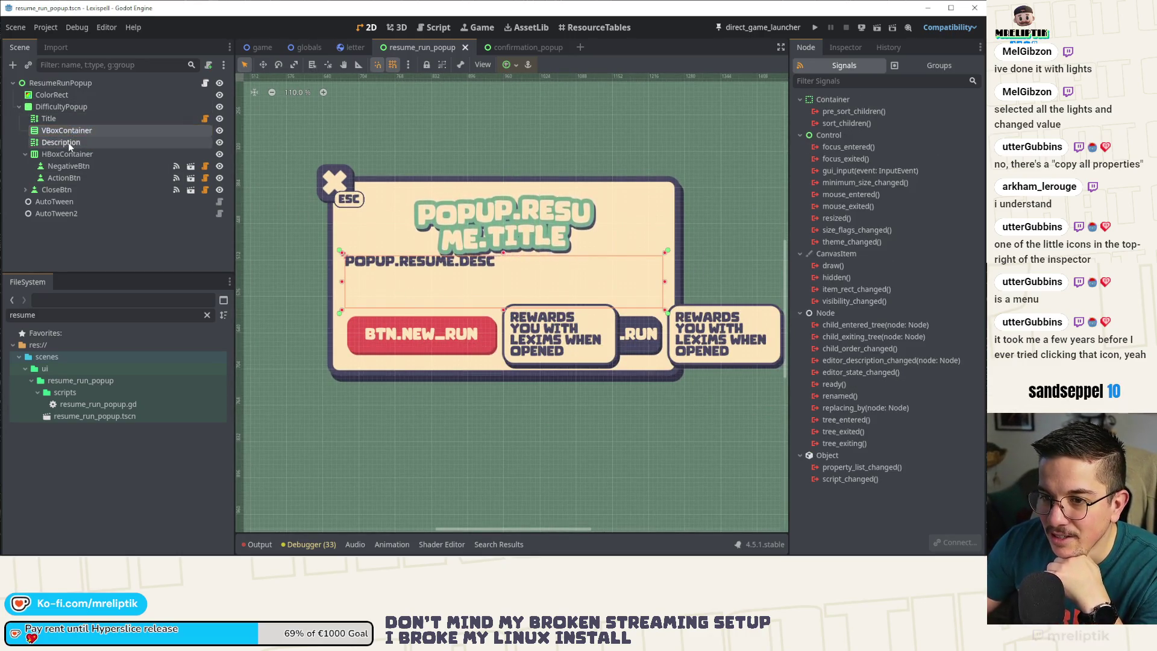
click(71, 143)
drag(67, 143, 63, 132)
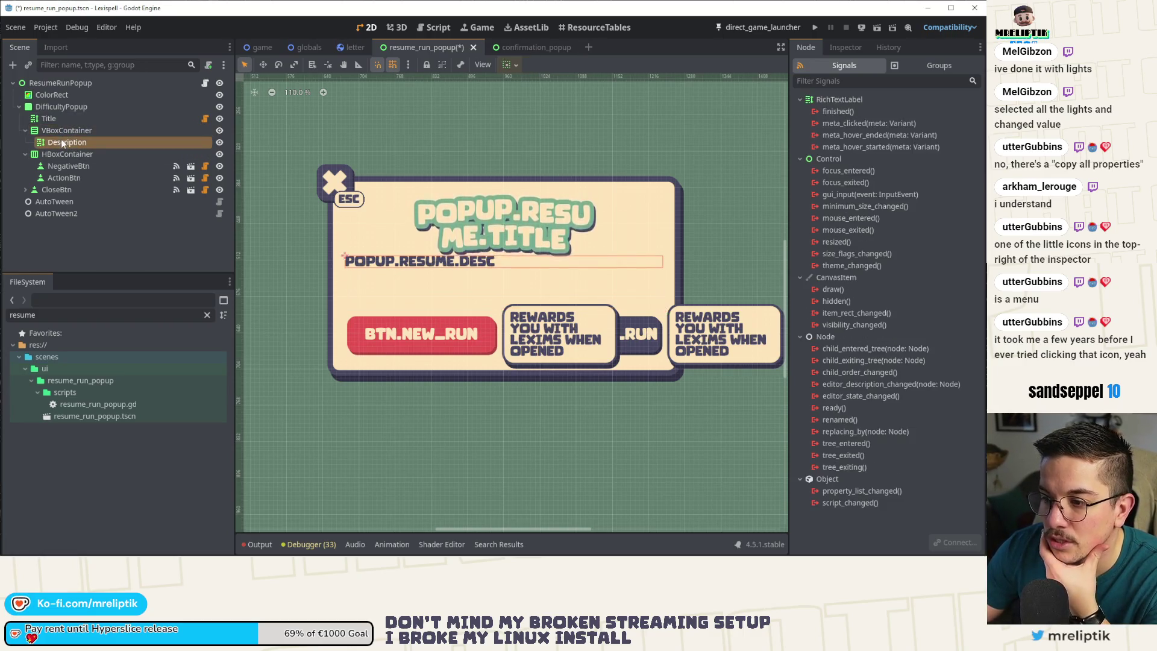
- Start adding a new child node to the VBoxContainer
click(63, 132)
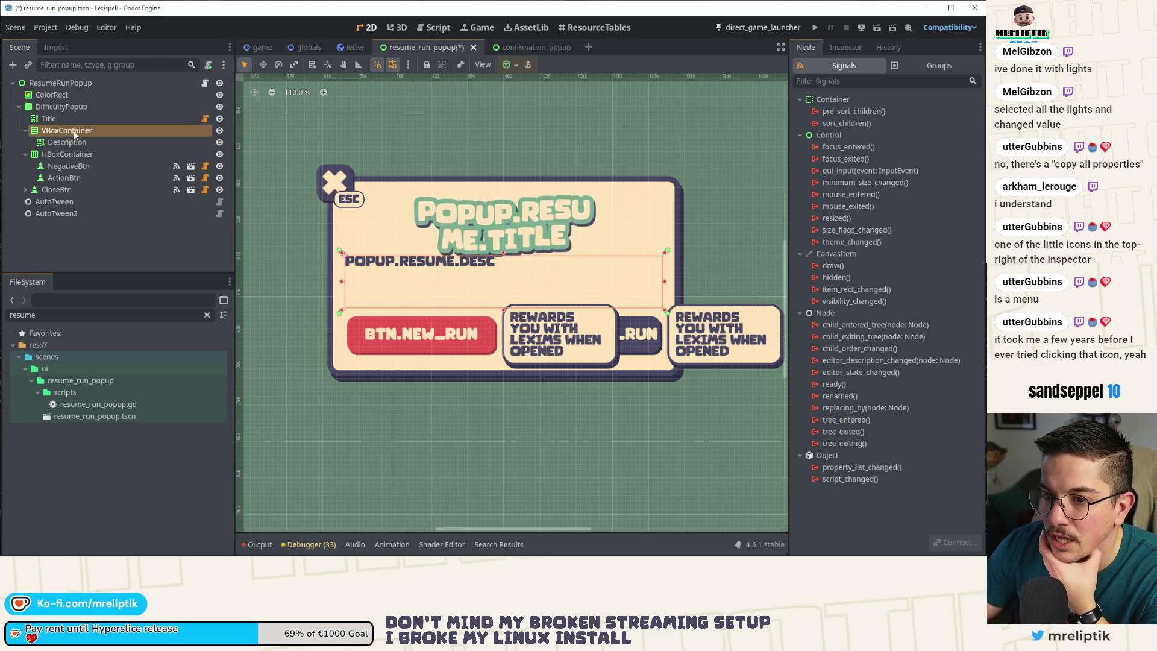
right_click(67, 134)
click(110, 145)
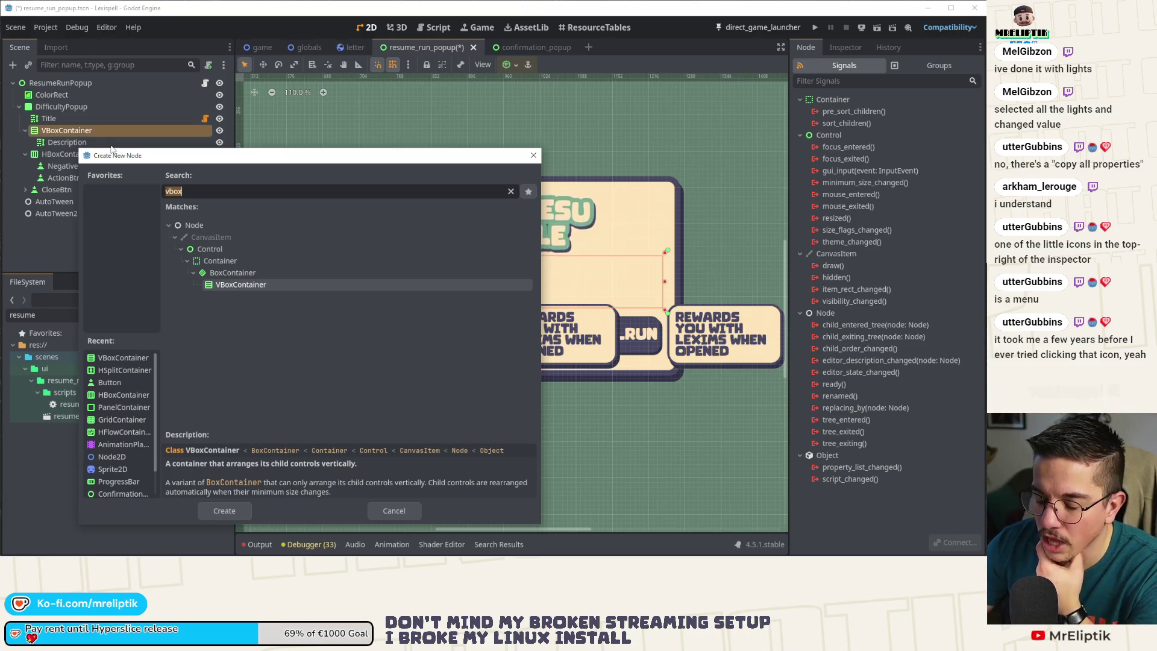
- Create a VBoxContainer nested inside the existing VBoxContainer
key(BackSpace)
key(BackSpace)
key(BackSpace)
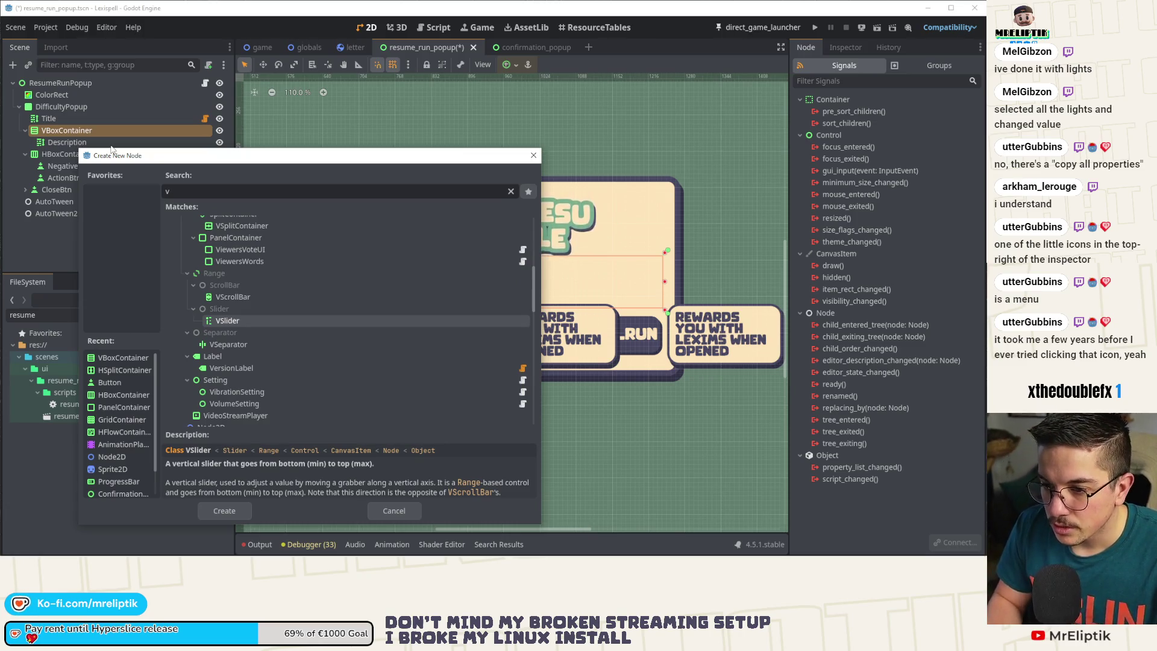
scroll(257, 265, up, 3)
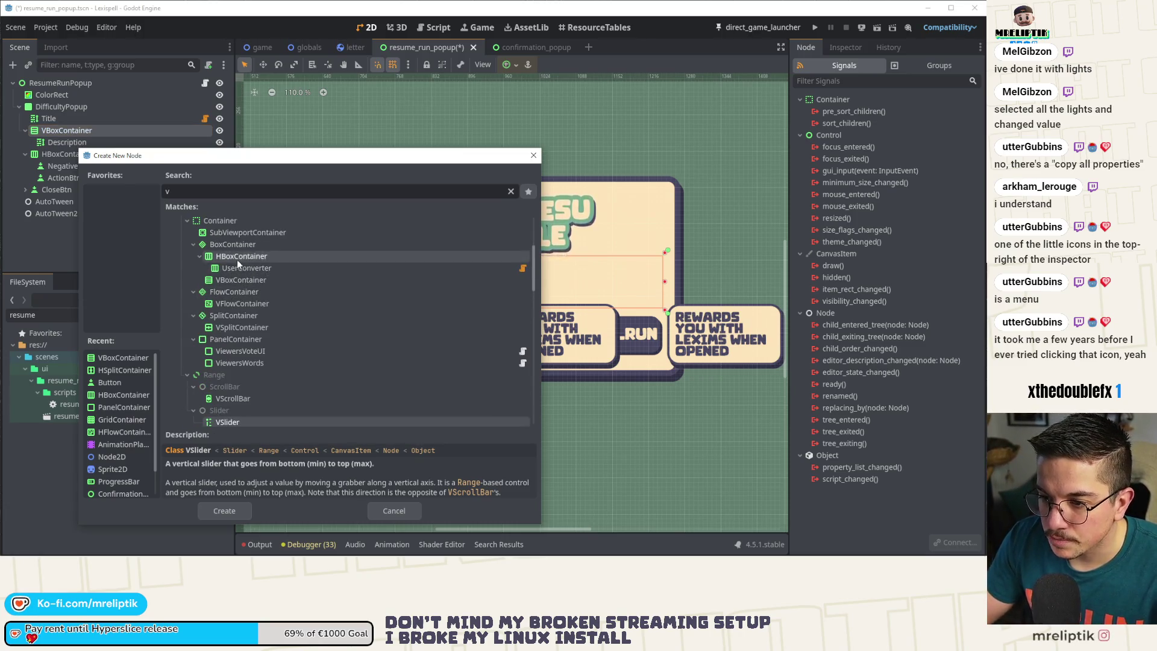
double_click(241, 280)
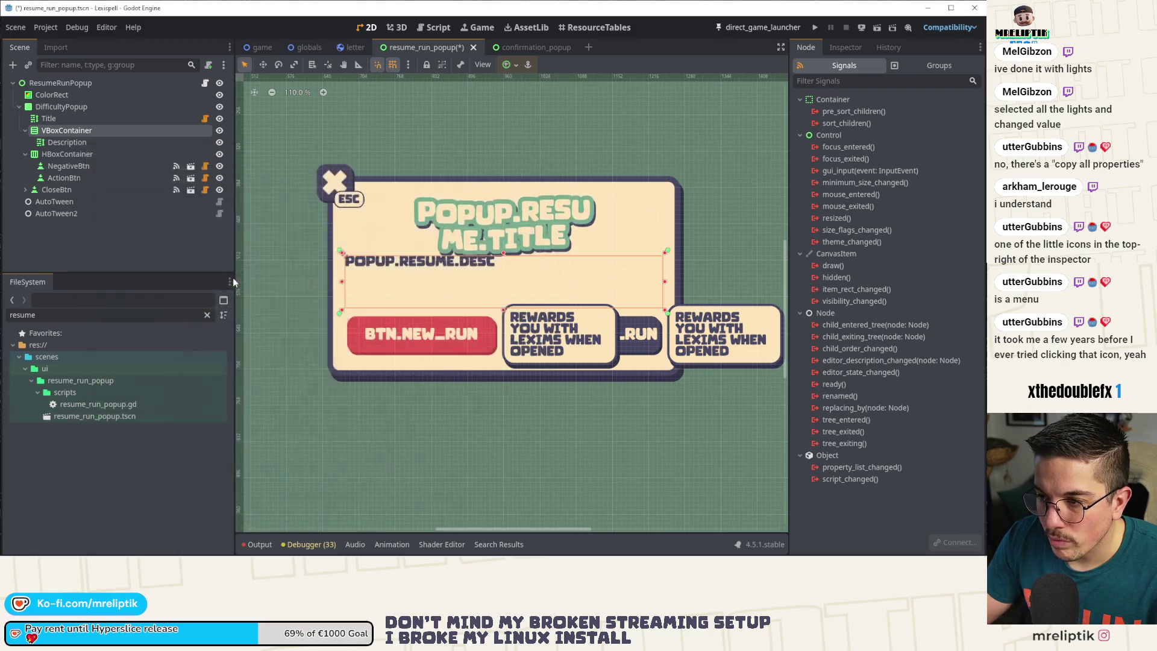
- Make the DifficultyPopup panel taller by raising its top edge, and save
click(61, 106)
scroll(452, 265, down, 3)
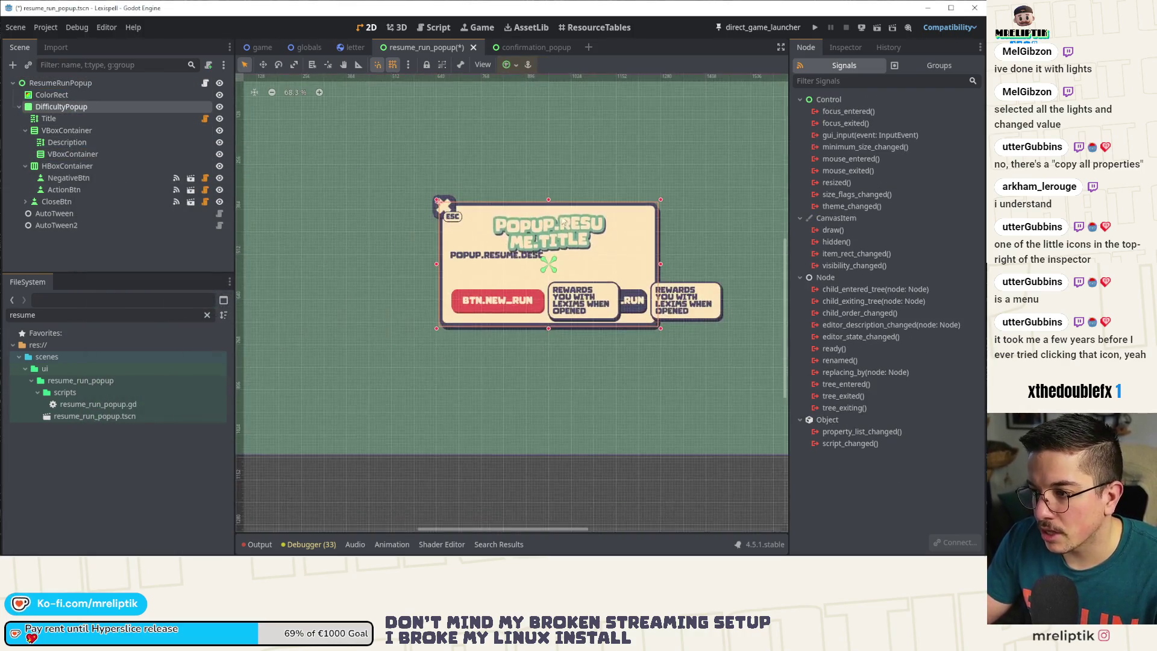
scroll(445, 253, down, 1)
drag(433, 228, 434, 215)
key(ctrl+s)
- Resize the description container by raising its top edge and adjusting its corner
scroll(464, 268, up, 3)
click(374, 287)
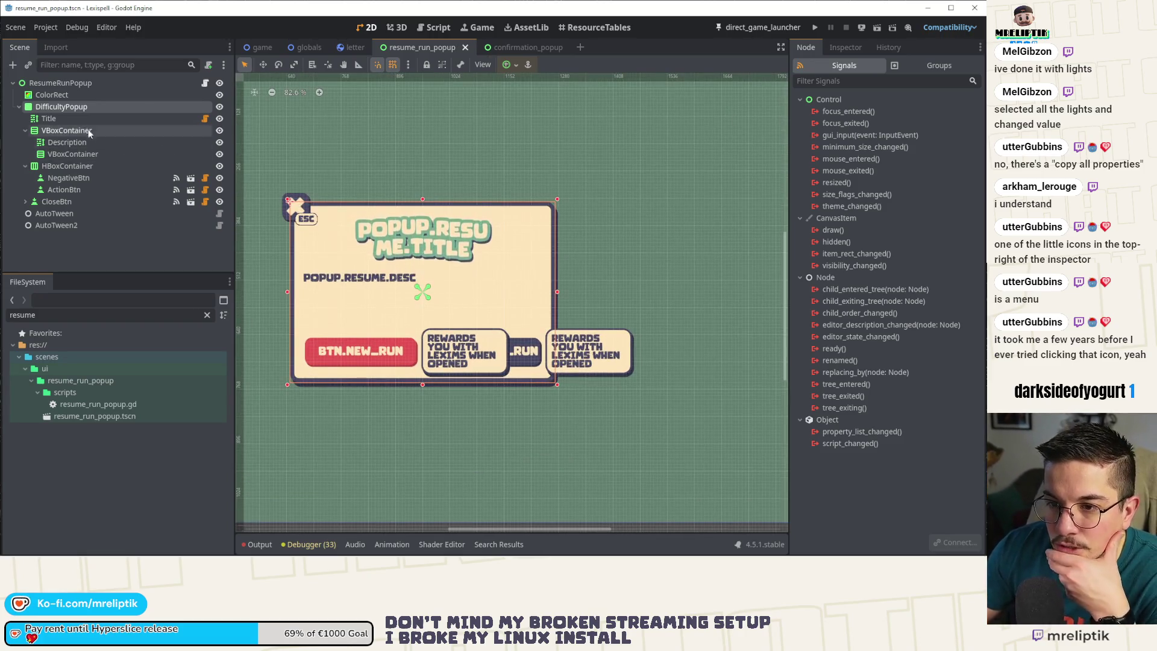
drag(423, 273, 422, 264)
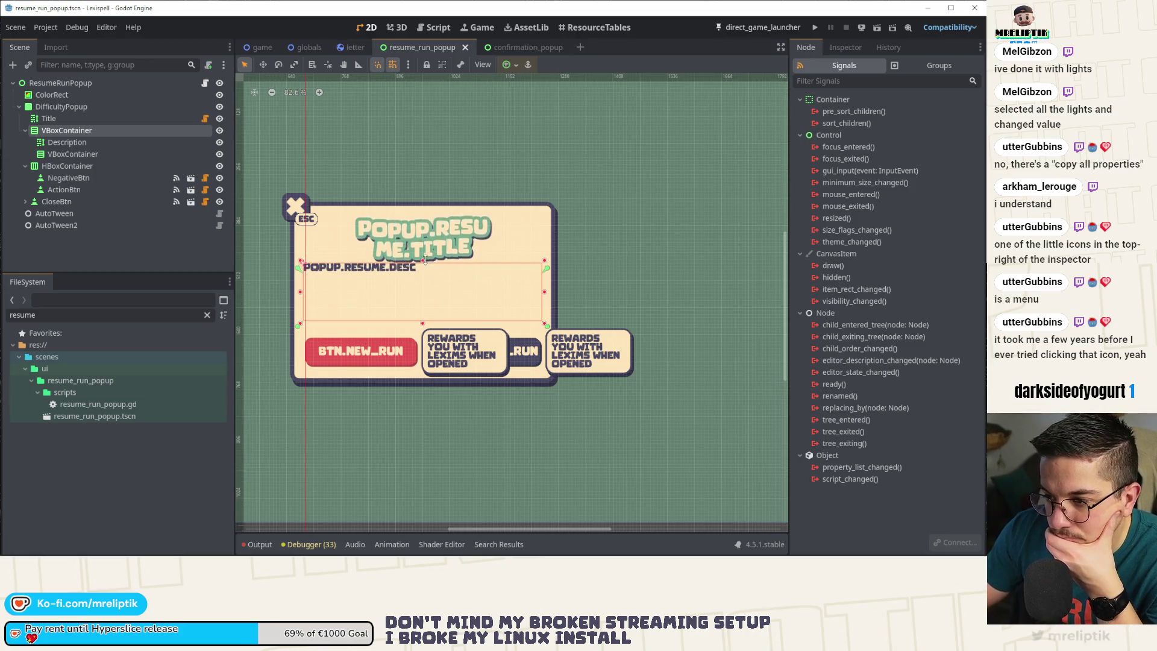
drag(546, 264, 547, 265)
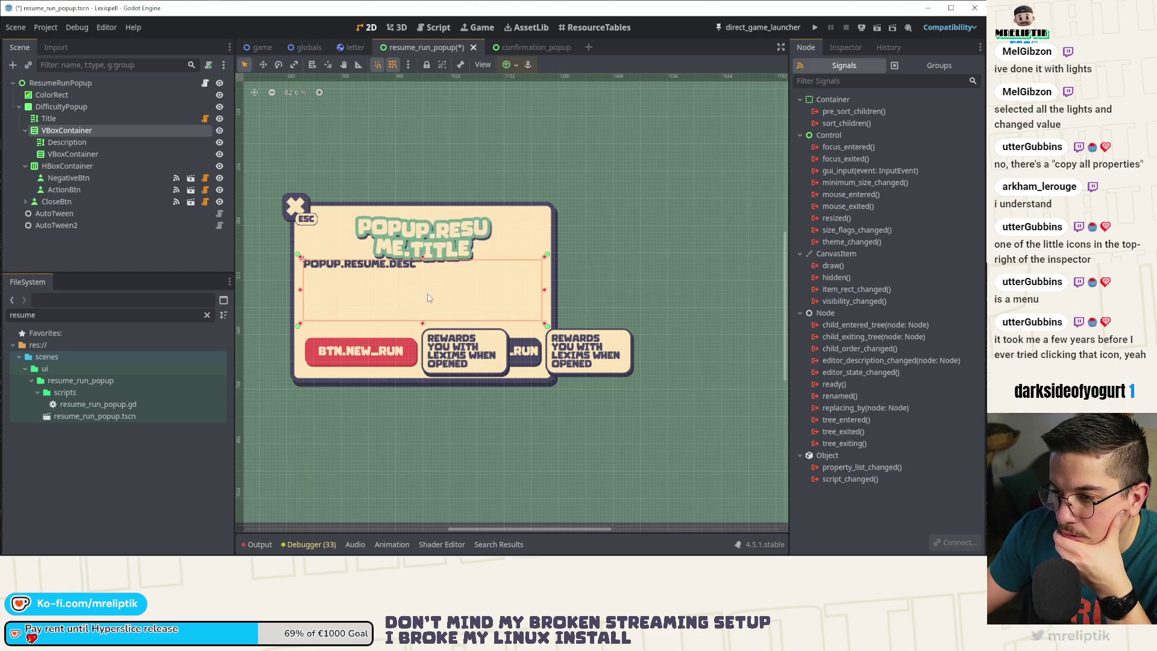
scroll(413, 274, up, 1)
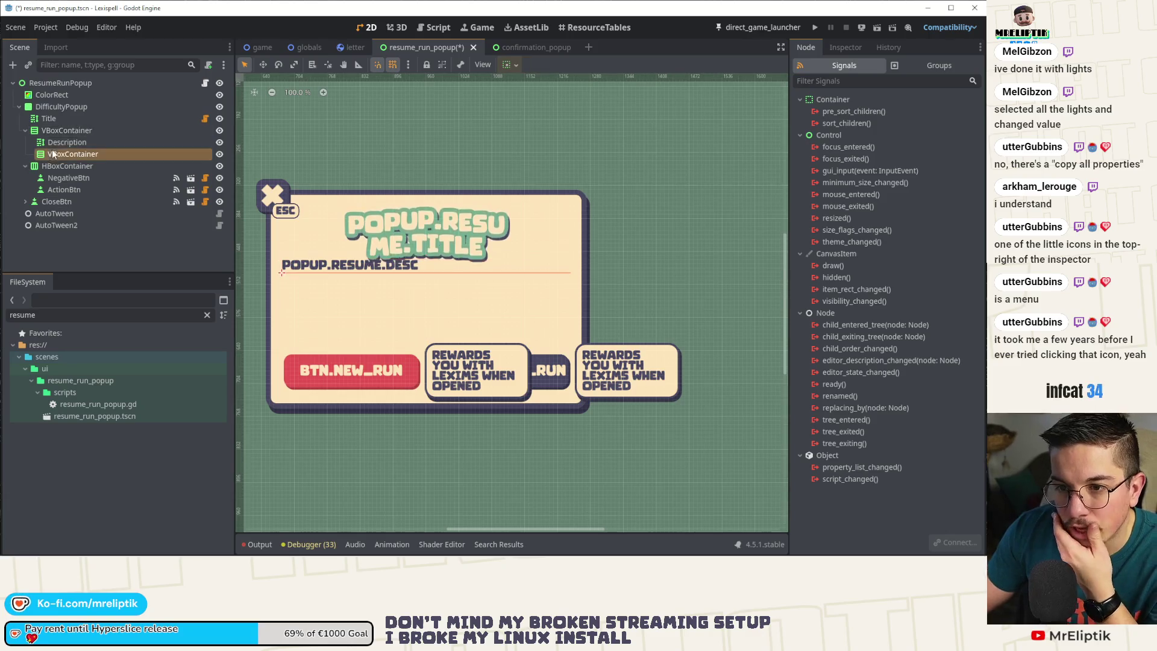
- Set the container's Theme Overrides Separation constant to 10 and save
click(847, 48)
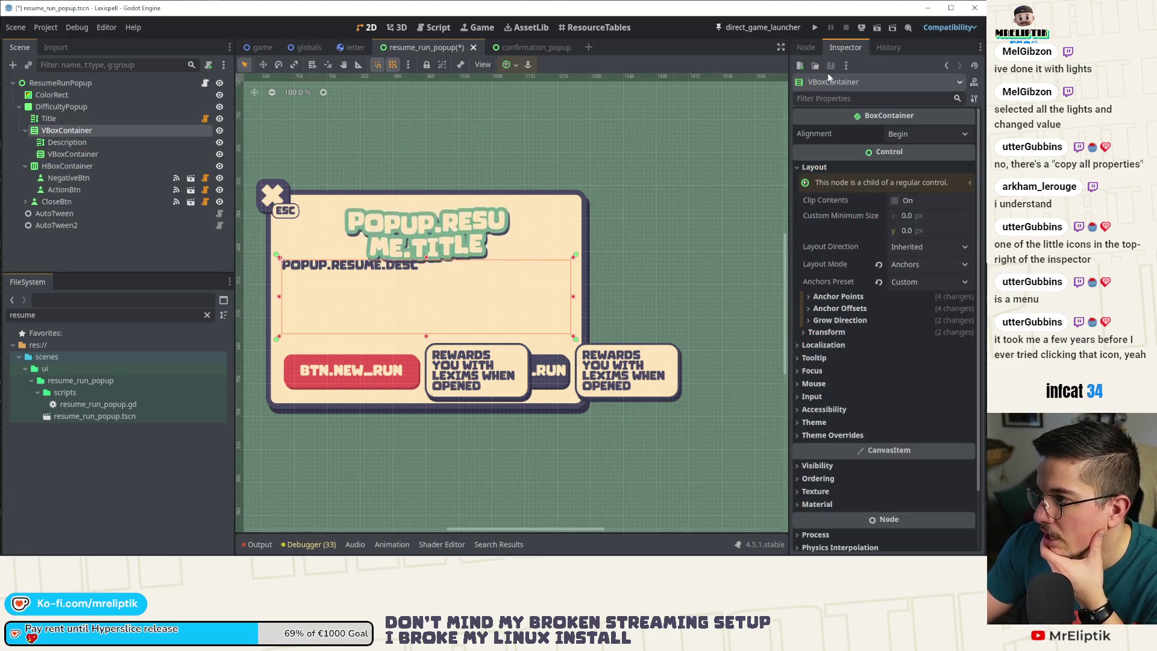
scroll(870, 308, down, 2)
click(828, 366)
click(827, 377)
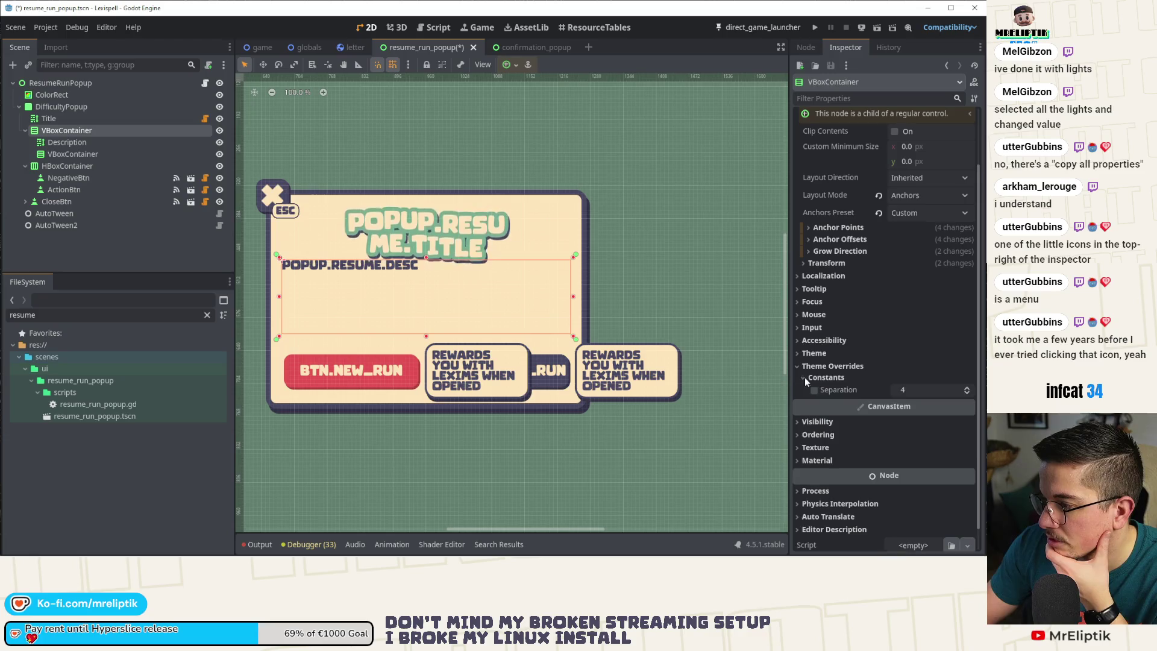
click(893, 391)
text(10)
key(Return)
key(ctrl+s)
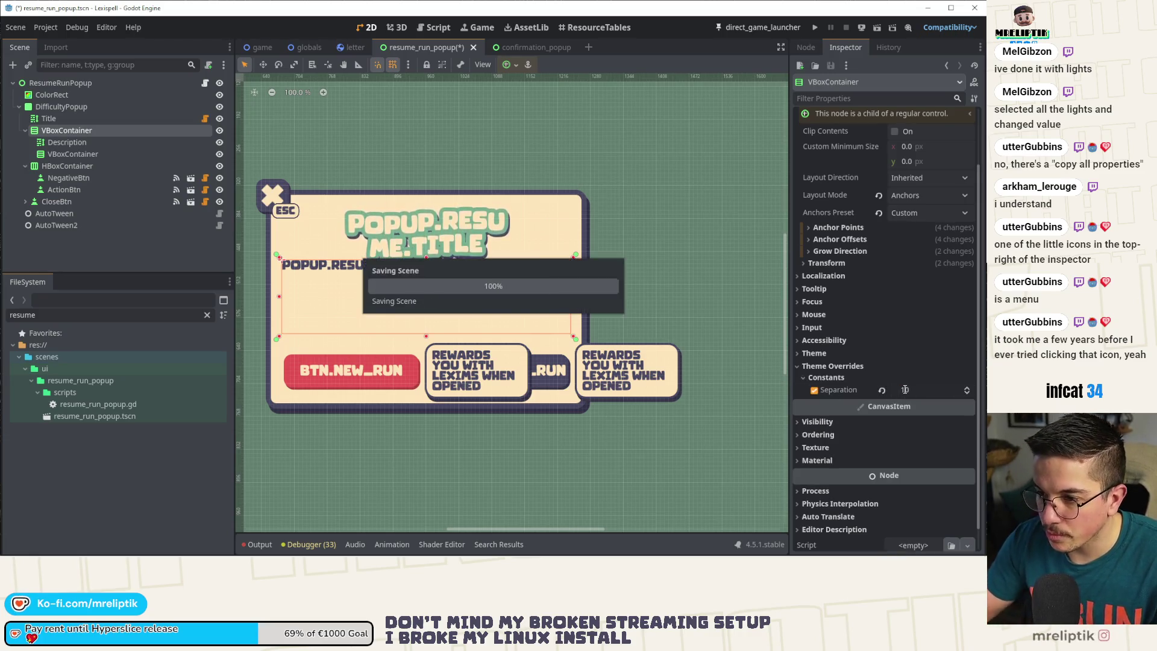
click(72, 153)
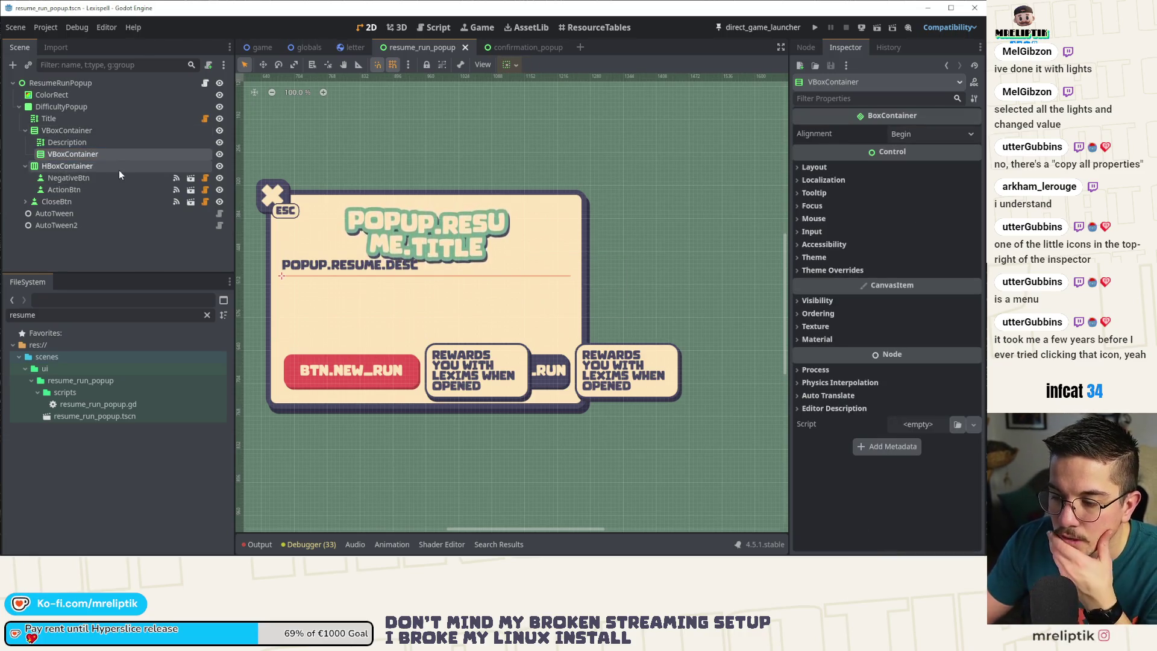
right_click(62, 153)
- Rename the inner container to ActiveRunInfo and add an HBoxContainer child under it
click(51, 154)
text(Run)
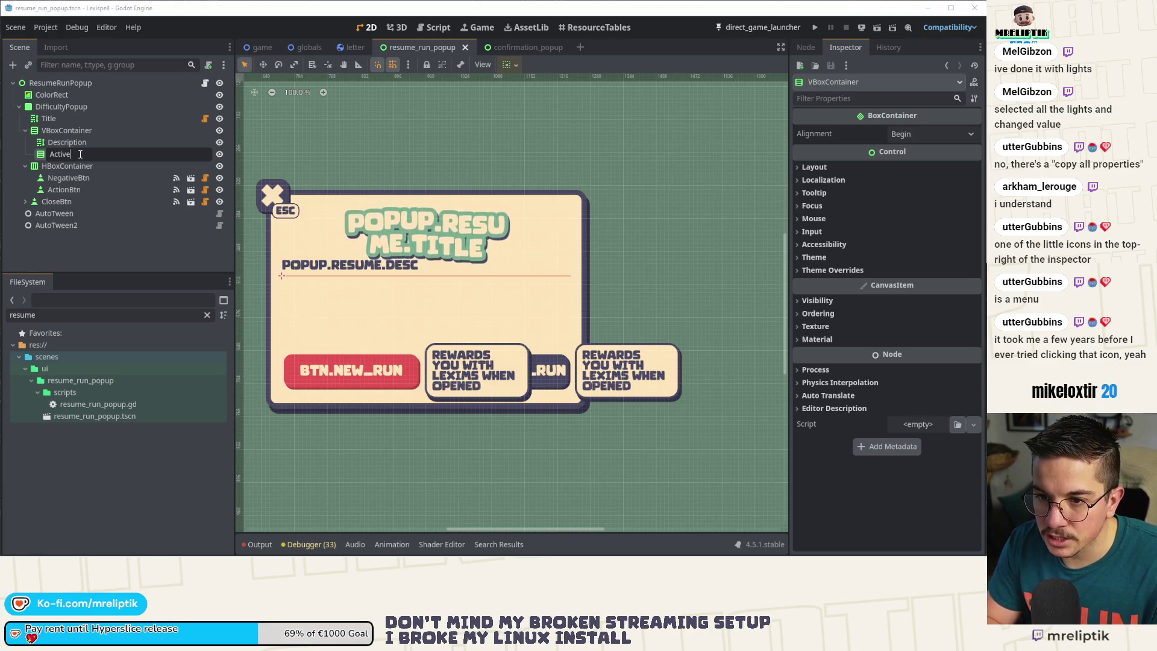
text(Info)
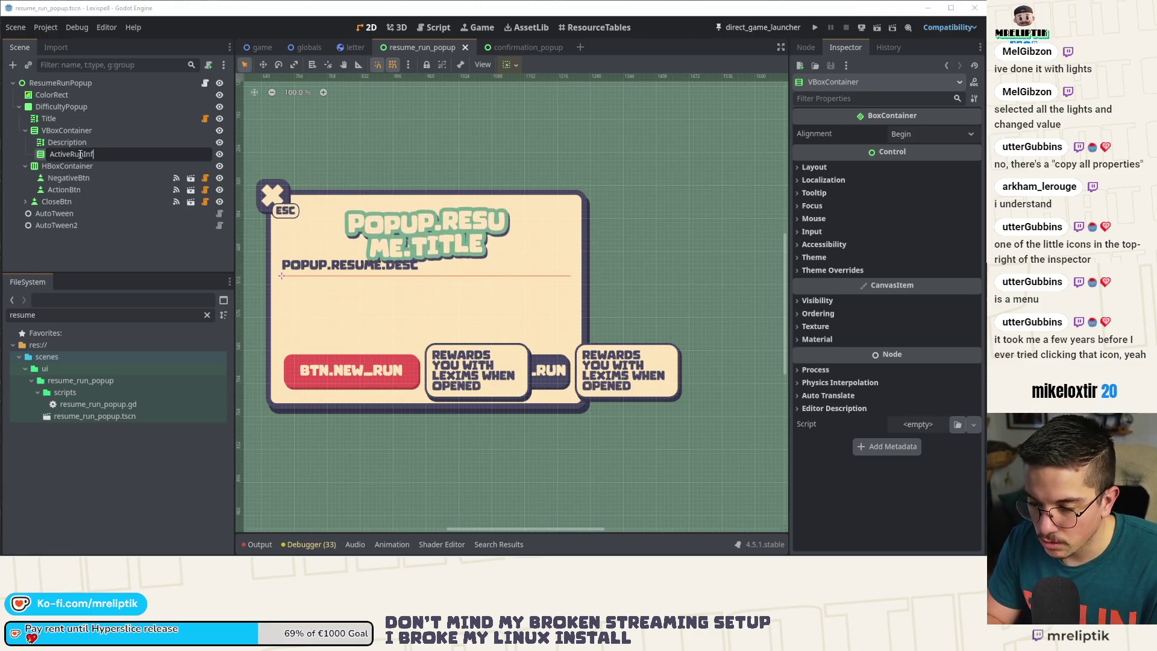
key(Return)
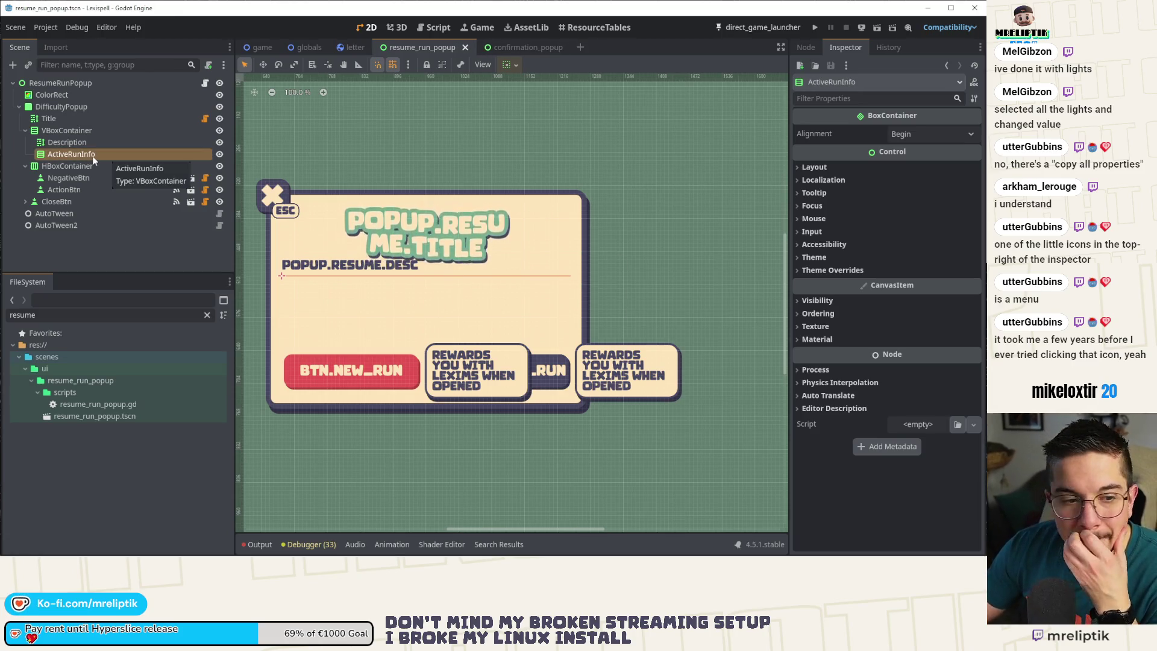
right_click(103, 155)
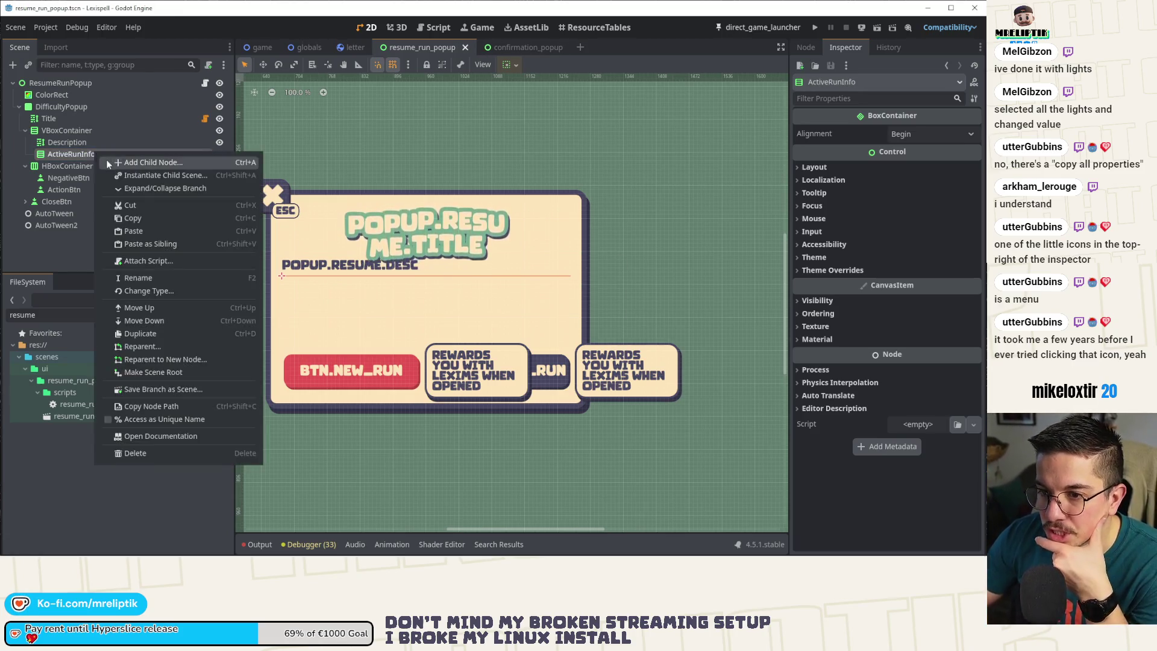
click(132, 163)
text(hbox)
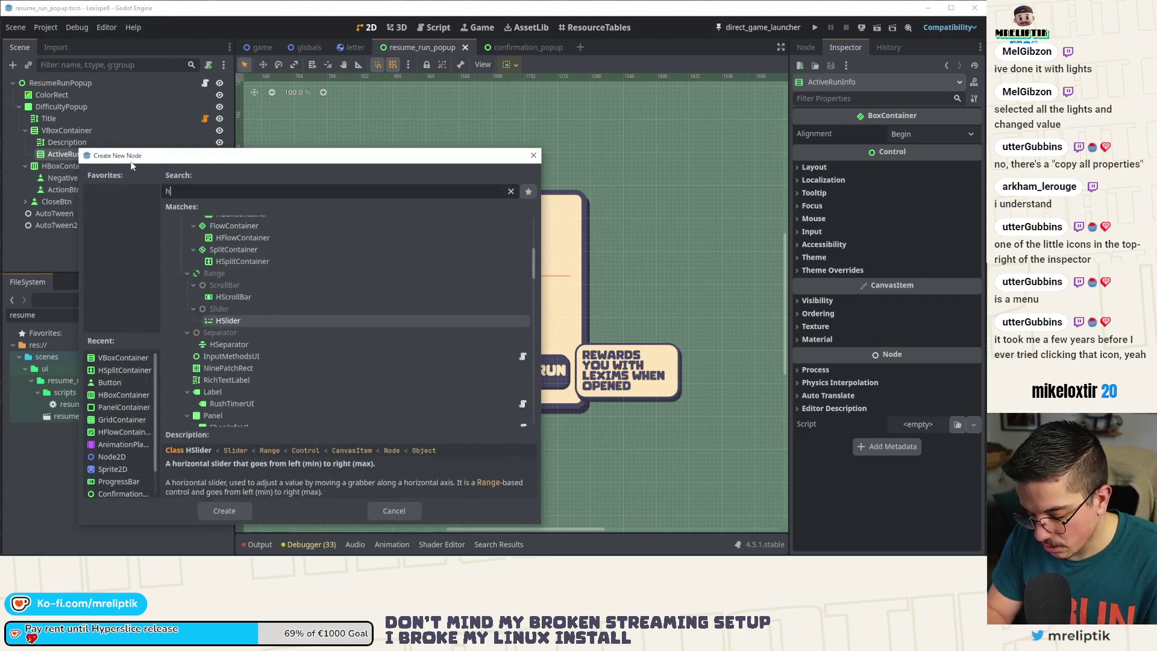
key(Return)
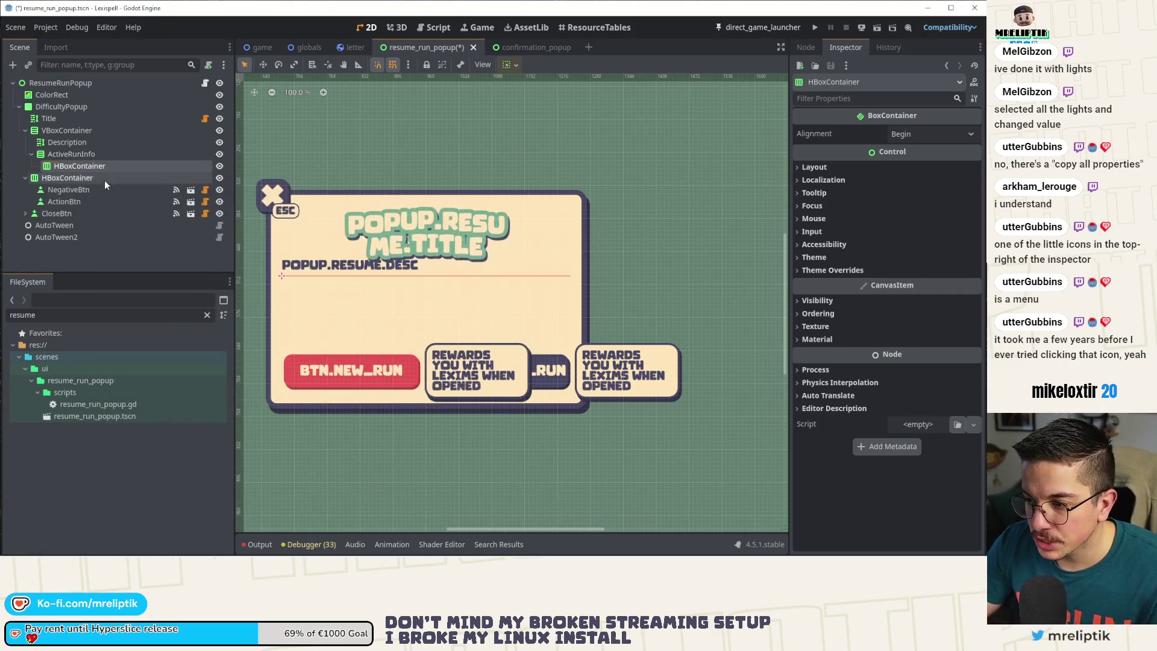
- Copy the Description node, paste it into the HBoxContainer, and save
click(362, 273)
click(71, 154)
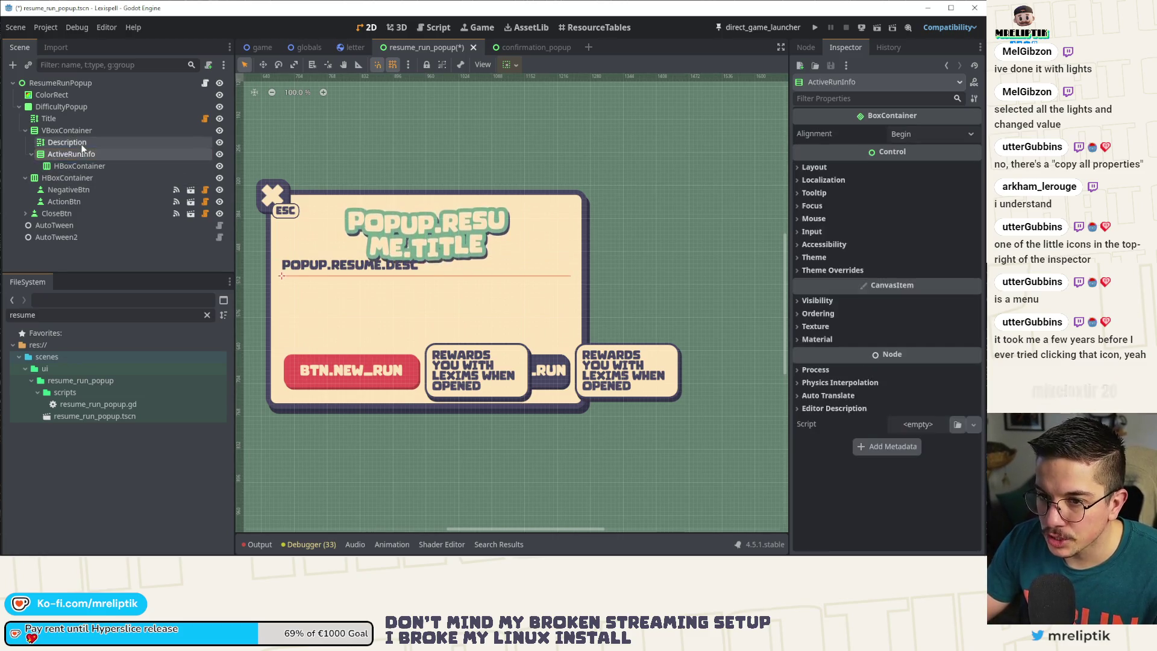
click(67, 142)
key(ctrl+c)
click(86, 167)
key(ctrl+v)
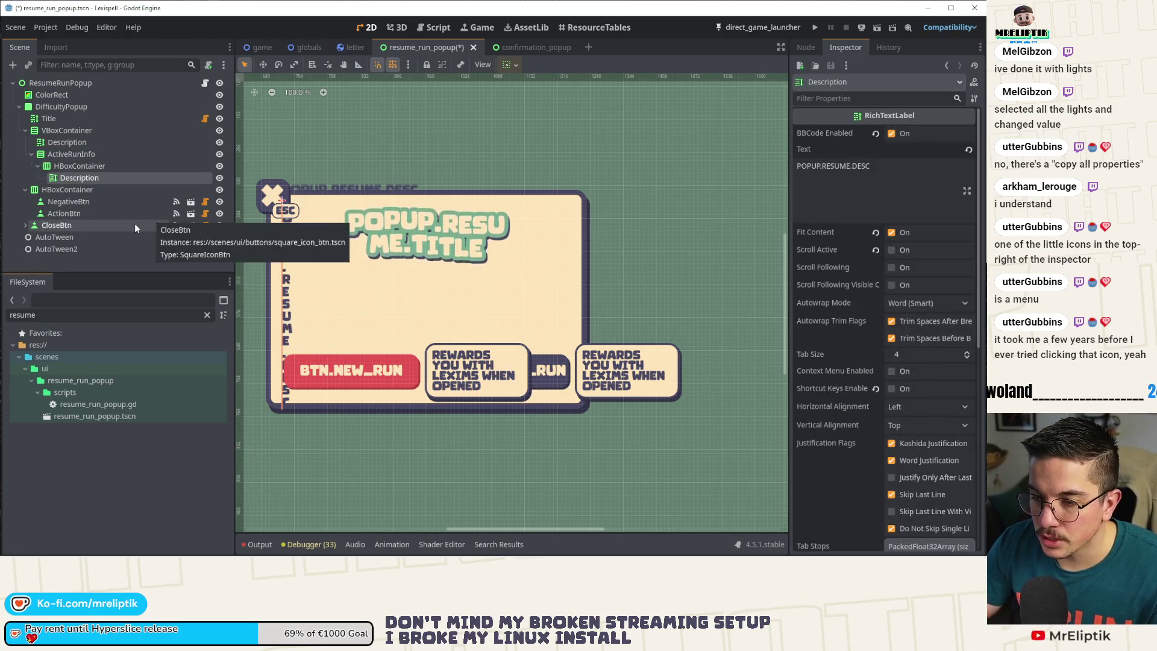
key(ctrl+s)
click(74, 166)
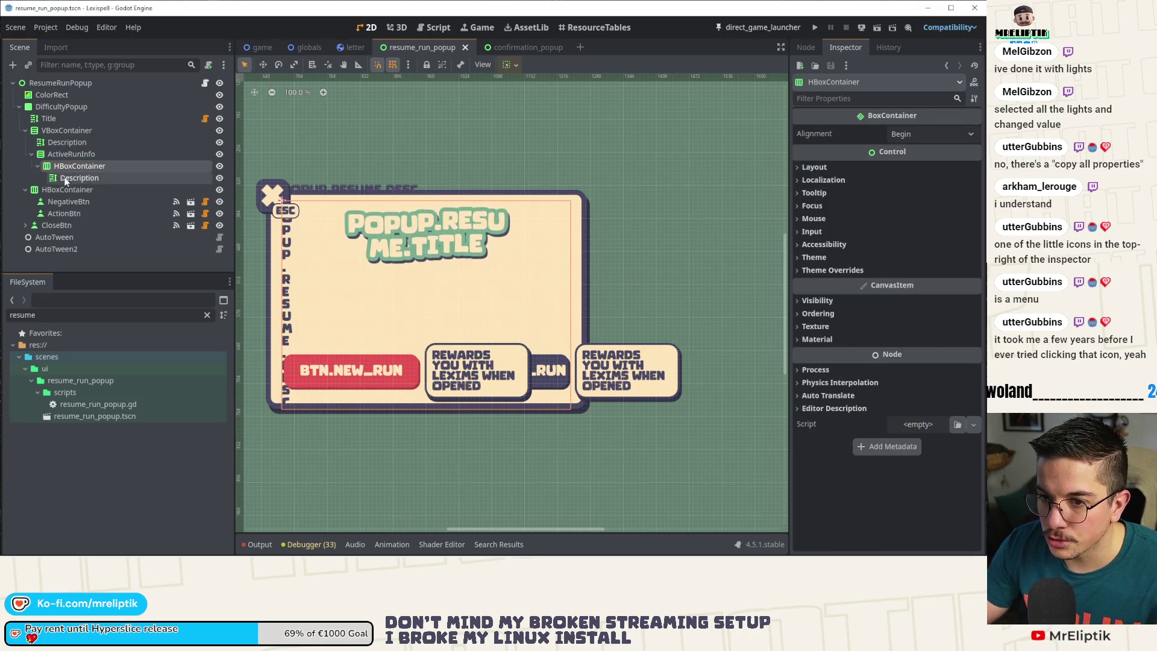
- Tick Vertical Expand on the HBoxContainer, save, and review ActiveRunInfo's layout settings
click(826, 167)
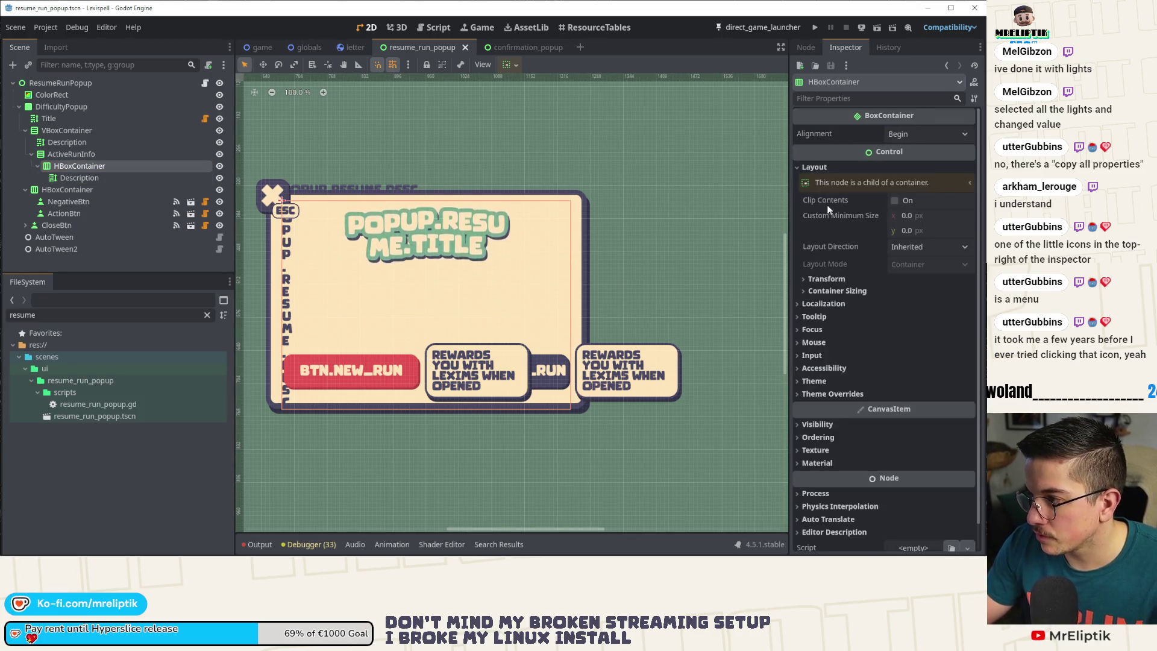
click(827, 291)
click(897, 341)
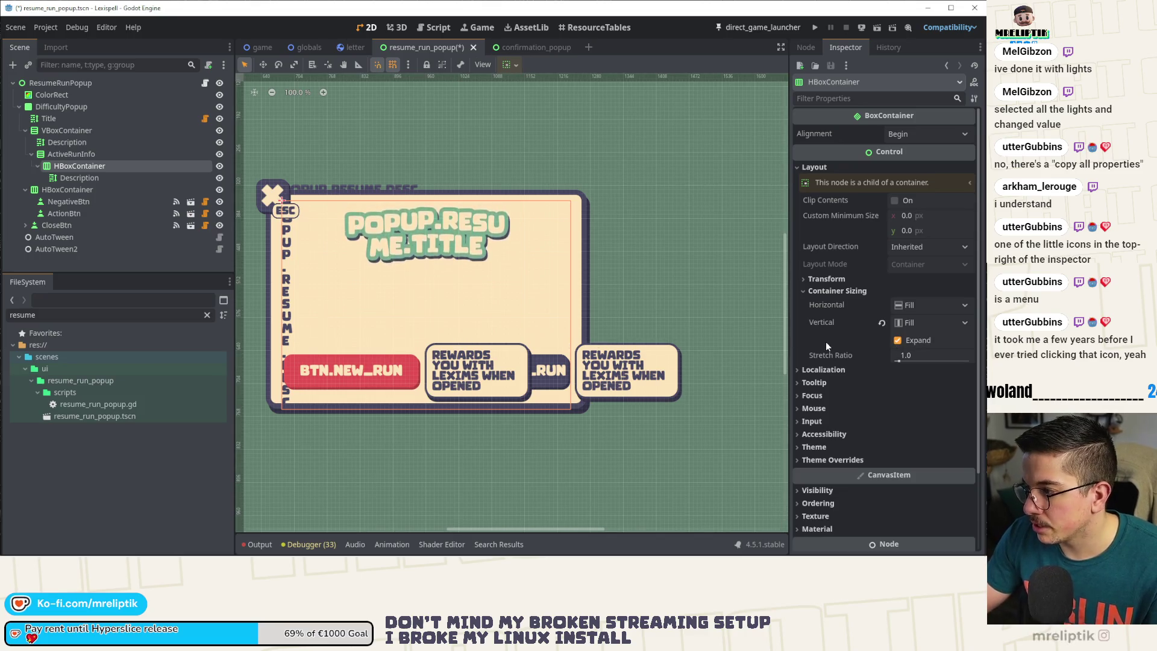
key(ctrl+s)
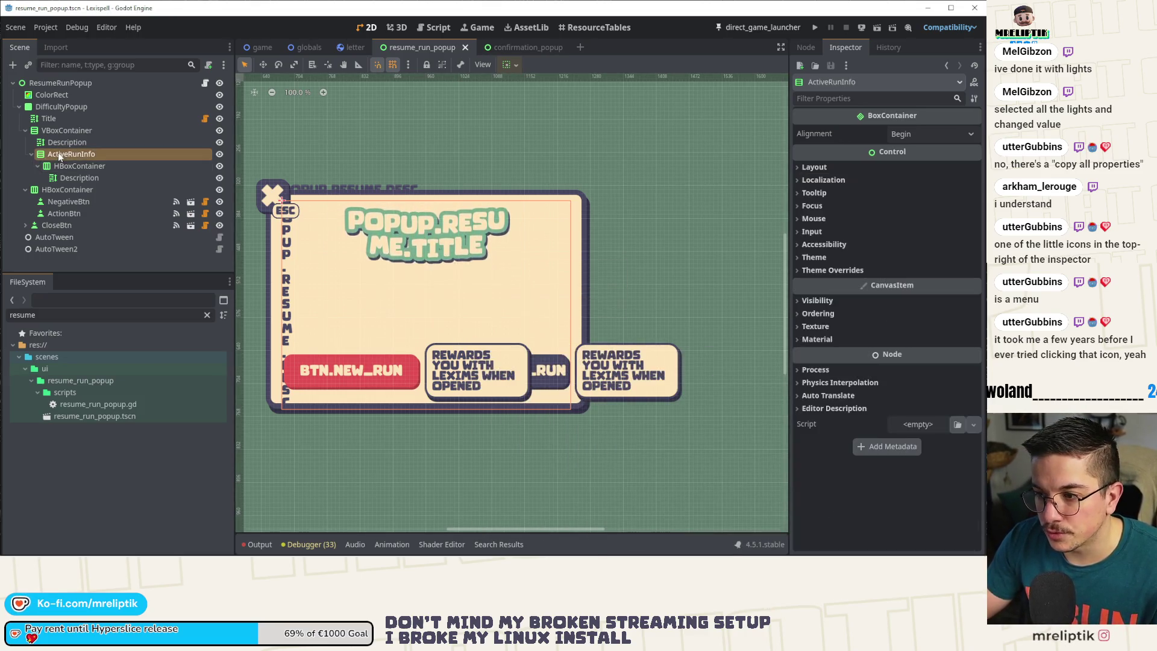
click(820, 270)
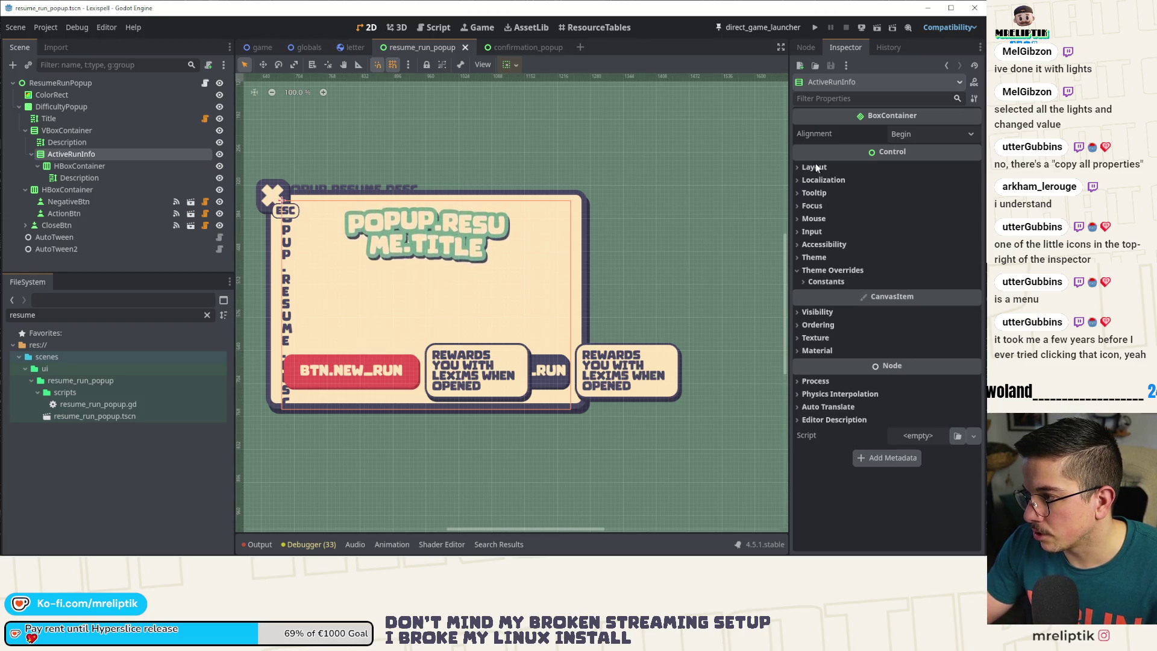
click(814, 167)
click(834, 292)
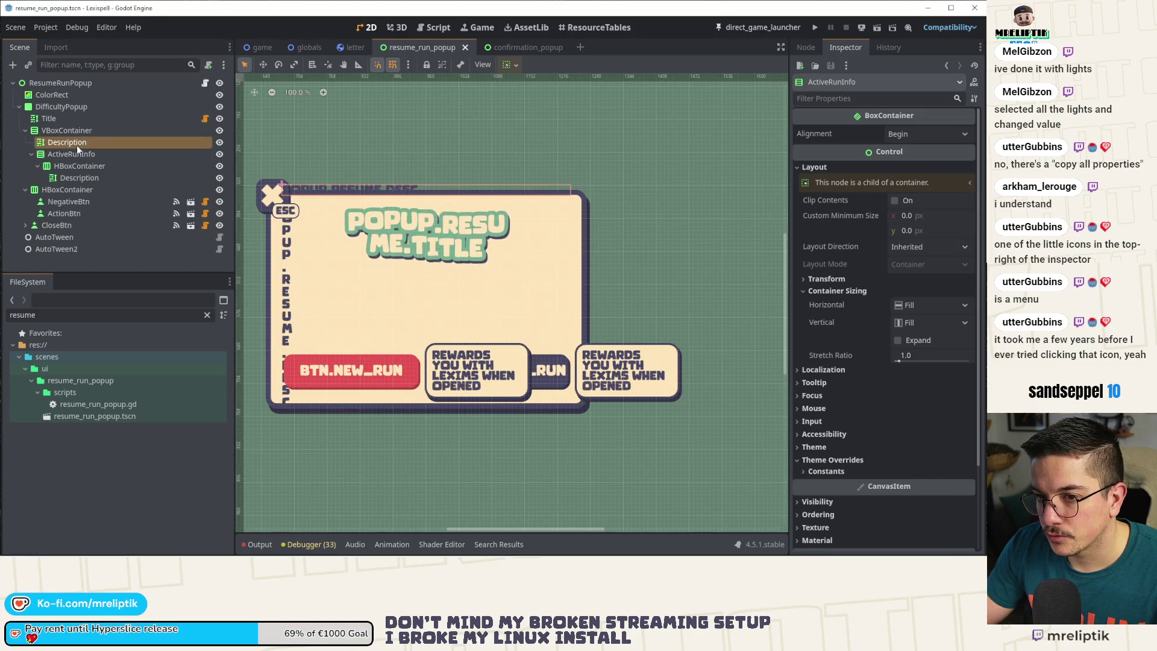
- Try other wrapping and text on the copied label, ending with Autowrap Word (Smart) and original text
click(80, 179)
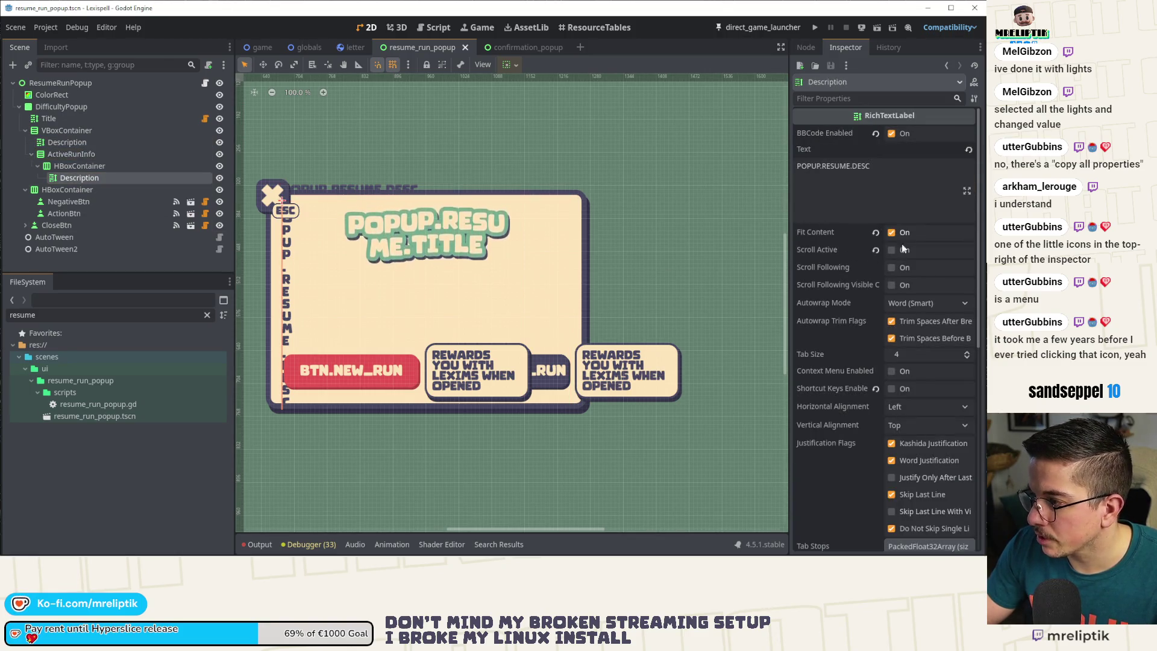
click(903, 306)
click(901, 322)
key(ctrl+s)
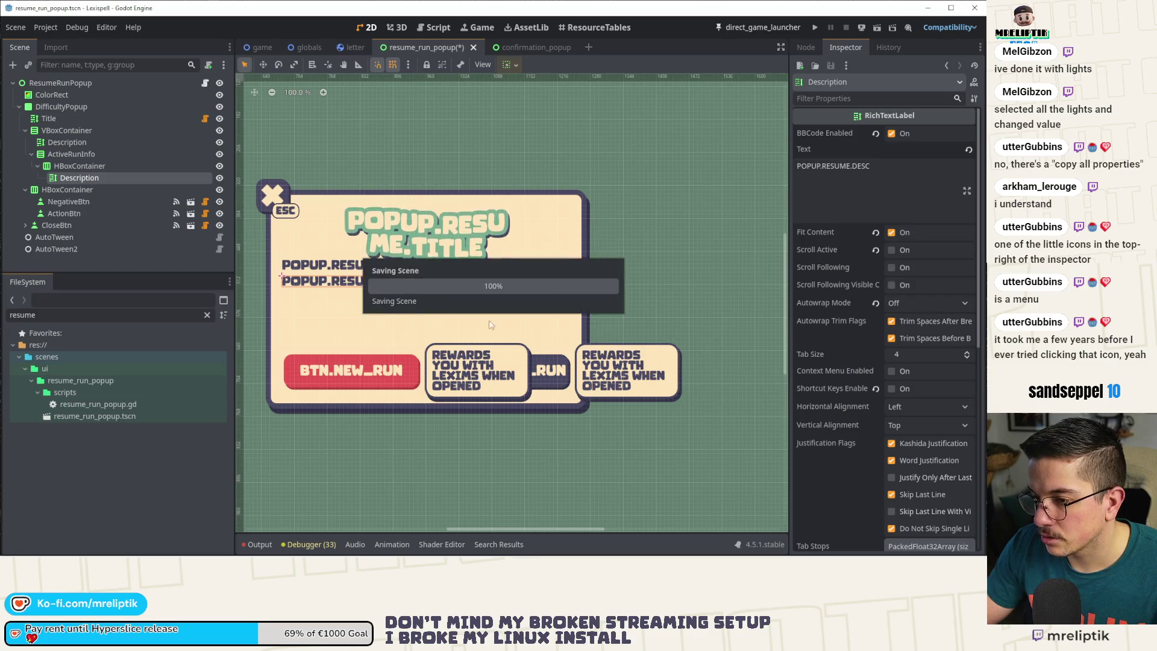
click(80, 179)
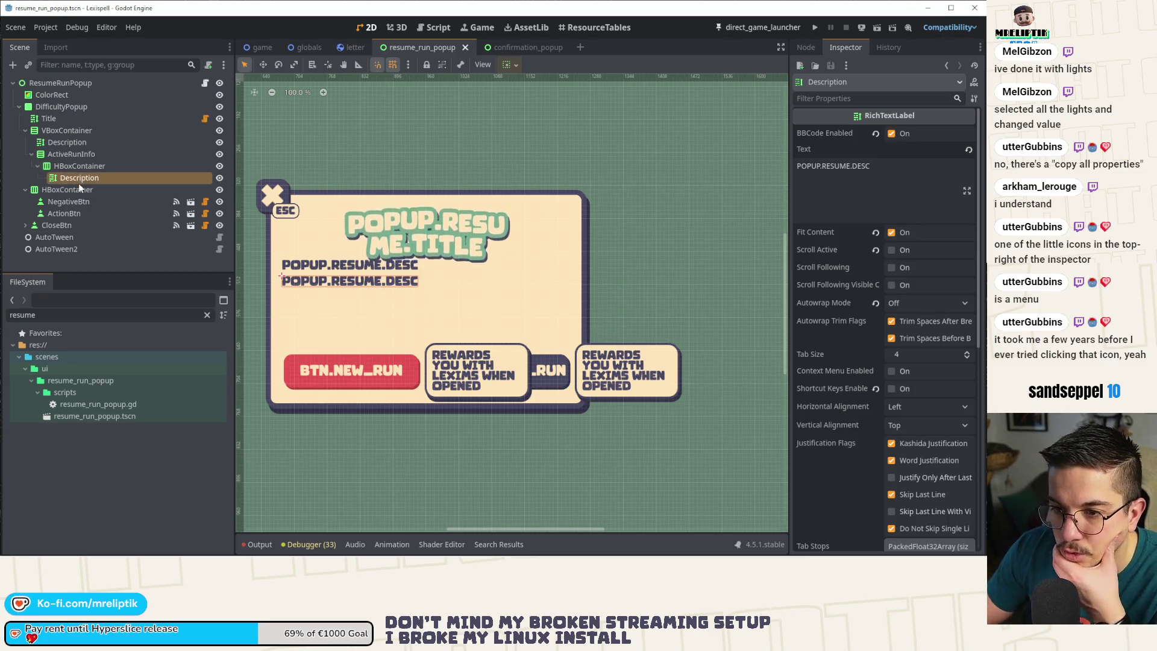
click(919, 171)
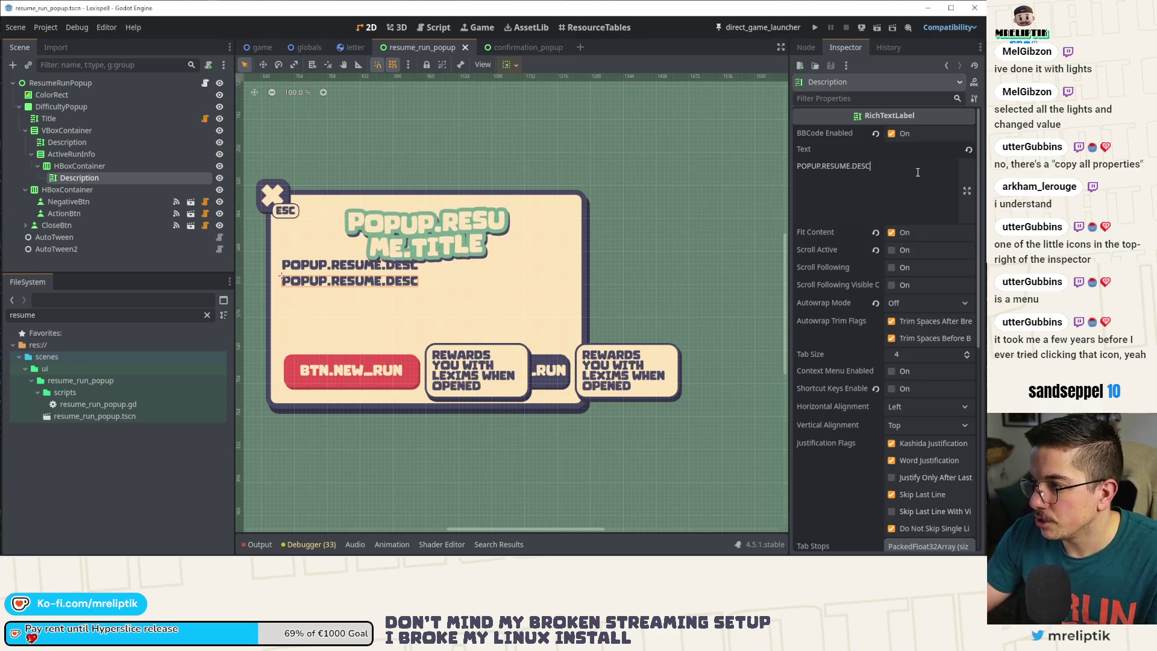
key(ctrl+a)
text(ezefzefzefz)
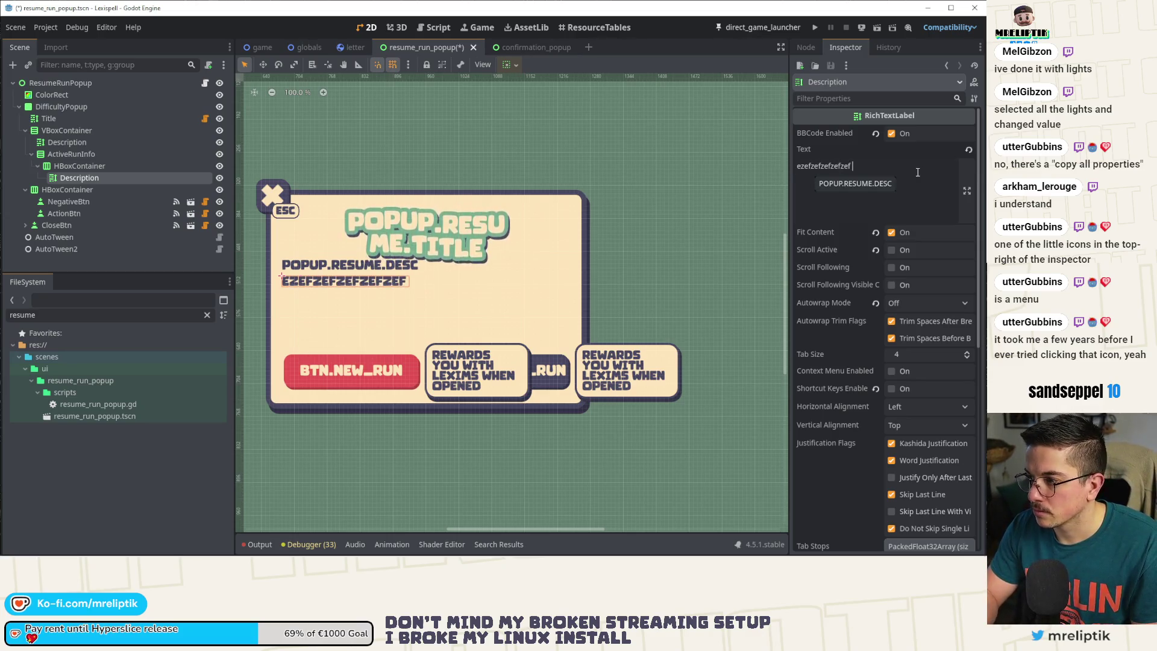
text(efzef zef zefzefzefzefzefzefzef)
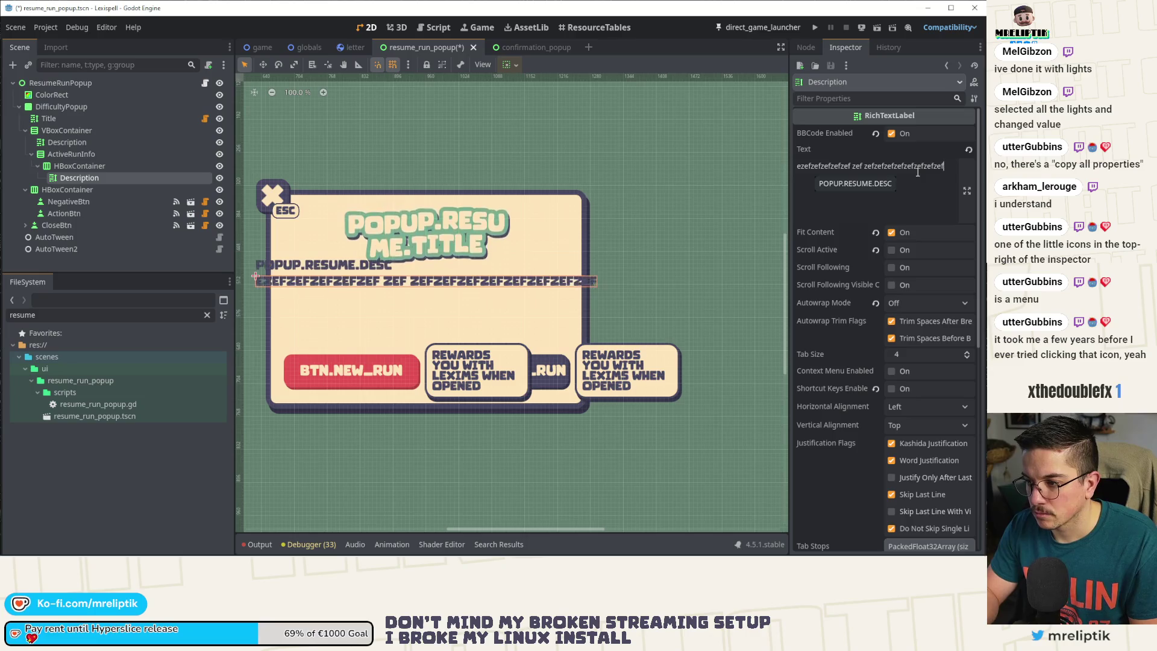
key(ctrl+z)
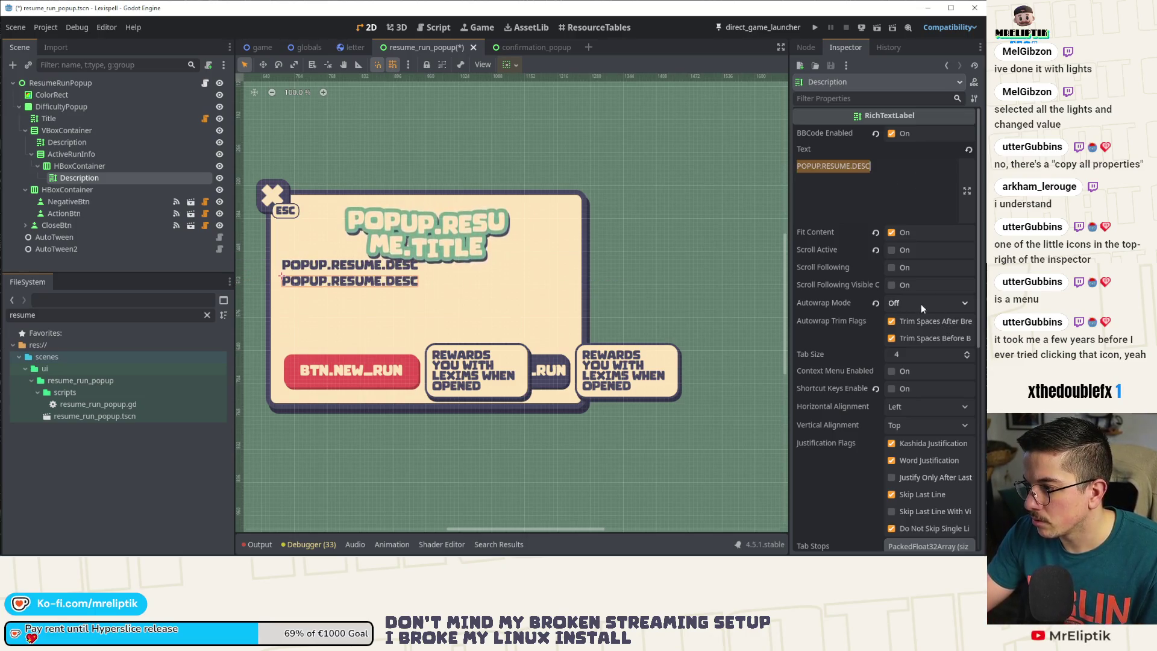
click(922, 304)
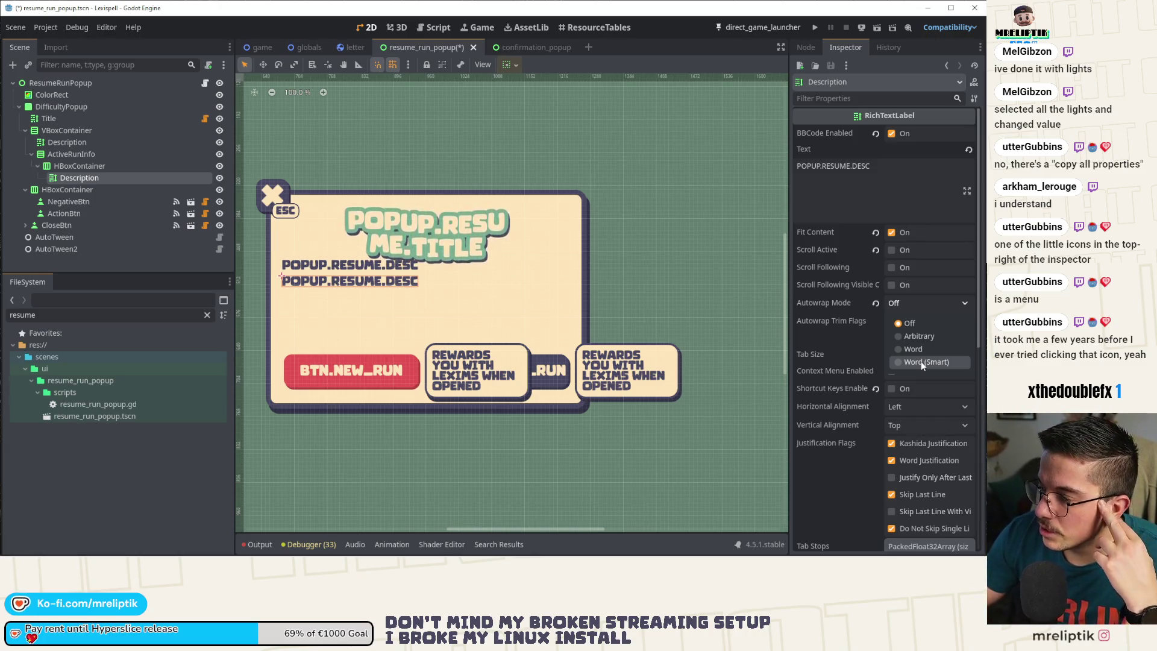
click(921, 360)
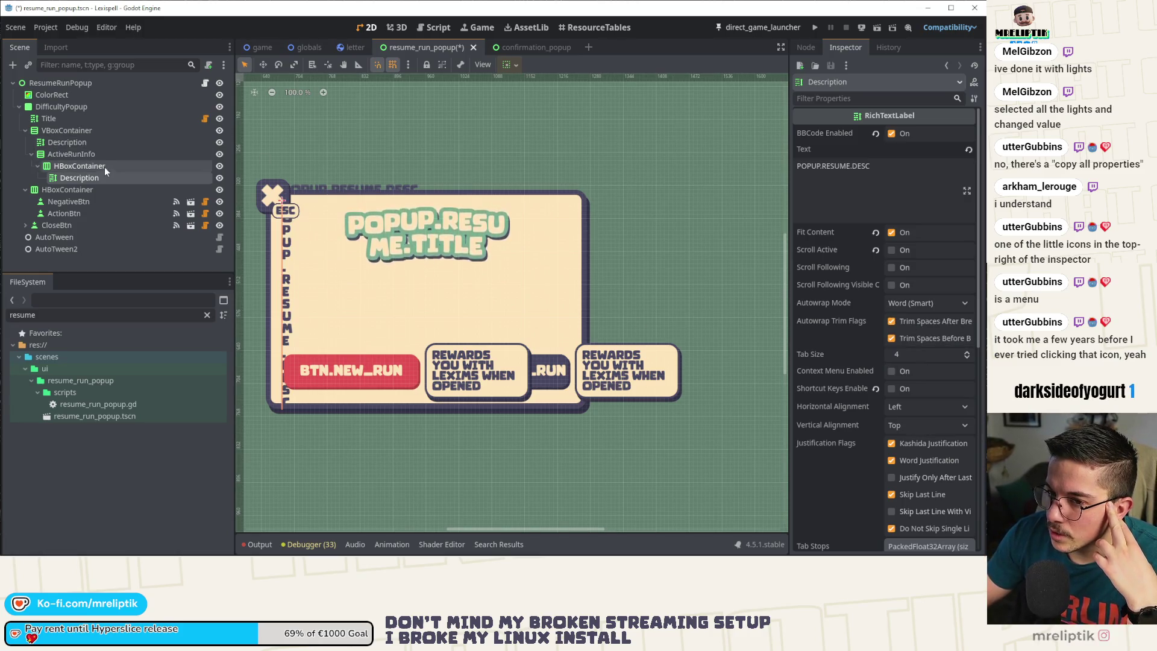
- Tick Horizontal Expand under the copied description's Container Sizing and save
scroll(837, 325, down, 10)
click(812, 264)
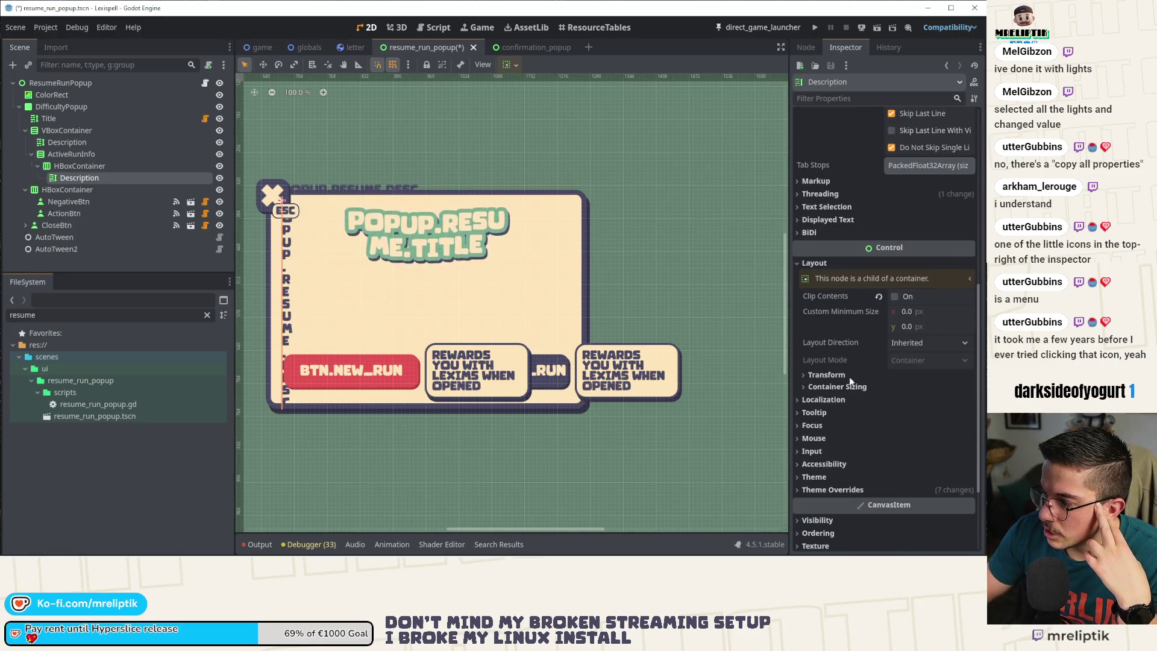
click(837, 386)
click(899, 420)
click(90, 167)
click(93, 179)
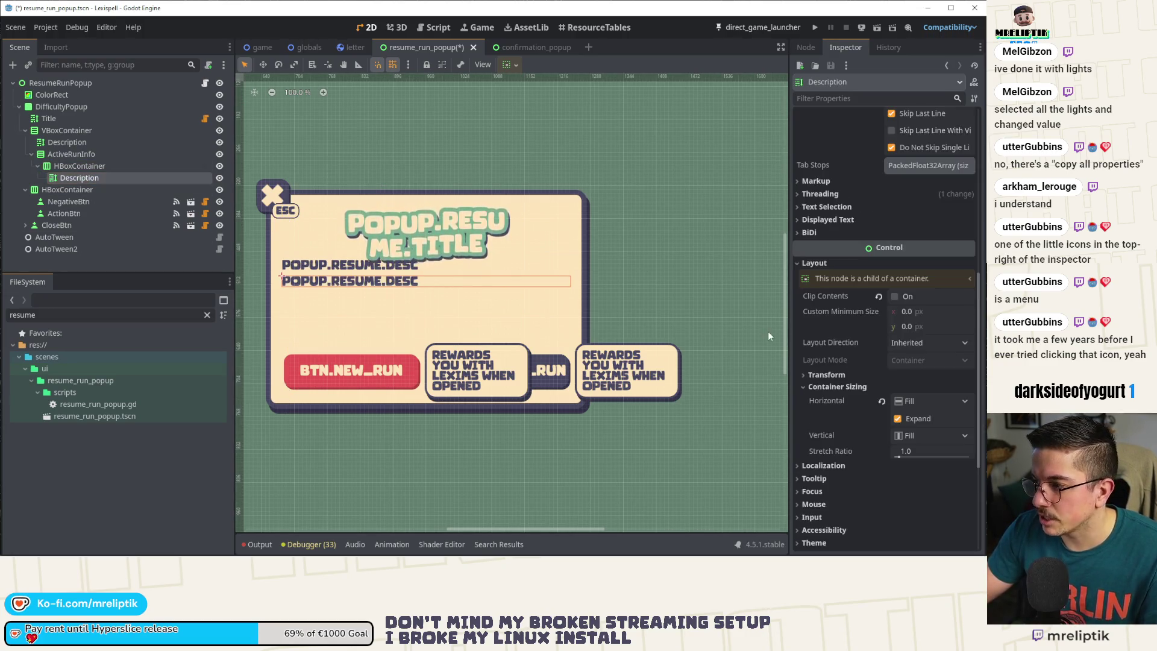
scroll(904, 342, up, 5)
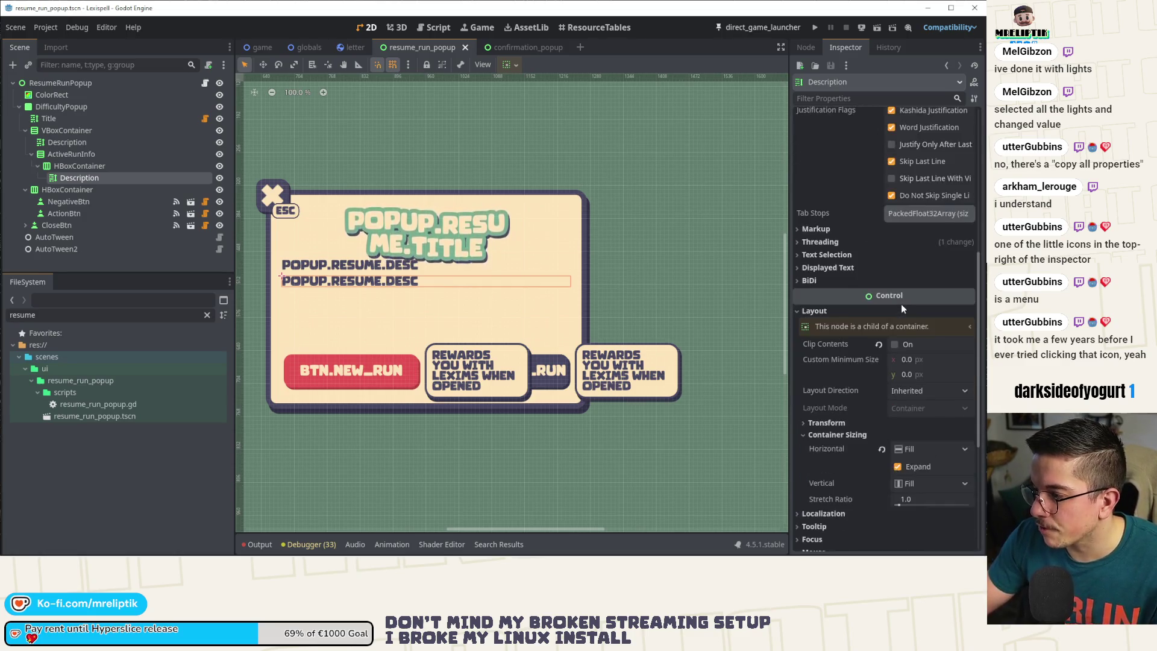
key(ctrl+s)
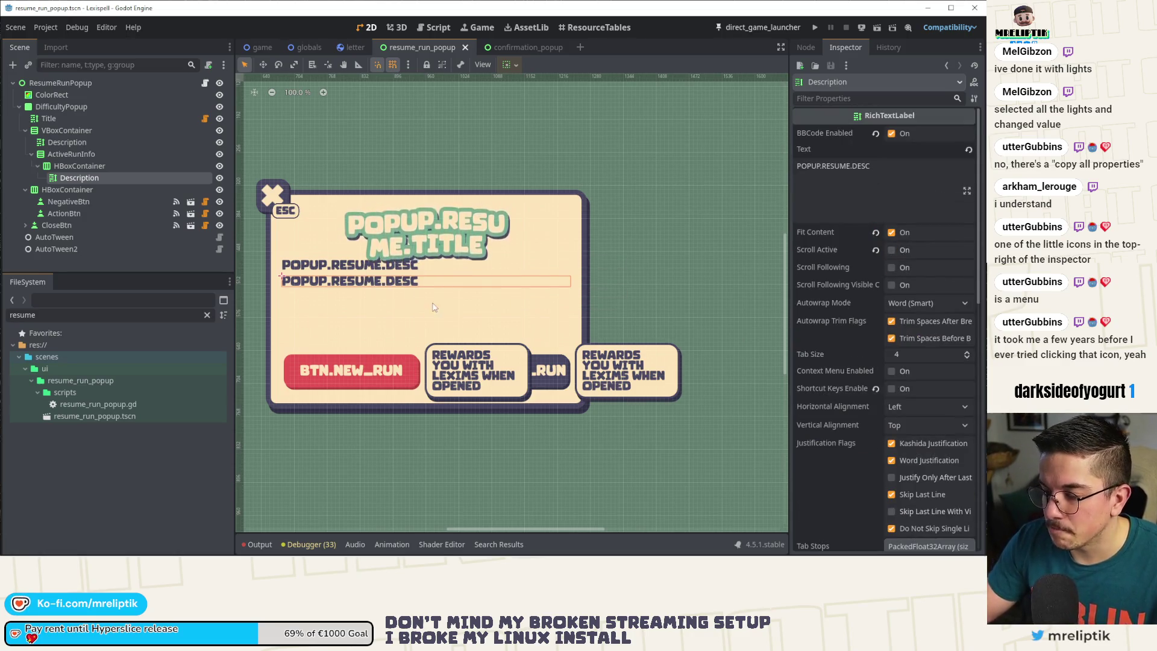
click(99, 188)
- Rename the copied description node to Label, save, and duplicate it
double_click(105, 179)
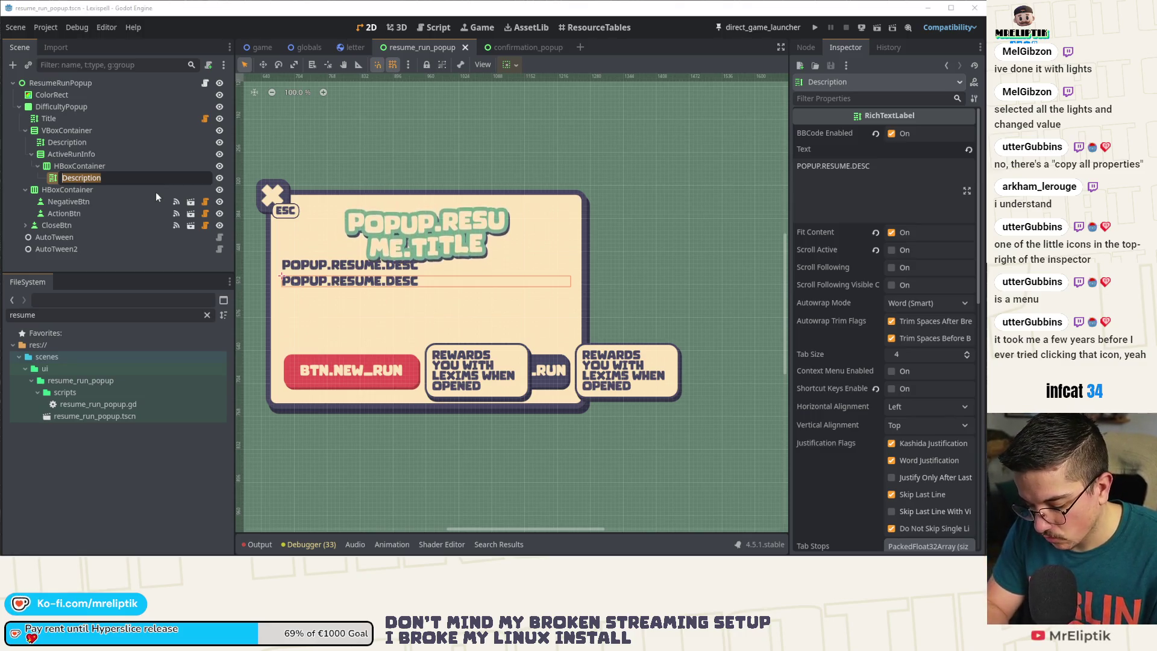
text(Label)
key(Return)
key(ctrl+s)
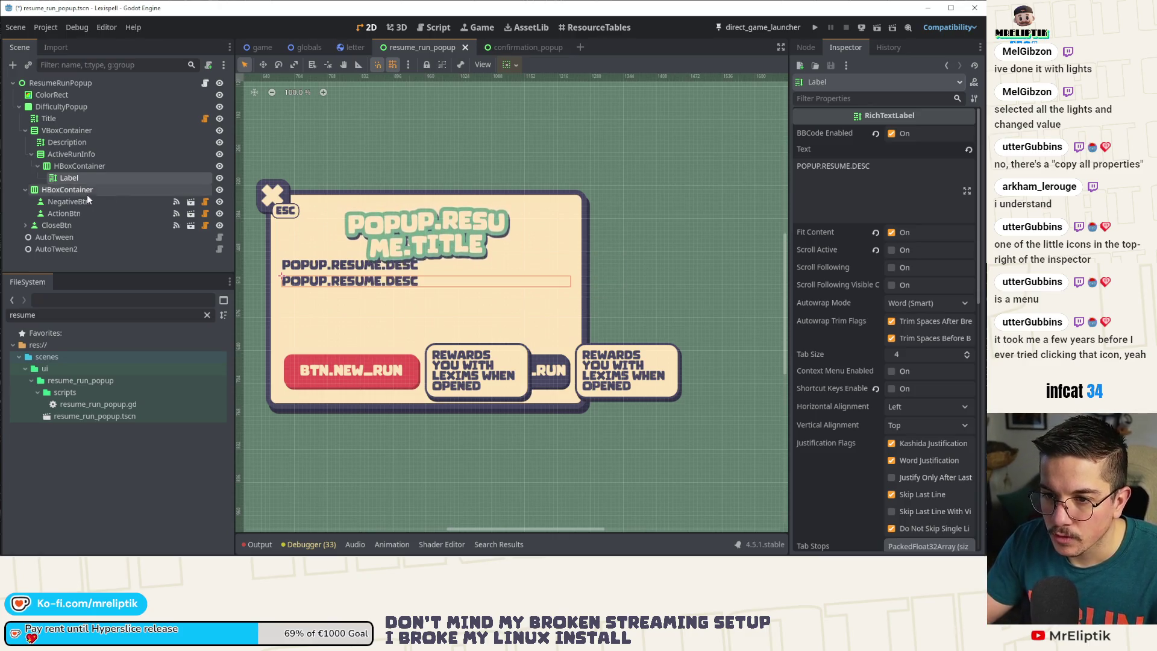
key(ctrl+d)
key(ctrl+s)
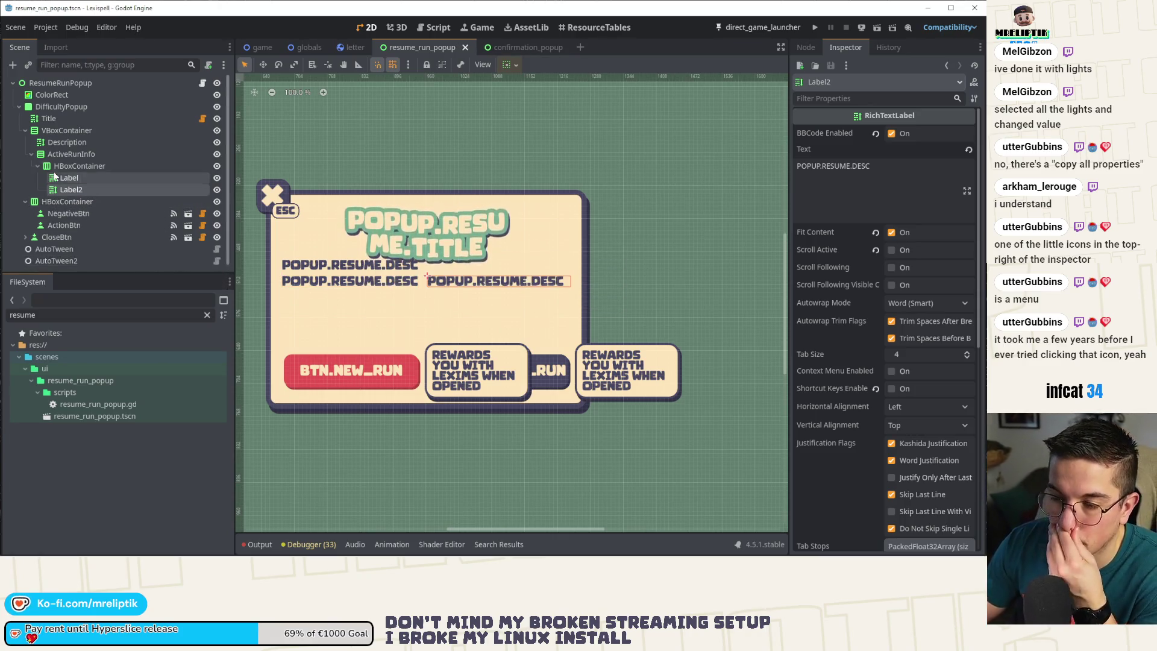
- Rename the duplicated label to Date and save the scene
double_click(112, 188)
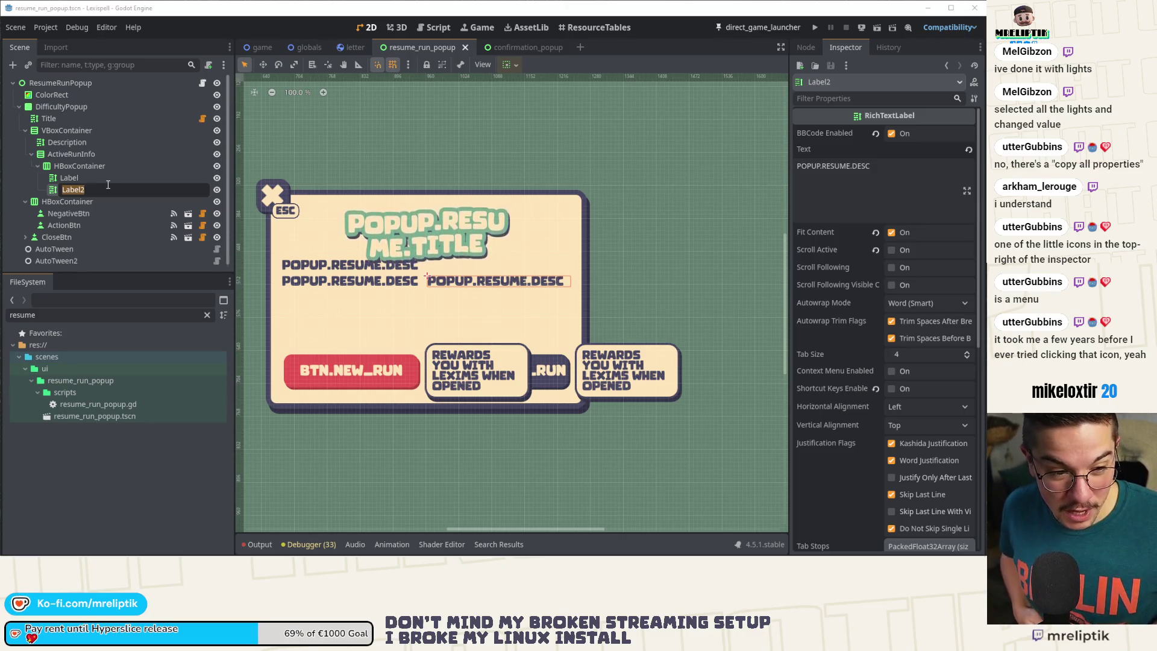
text(Date)
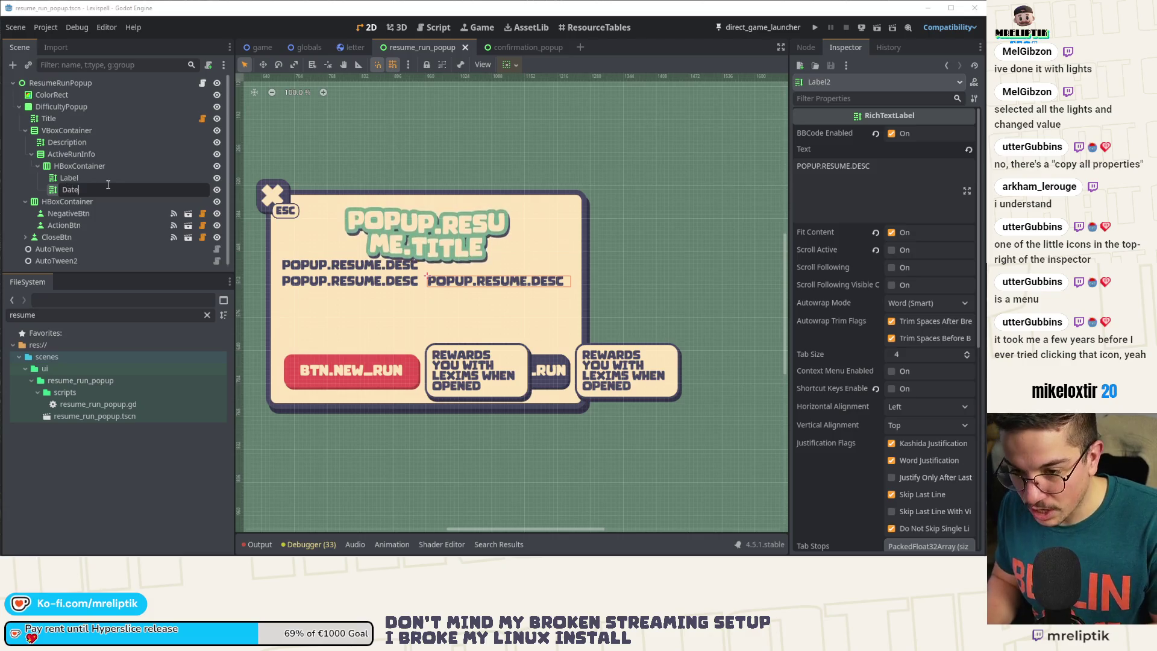
key(Return)
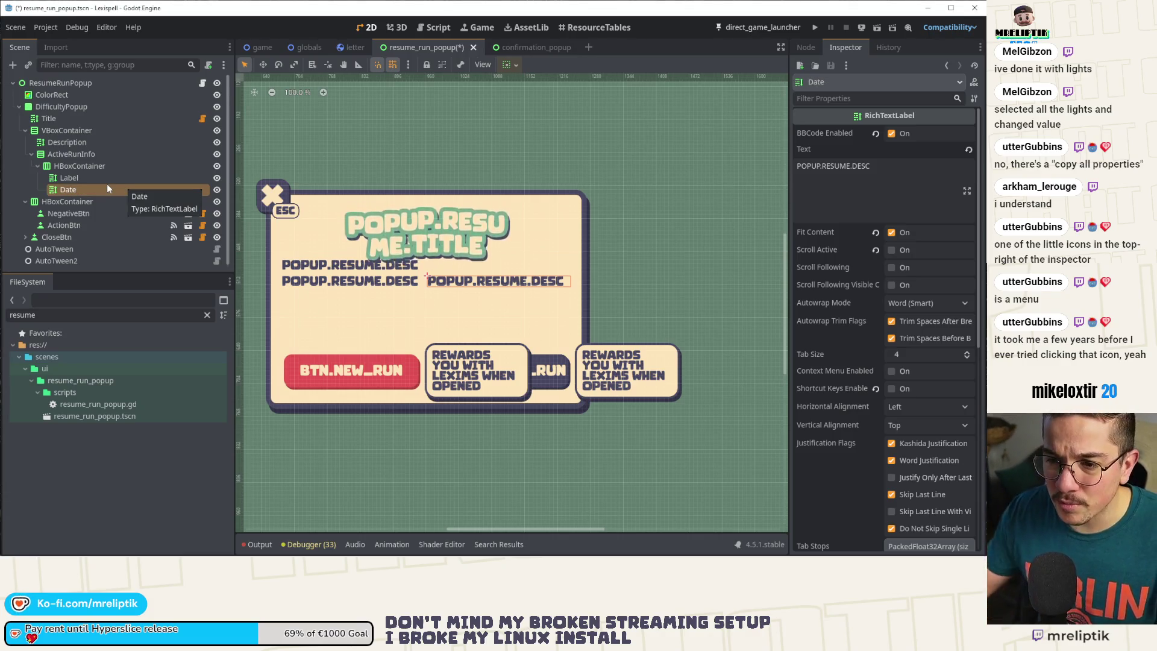
key(ctrl+s)
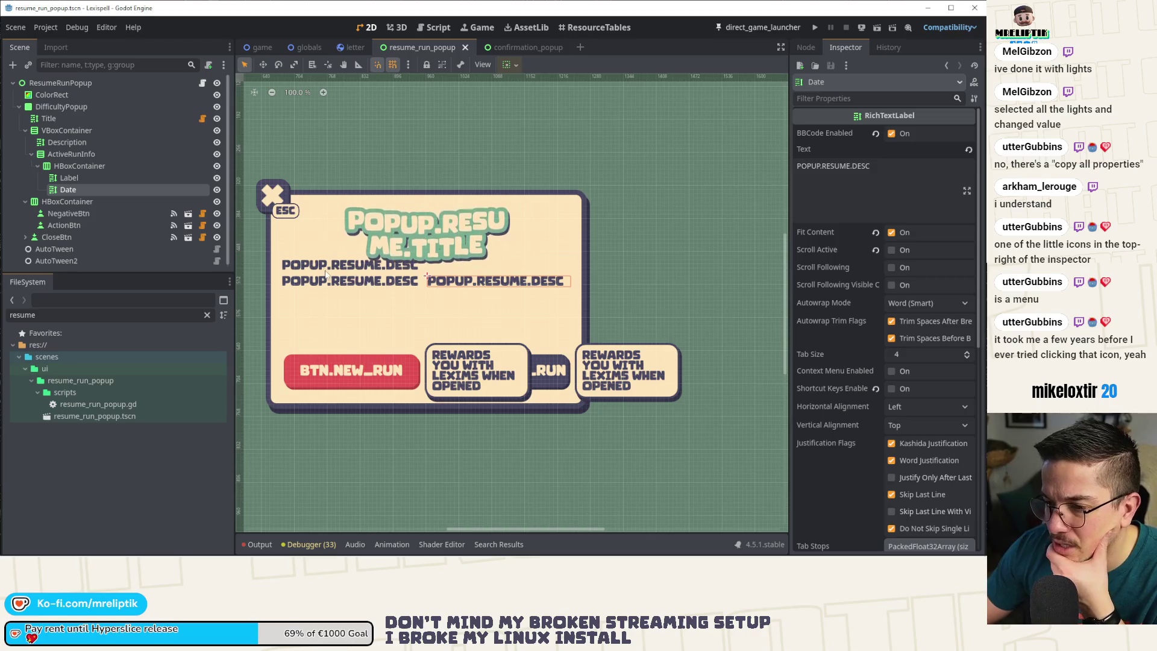
click(326, 274)
click(328, 280)
- Change Label's text to RUN.DATE and save
click(889, 191)
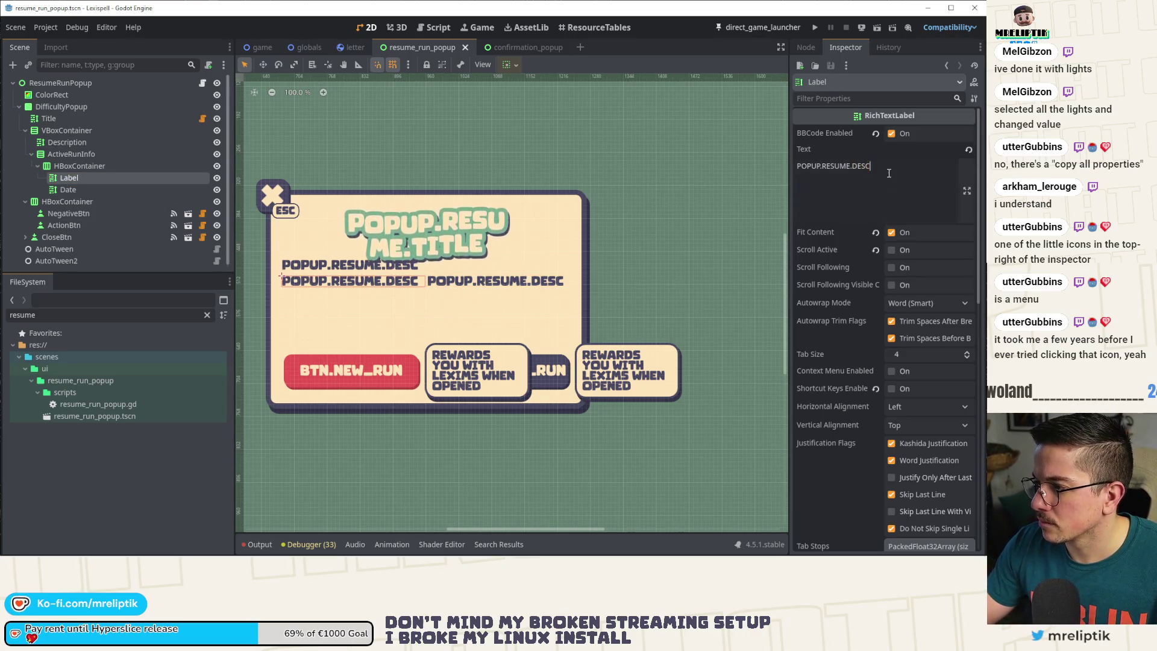
key(BackSpace)
key(BackSpace)
key(BackSpace)
text(ATA)
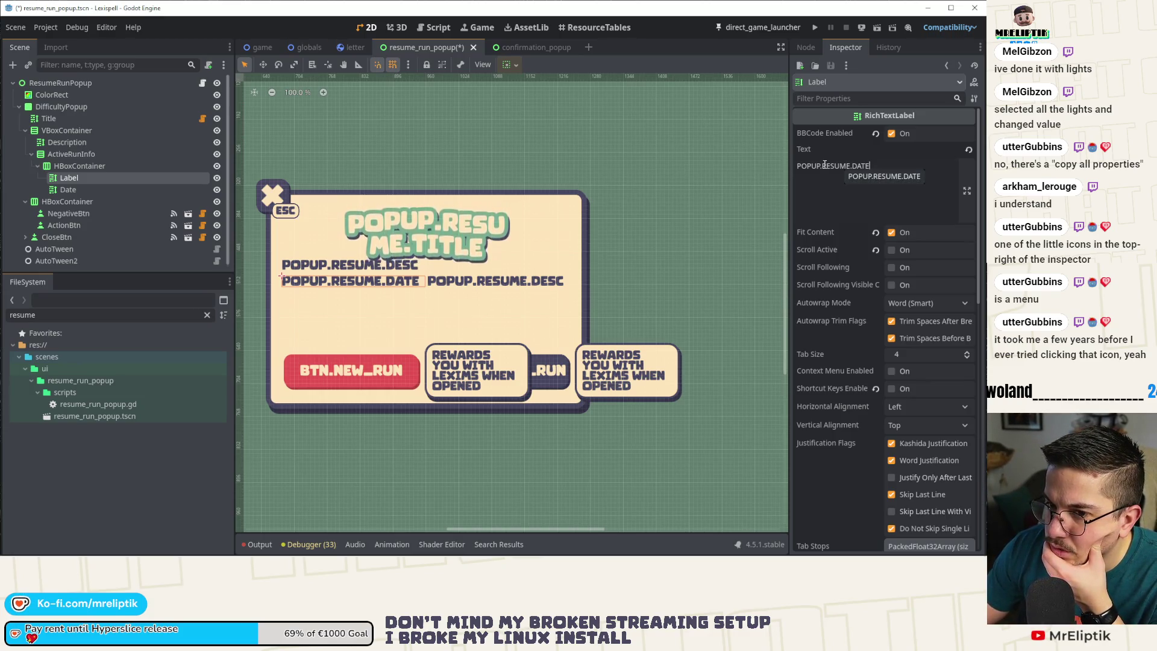
drag(850, 167, 767, 167)
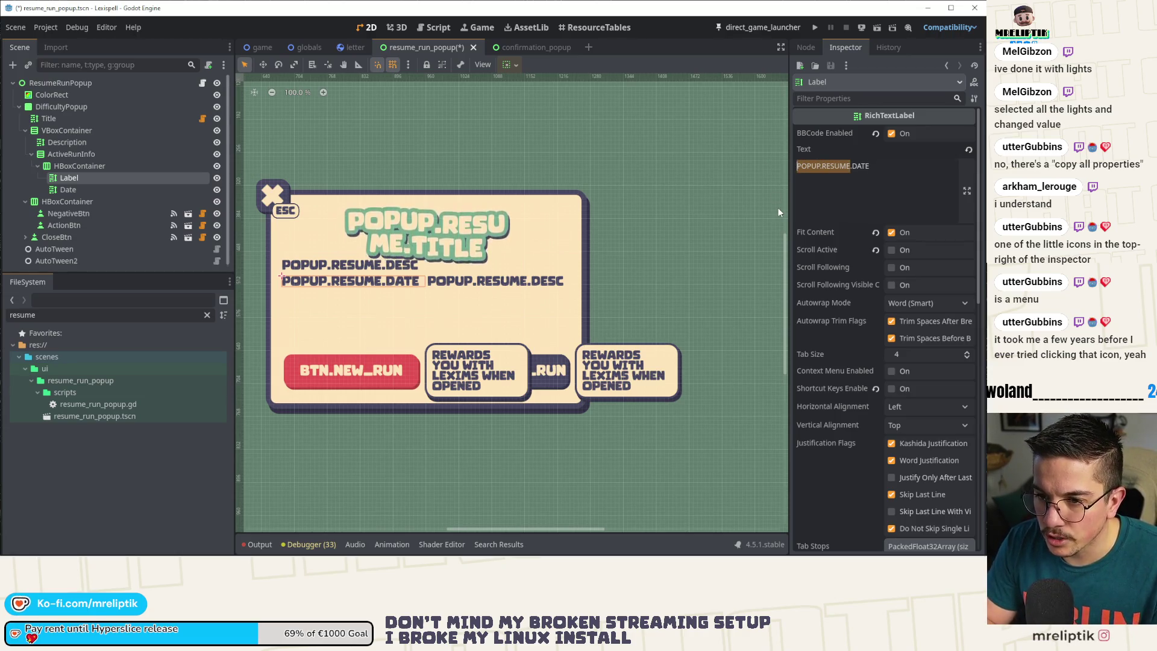
text(RUN.)
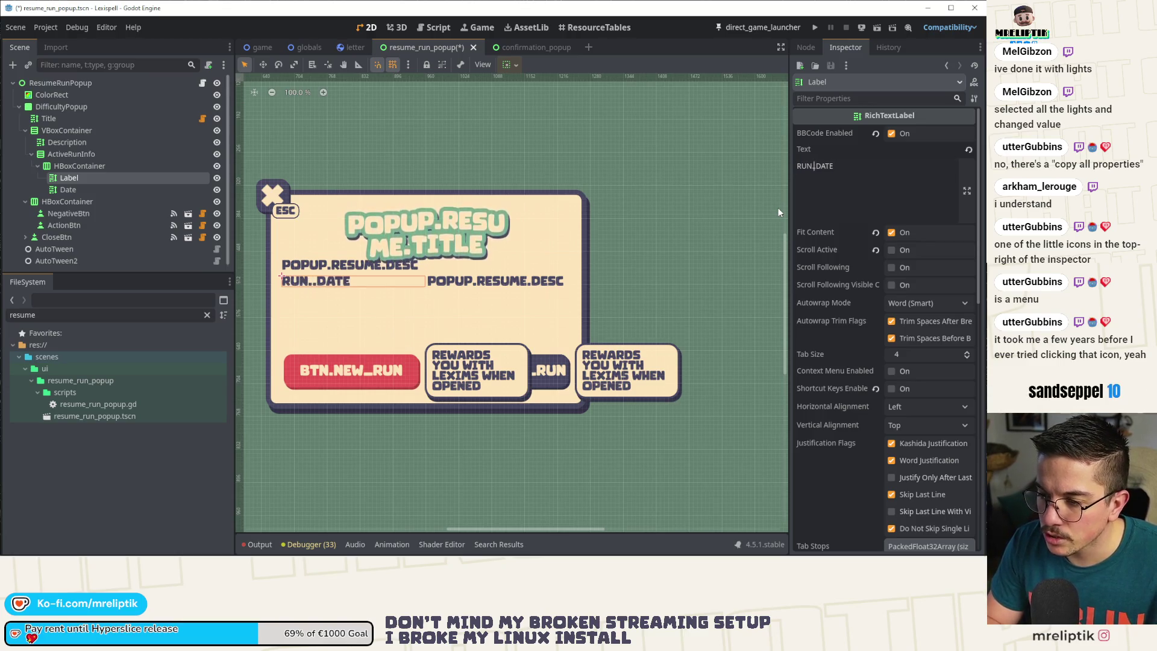
key(BackSpace)
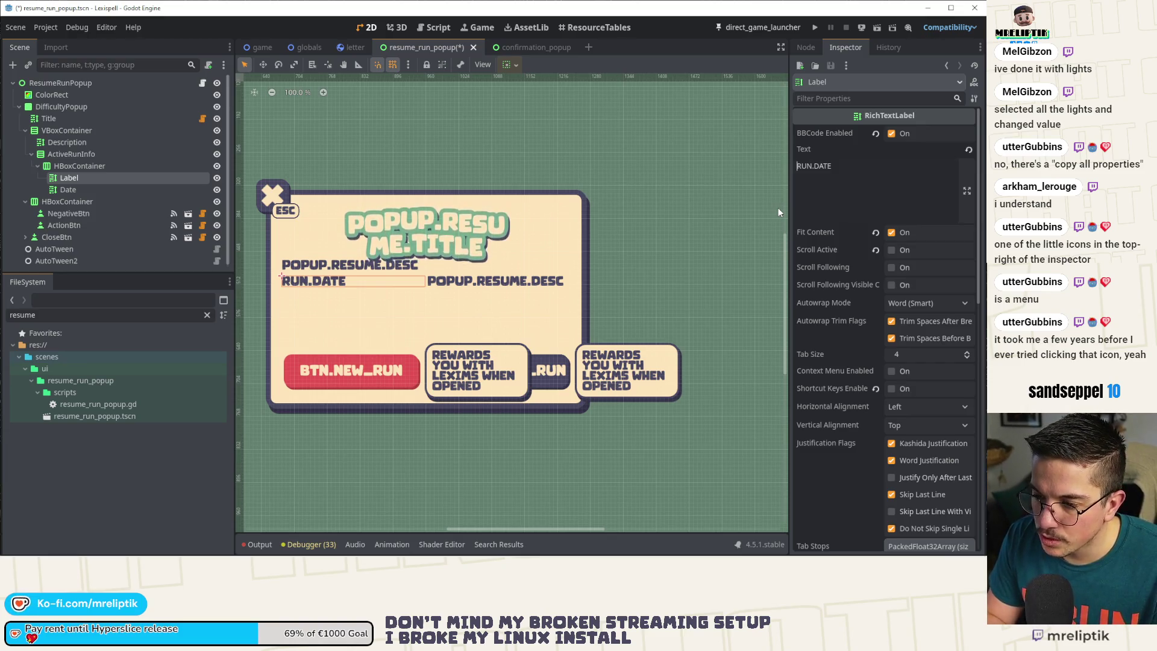
text(ACTIVE8)
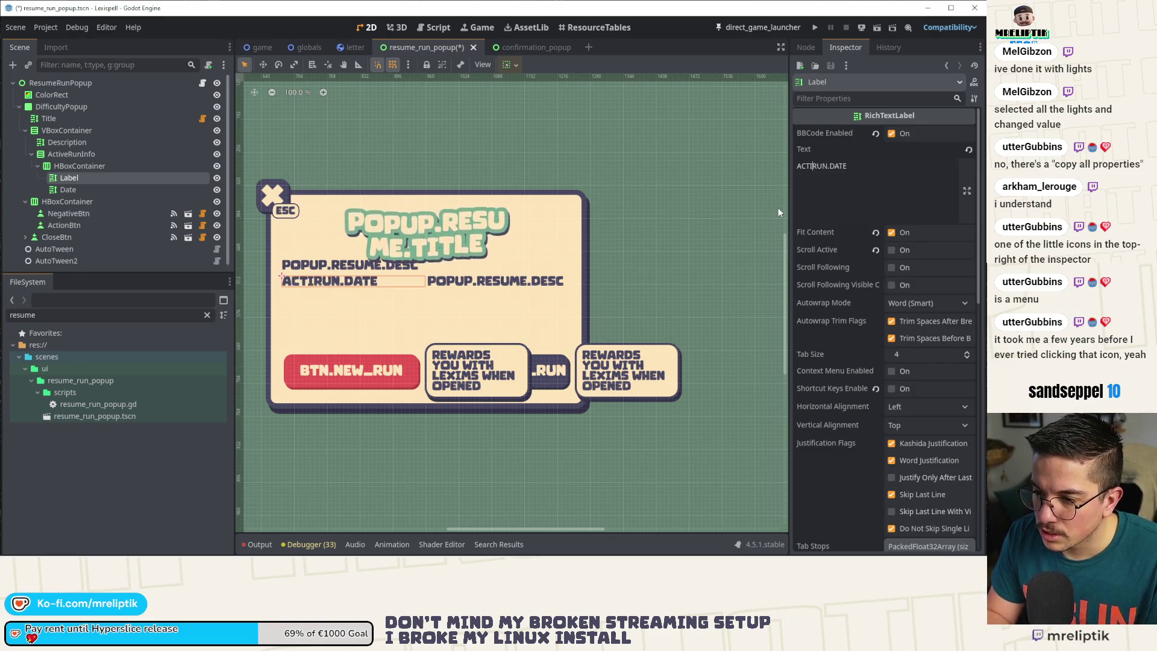
key(BackSpace)
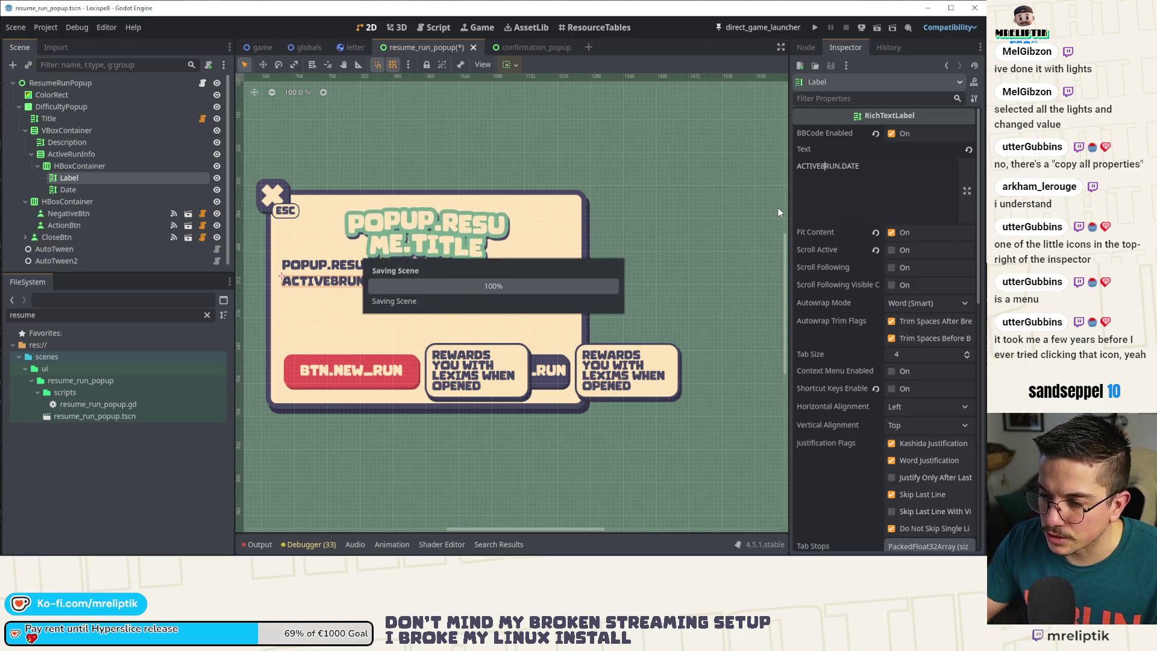
text(_)
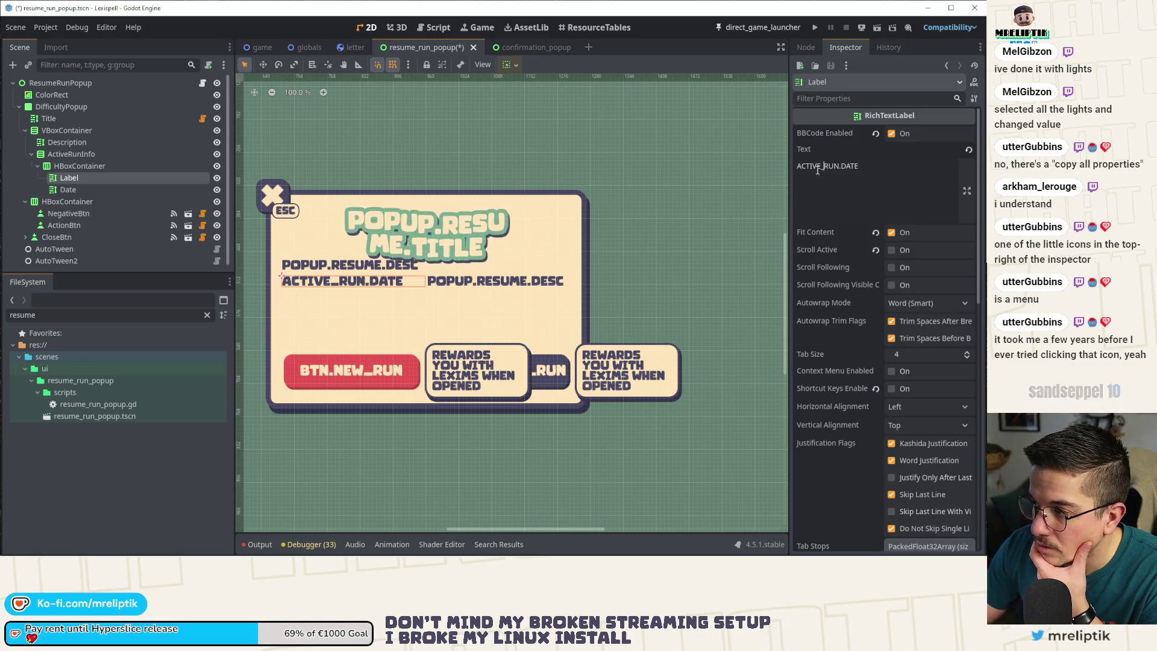
key(ctrl+BackSpace)
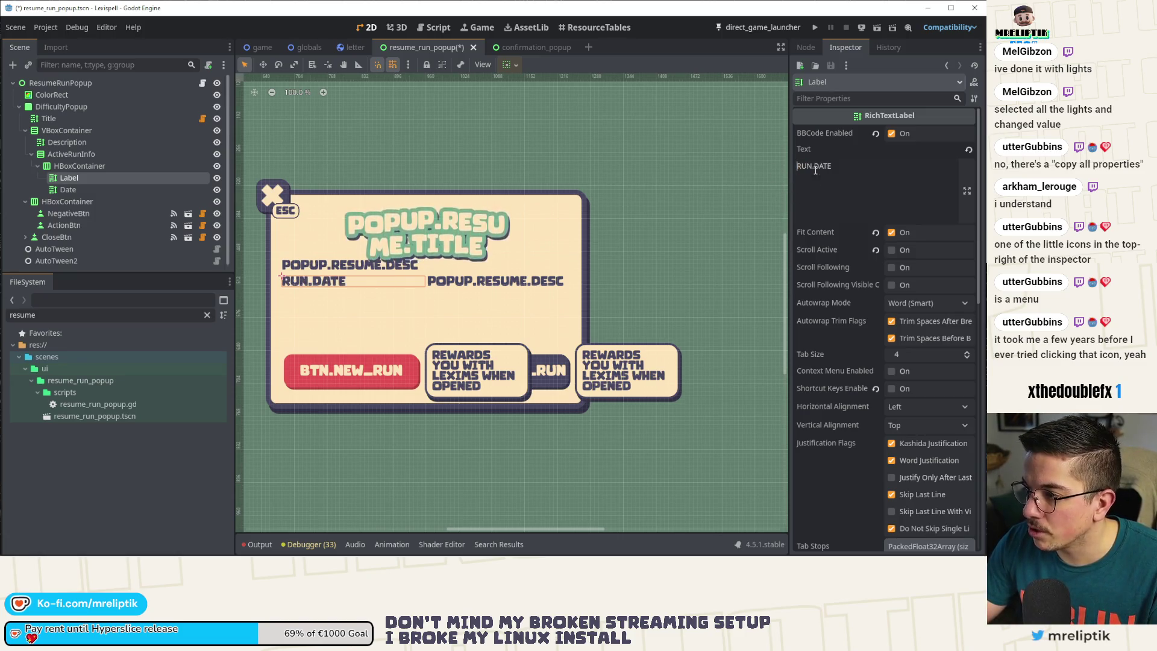
key(ctrl+s)
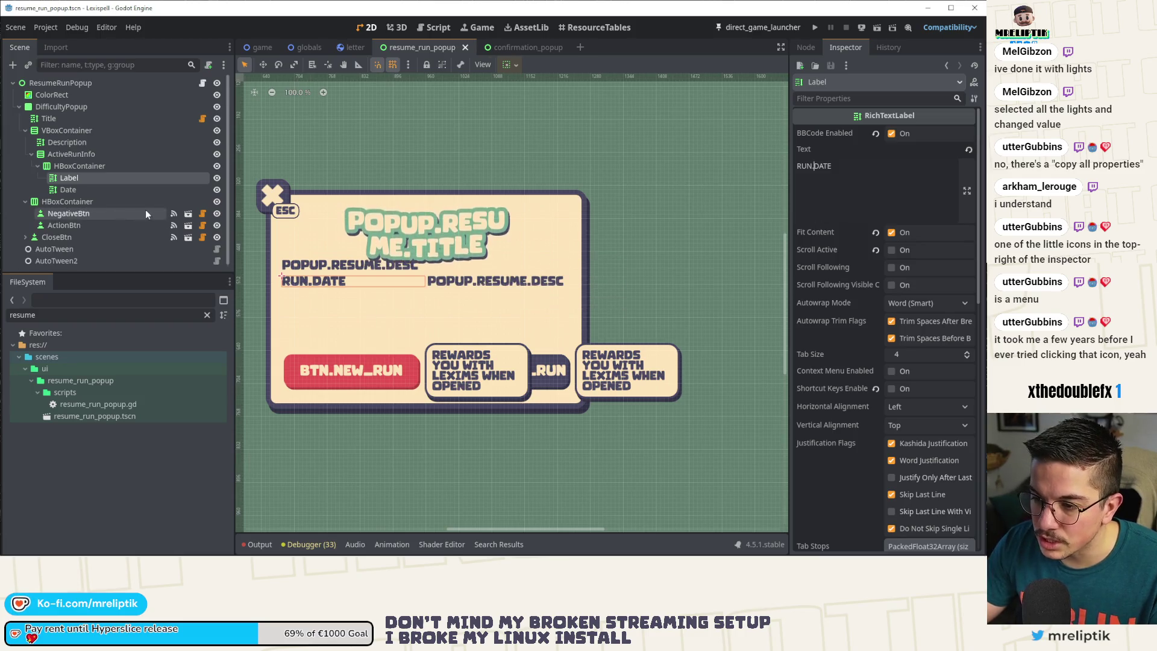
- Set the Date label's text to the sample date 15/02/20 and save
click(68, 190)
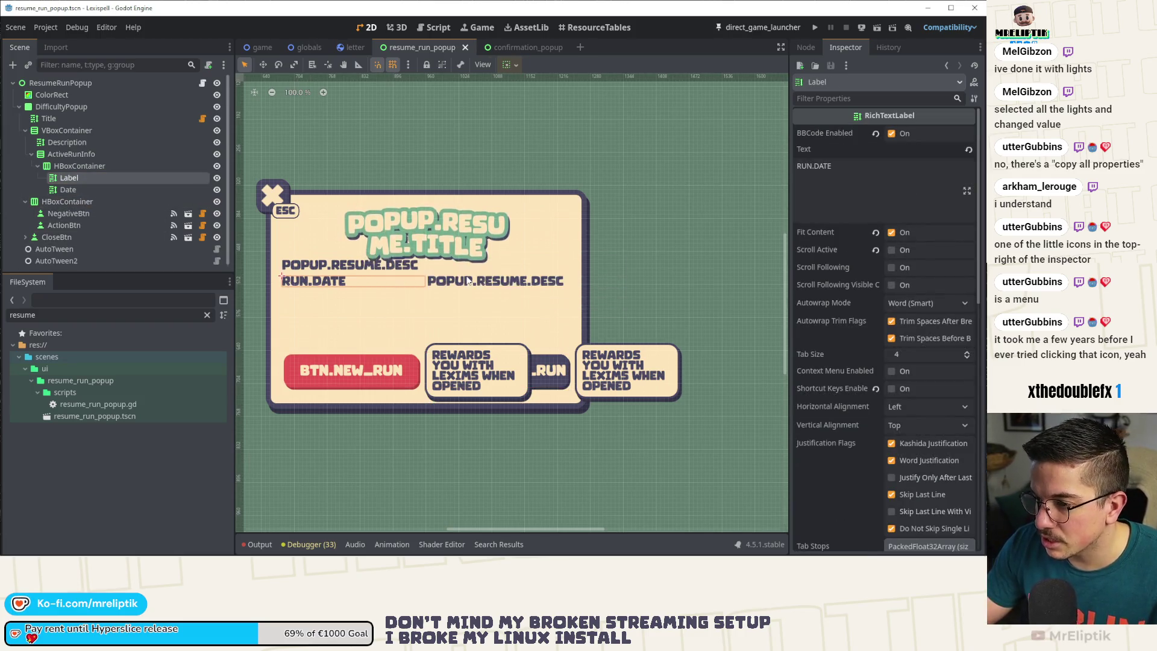
triple_click(872, 175)
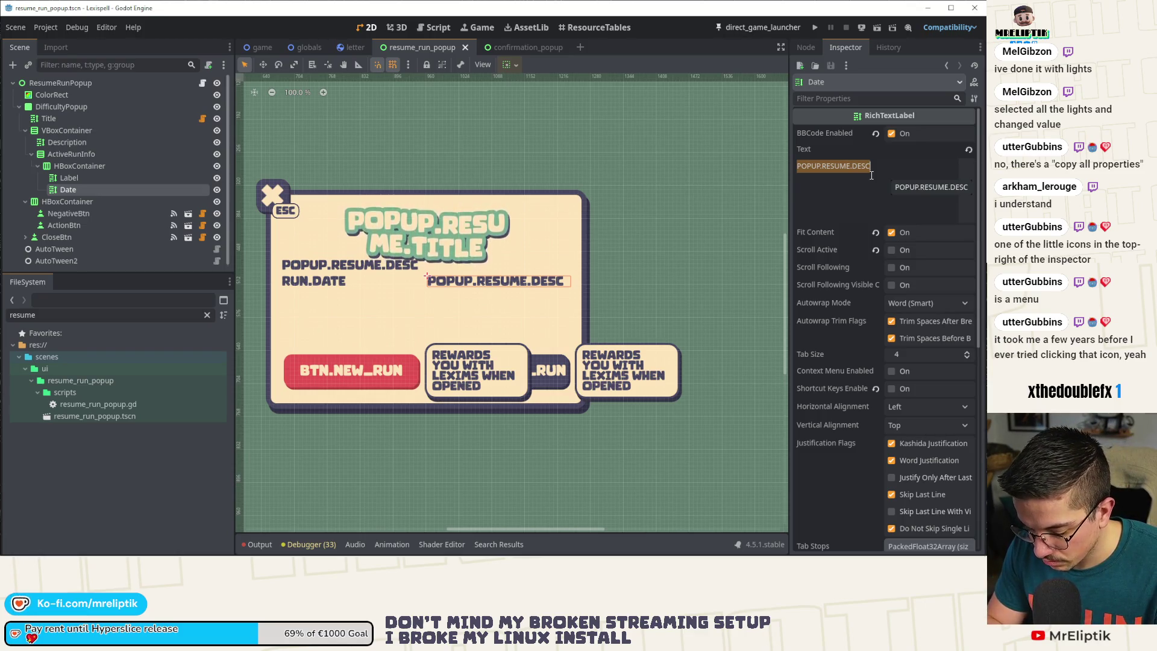
text(15/02/20)
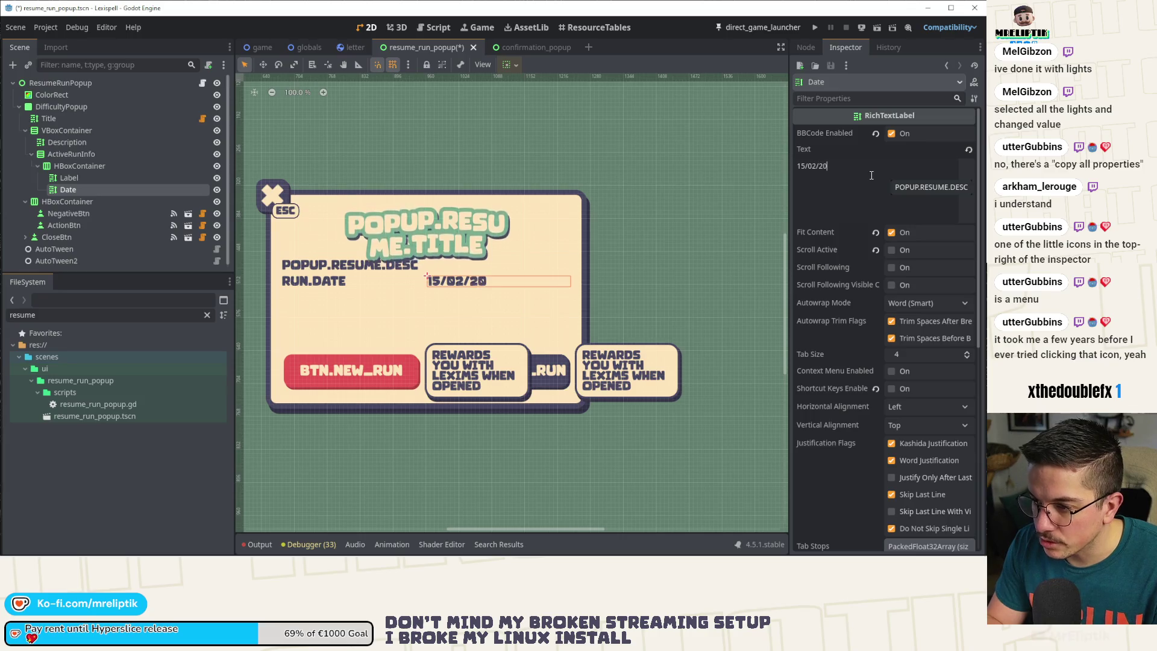
key(ctrl+s)
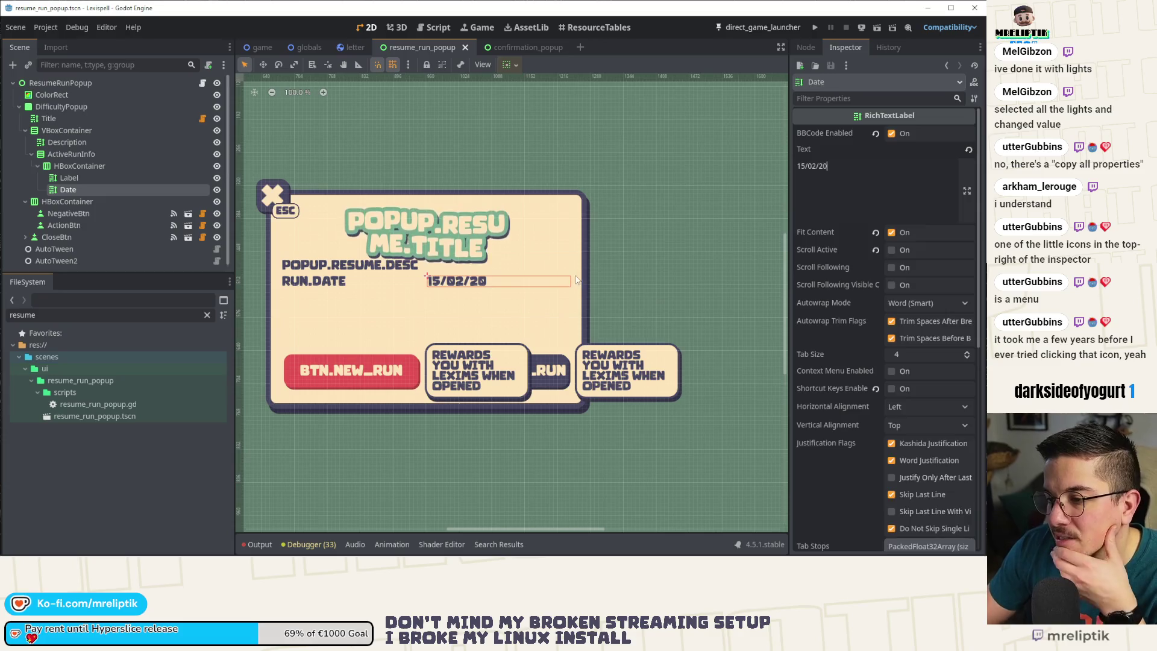
- Rearrange a node in the content container, cancel adding a child, and switch to confirmation_popup
click(452, 277)
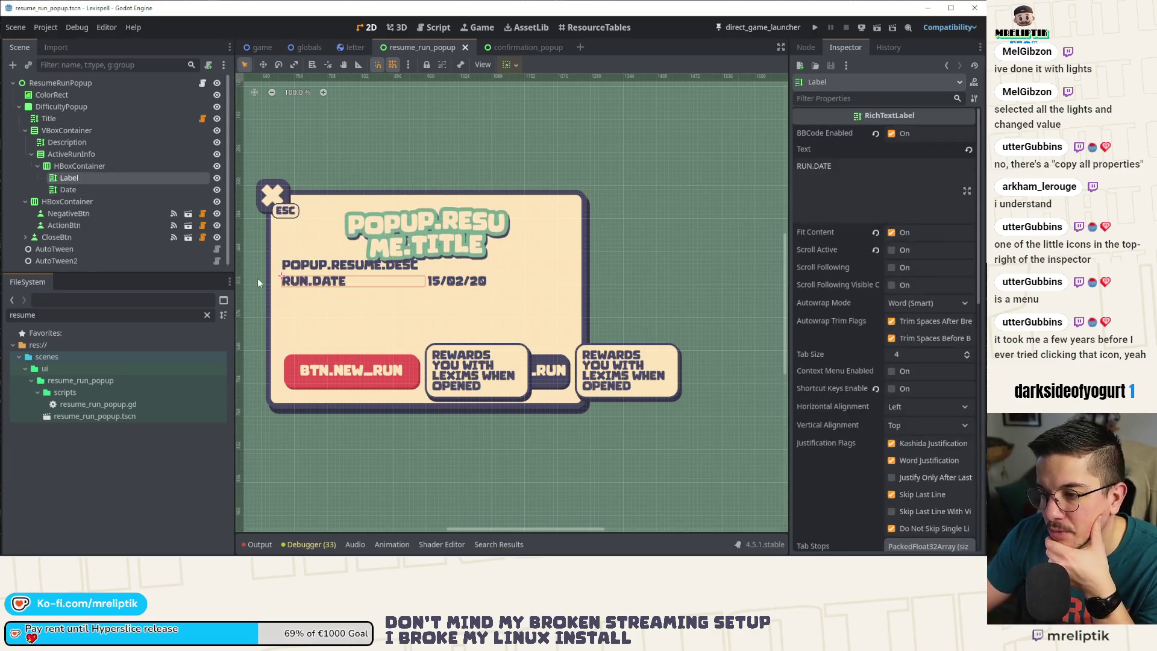
drag(71, 154, 65, 135)
right_click(79, 134)
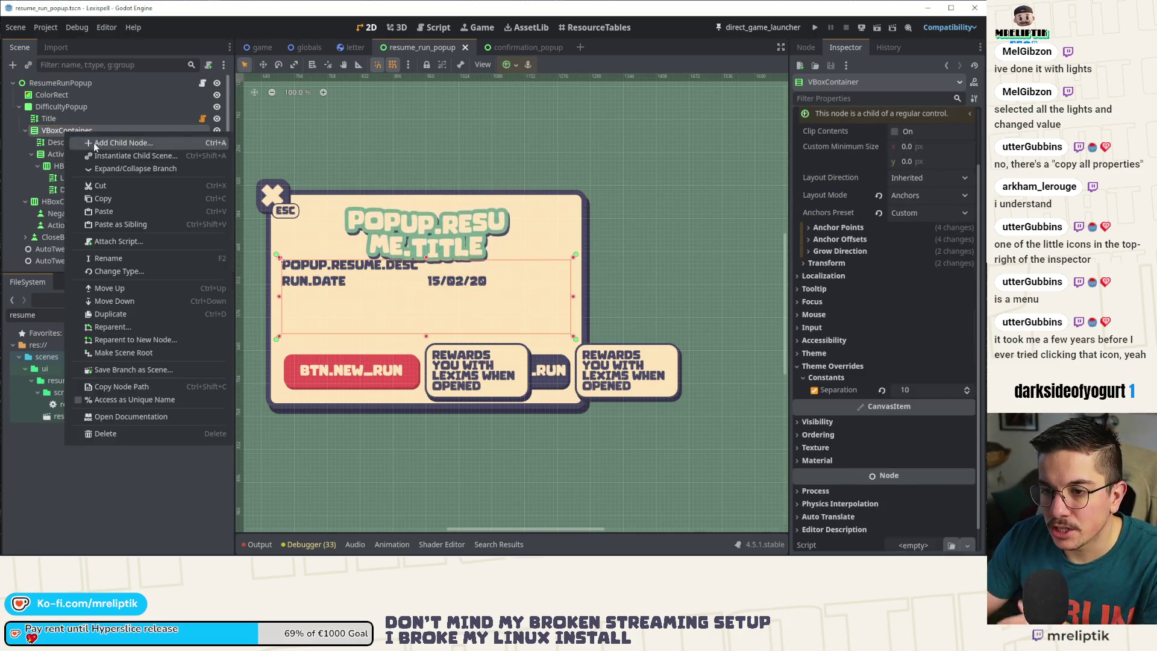
click(93, 142)
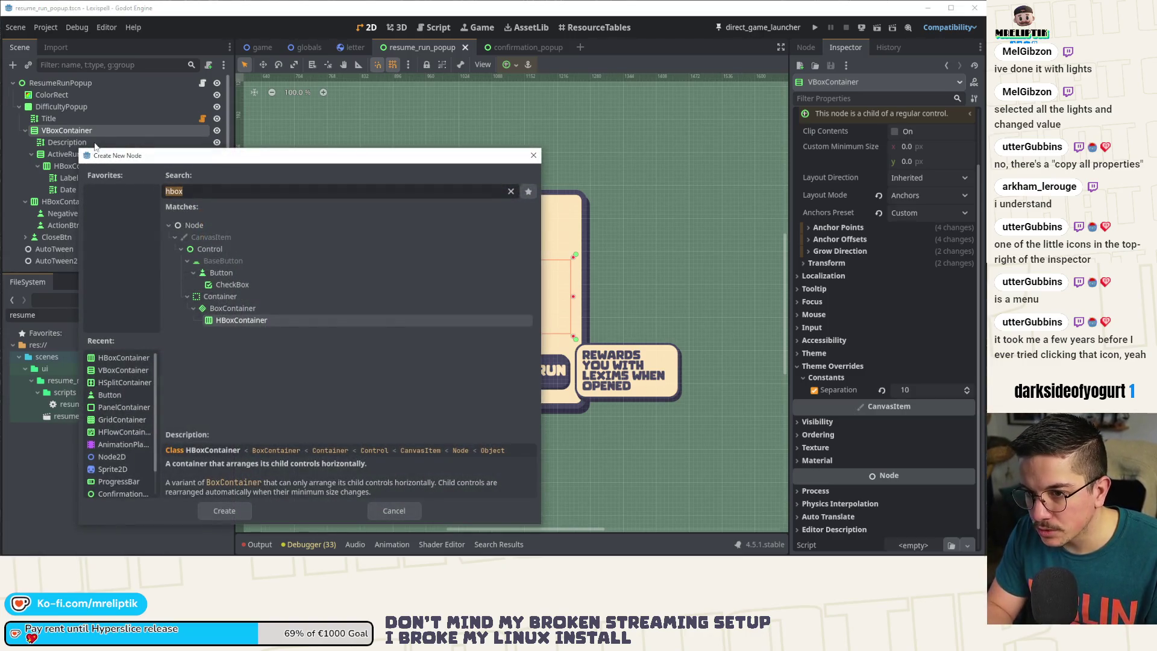
key(Escape)
click(509, 46)
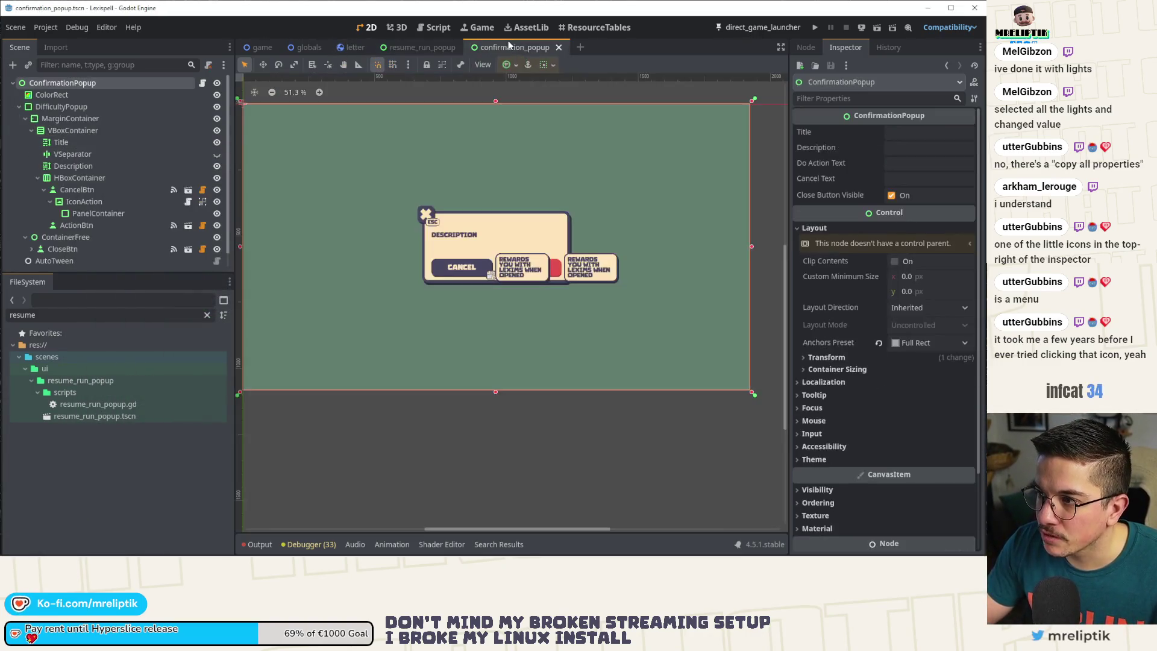
- Open stats.tscn and copy the MarginContainer that holds its Seperator line
key(ctrl+shift+o)
text(stats)
key(Return)
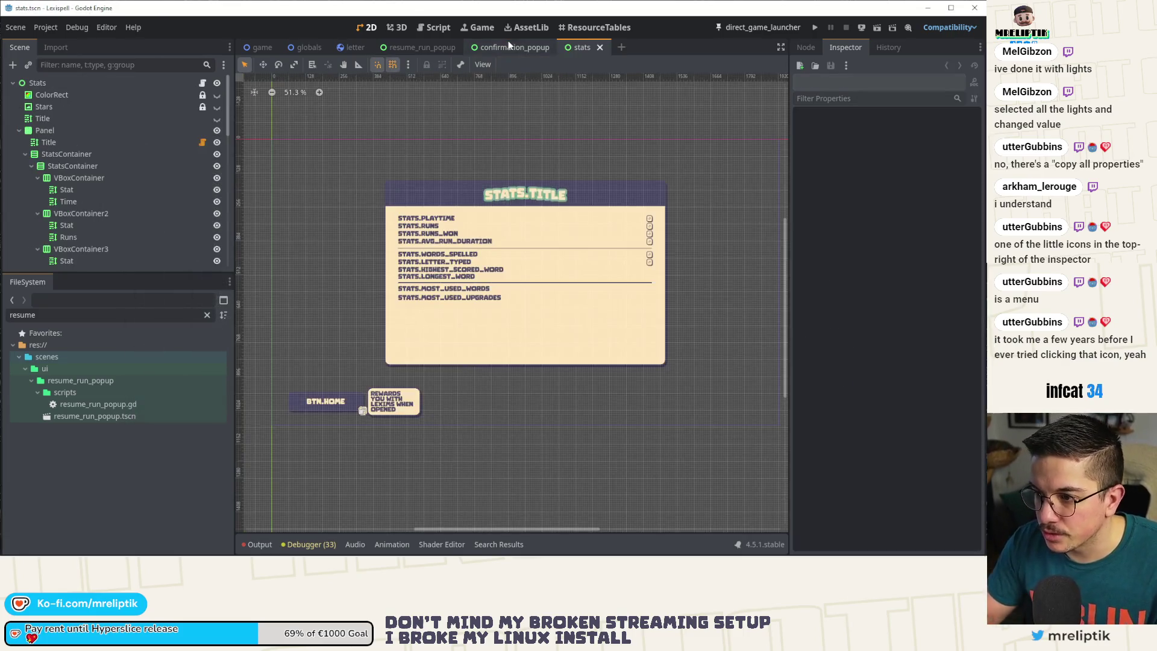
scroll(534, 170, up, 5)
click(530, 328)
scroll(530, 329, down, 5)
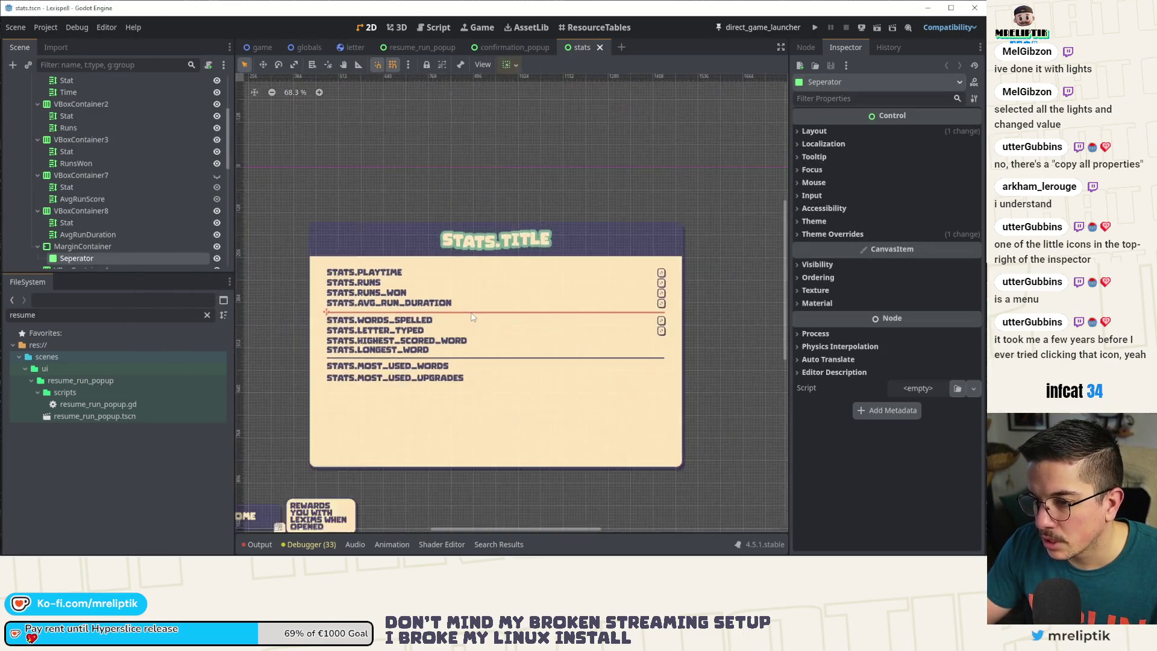
click(82, 247)
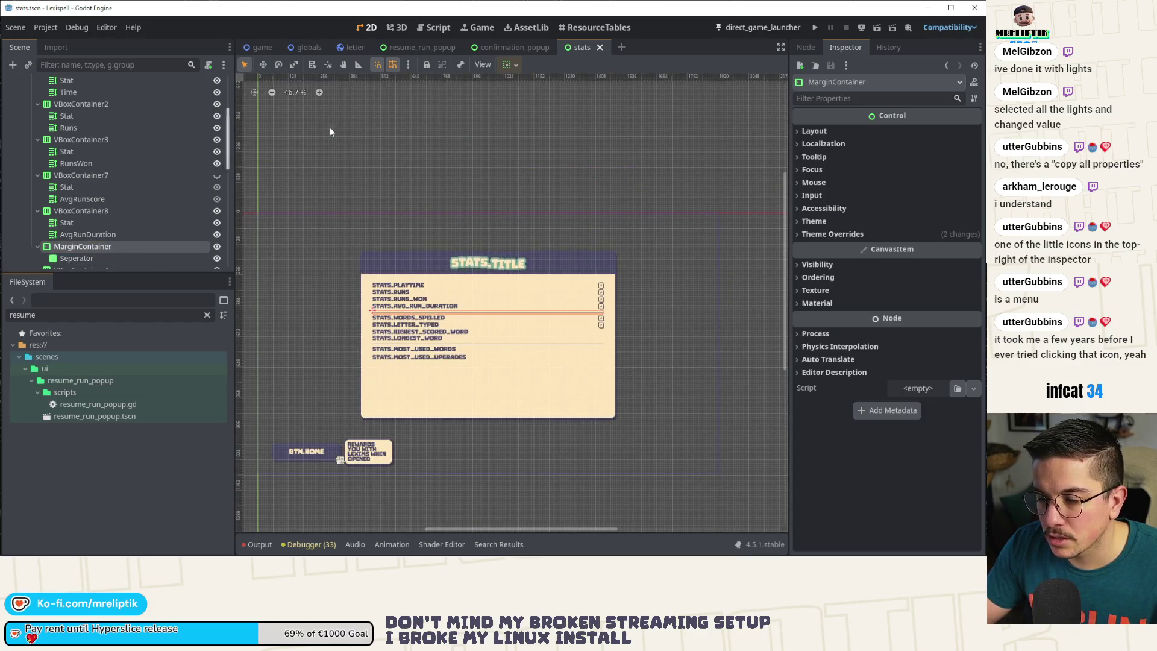
key(ctrl+s)
- Paste the separator container into resume_run_popup's VBoxContainer just below Description, and save
click(524, 35)
click(421, 46)
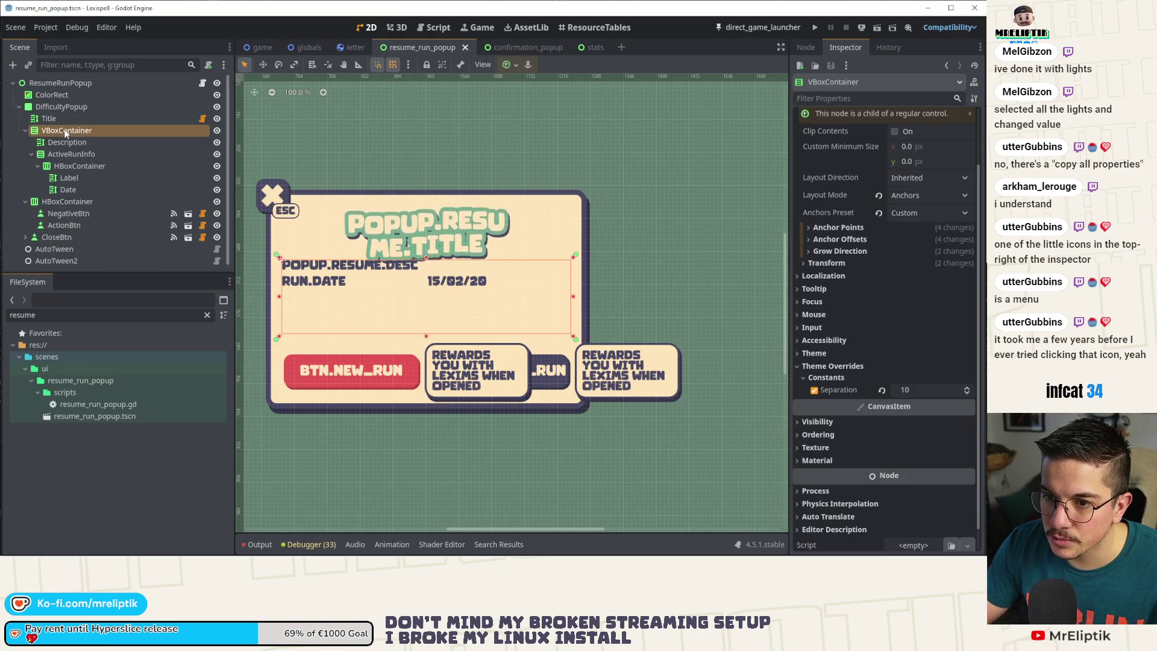
key(ctrl+v)
drag(78, 201, 74, 148)
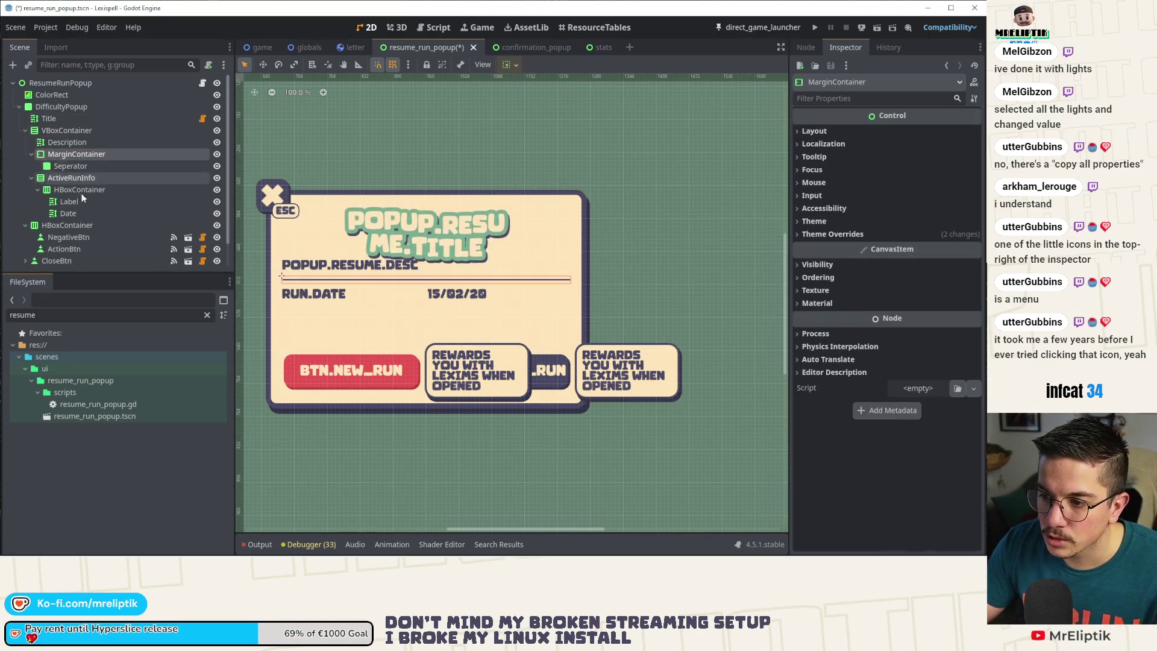
key(ctrl+s)
- Remove the custom row spacing from the popup's content container and save the scene
click(67, 130)
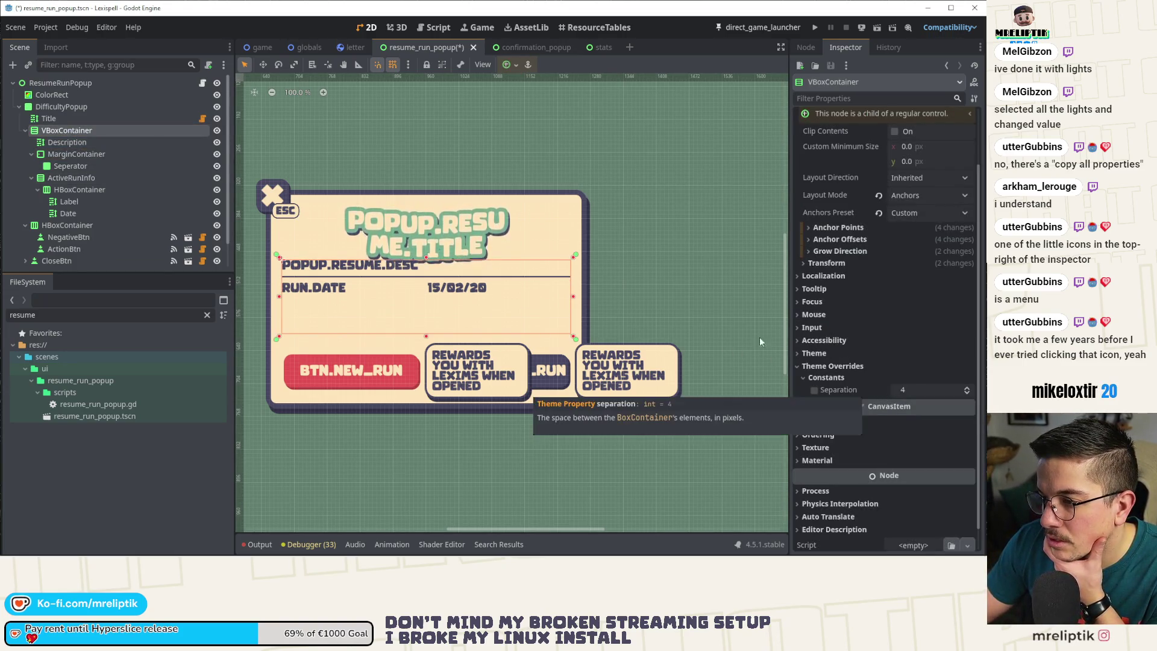
click(344, 285)
key(shift+f)
key(ctrl+s)
scroll(363, 284, up, 4)
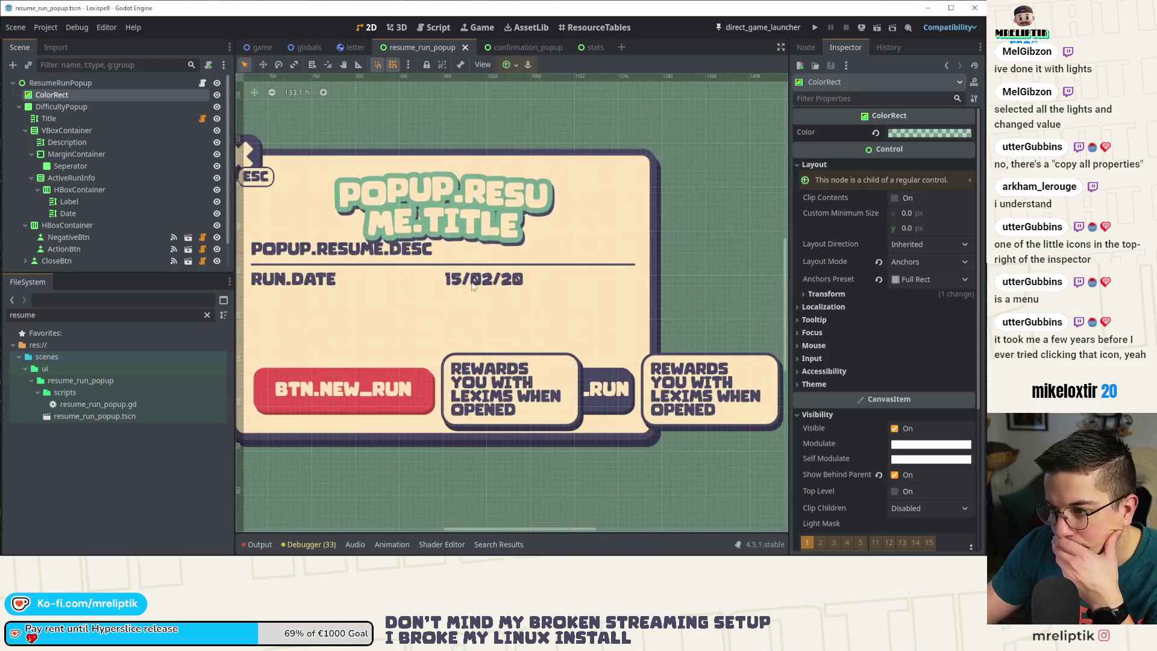
click(506, 280)
click(93, 191)
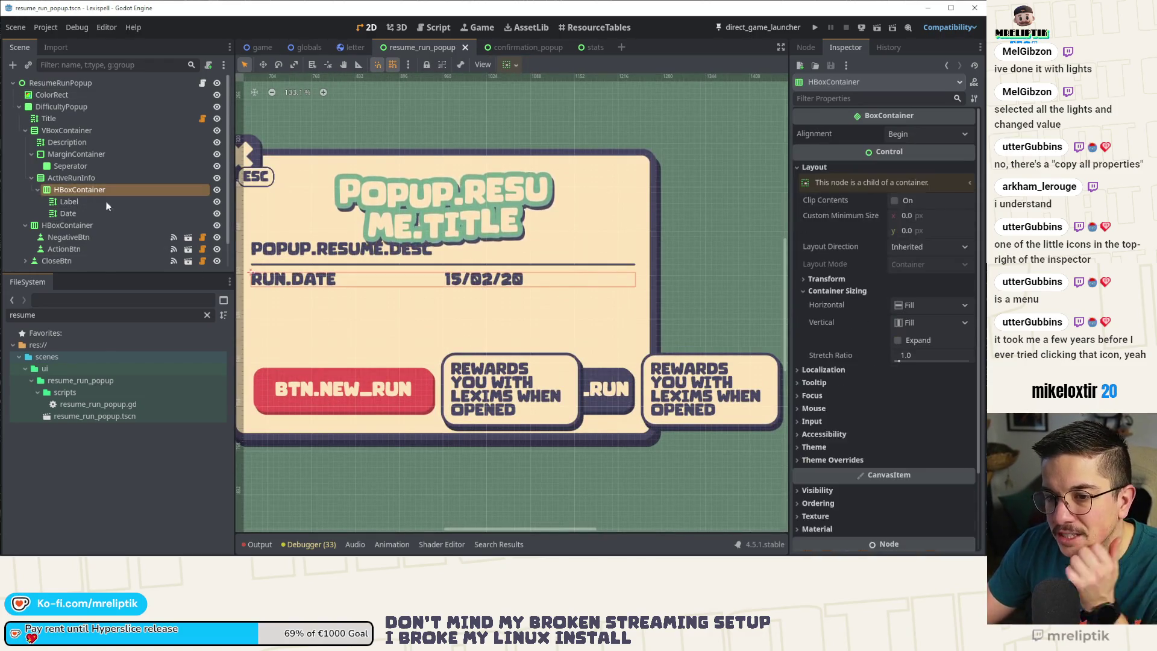
key(shift+f)
key(ctrl+s)
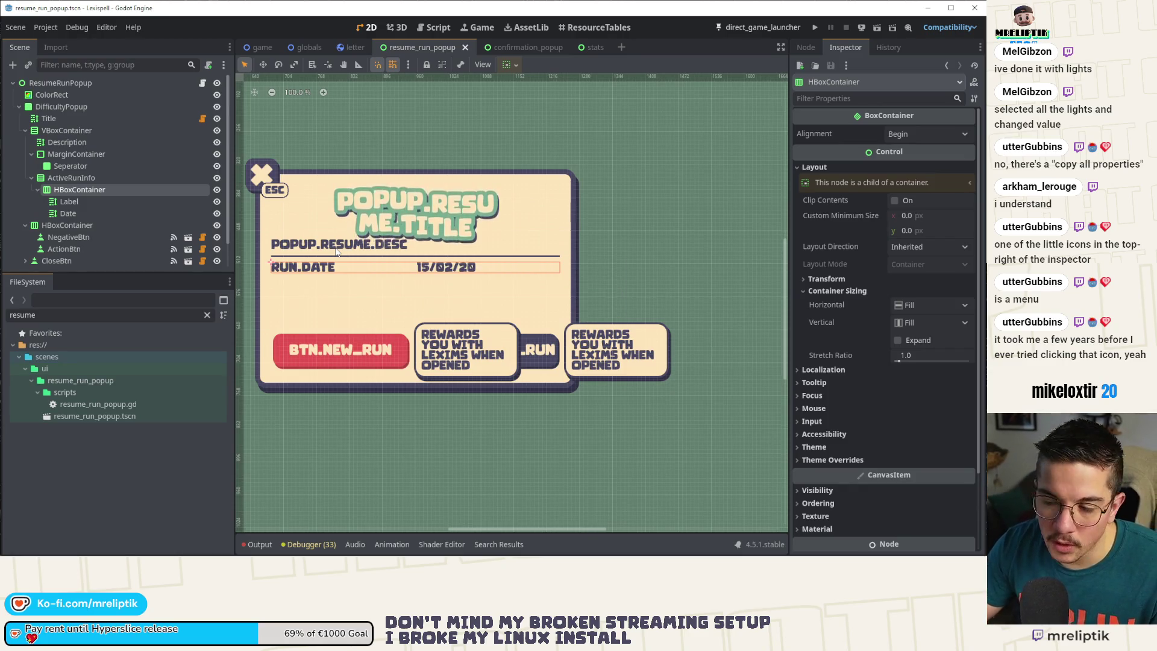
- Duplicate the RUN.DATE row, rename the second row's value node to Level, and save
key(ctrl+d)
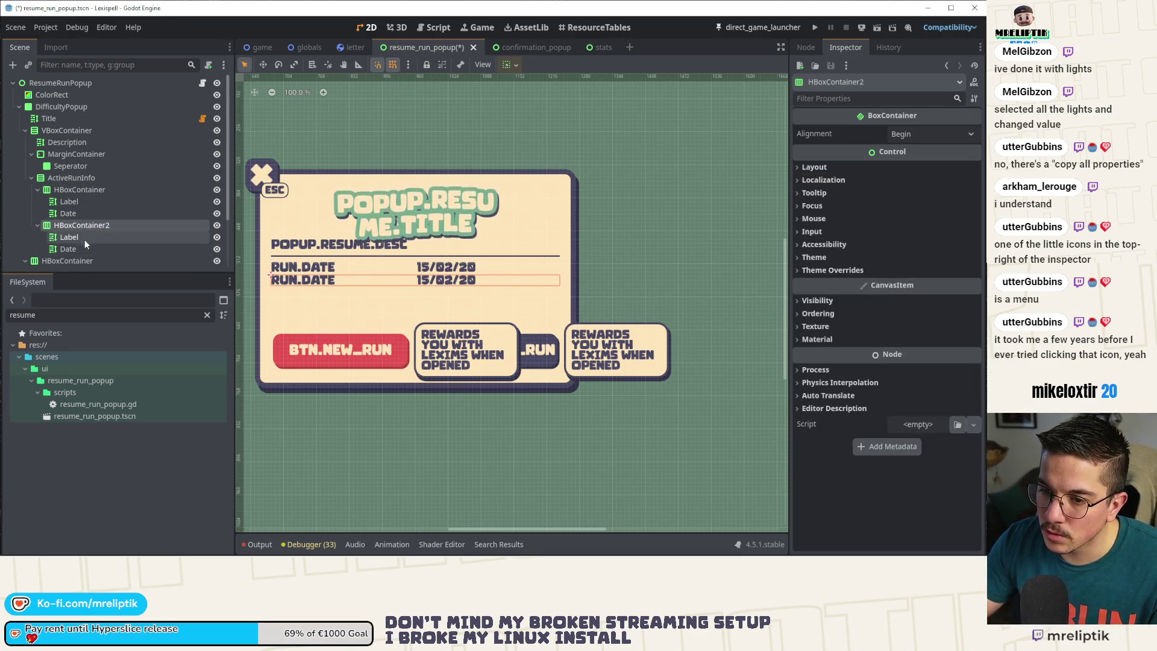
click(84, 250)
click(87, 250)
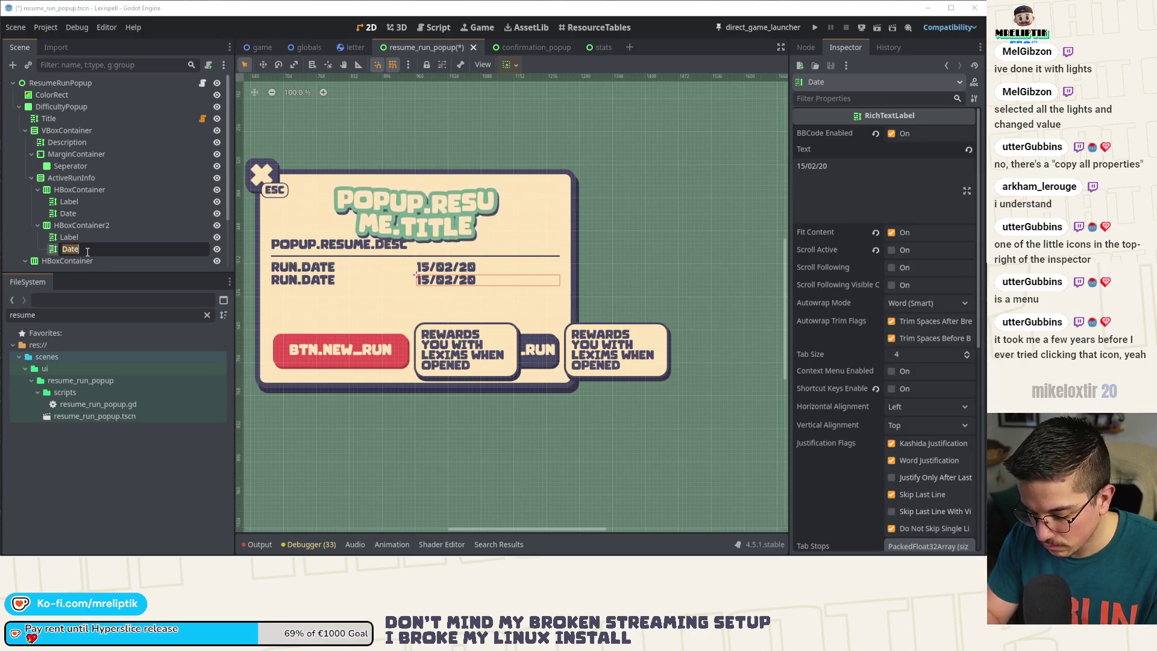
text(Level)
key(Return)
key(ctrl+s)
- Duplicate the second row and rename the copy's value node to Score
click(113, 225)
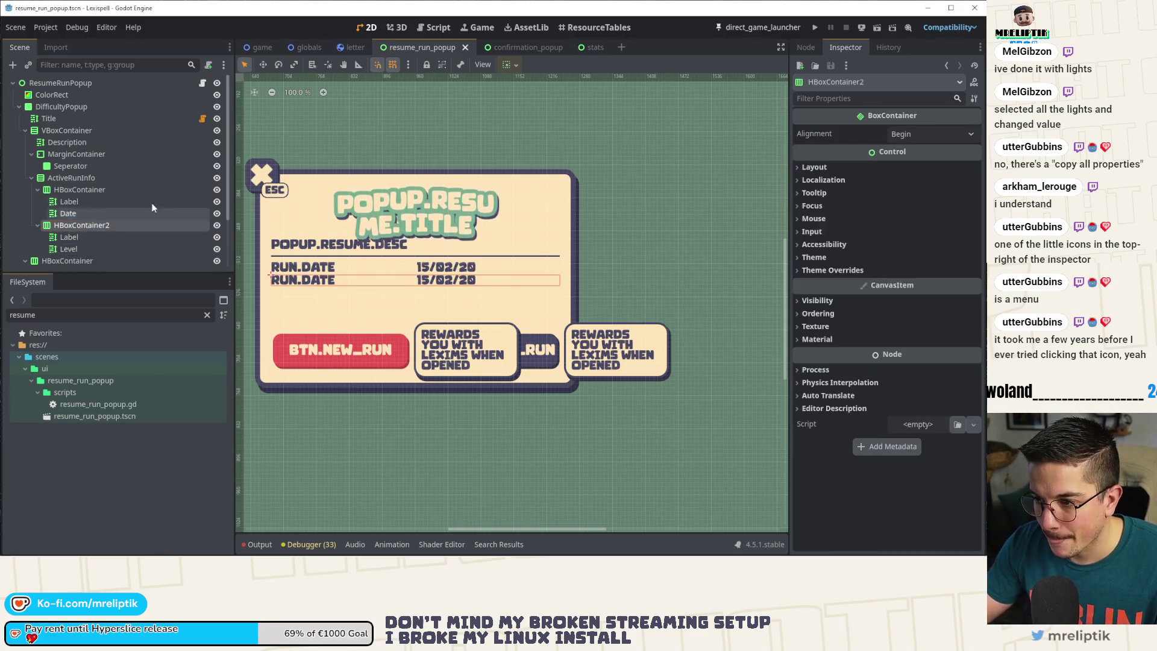
scroll(174, 229, down, 2)
key(ctrl+d)
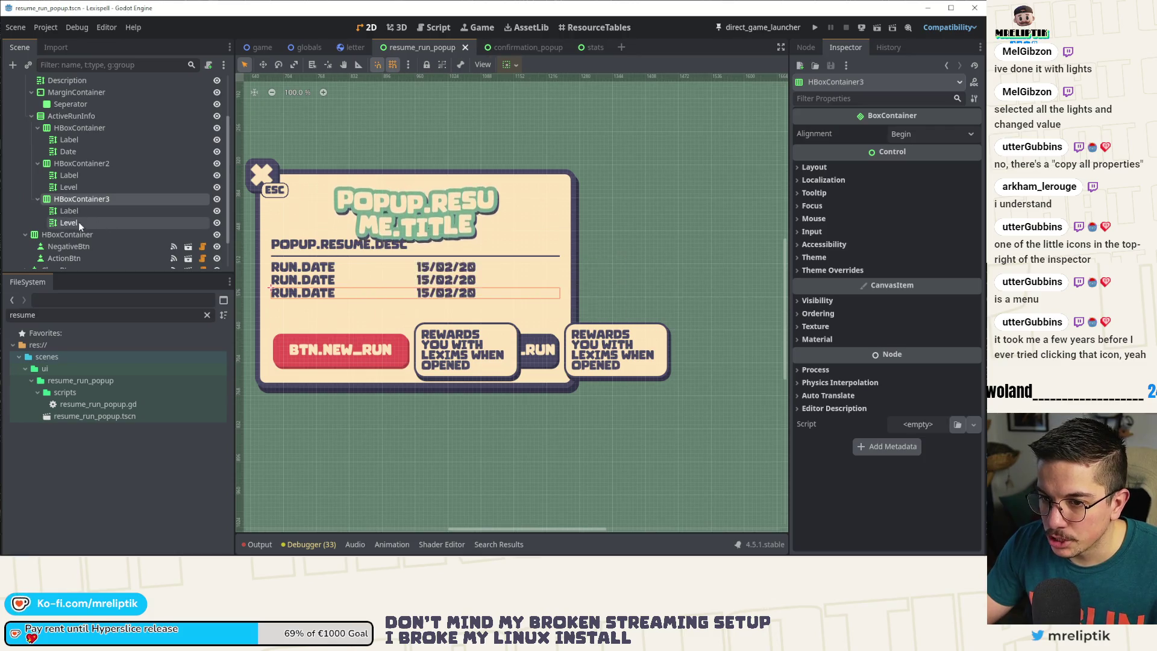
double_click(83, 222)
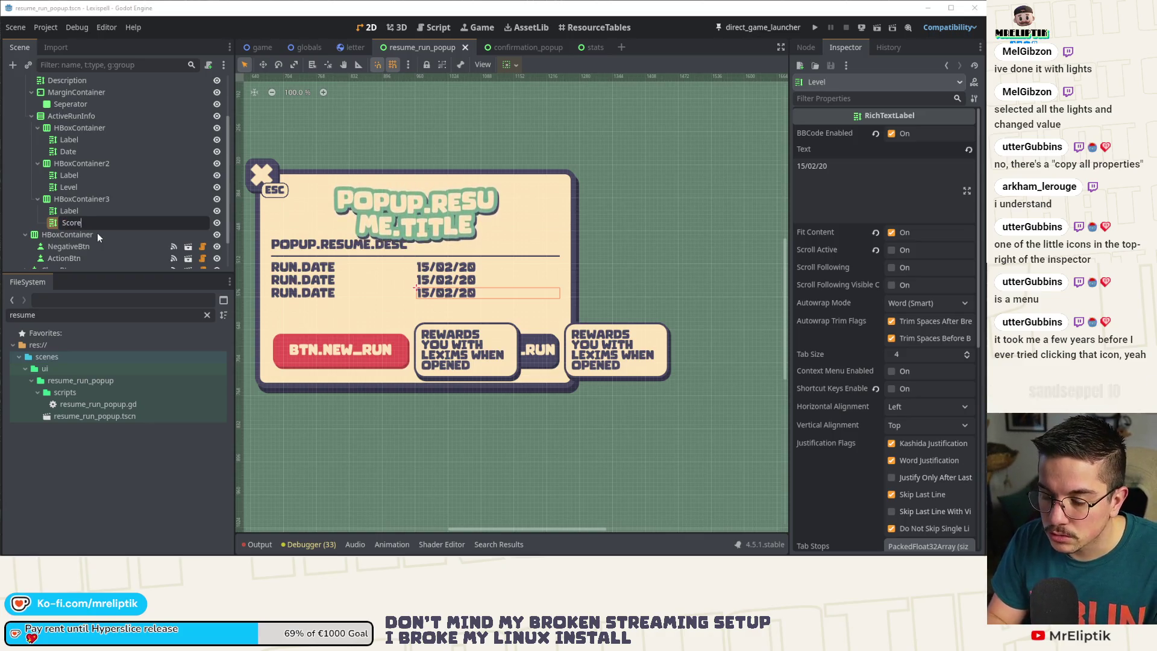
text(core)
key(Return)
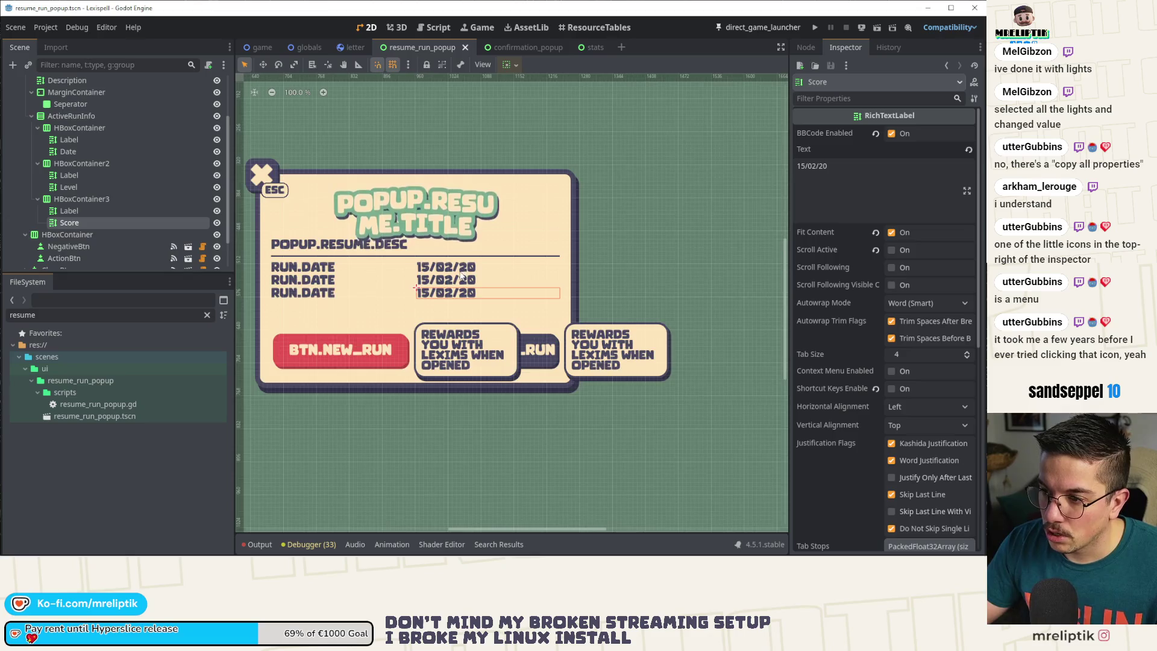
scroll(462, 275, down, 2)
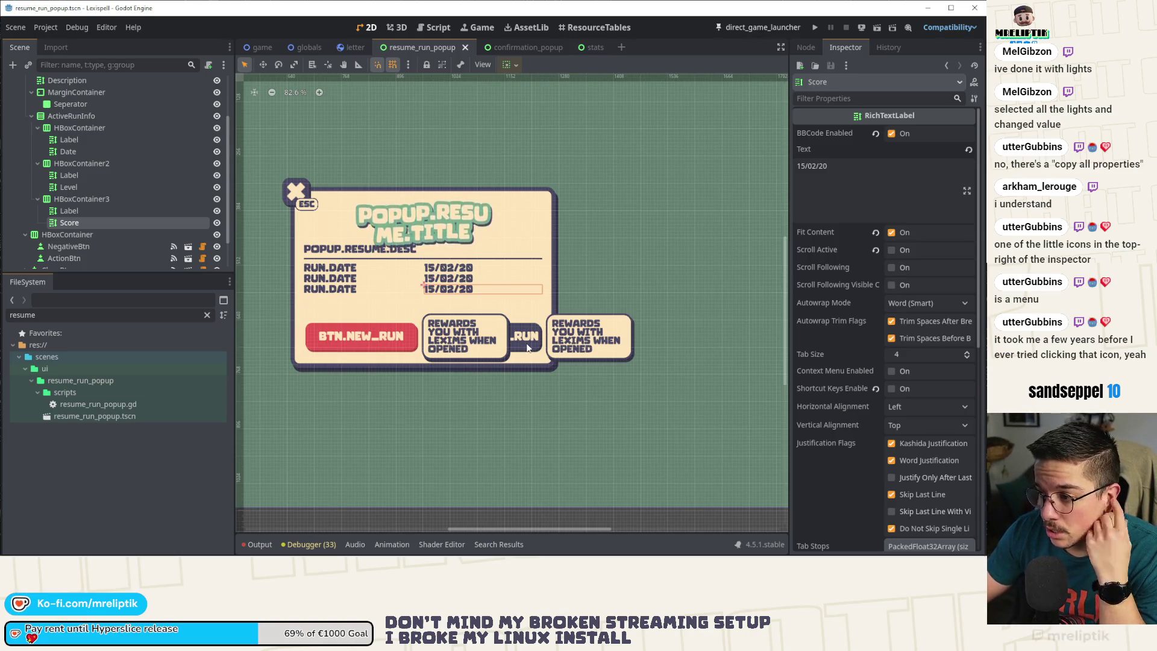
click(85, 187)
- Set the Level value text to 5 and the Score value to 1000, then save
double_click(877, 177)
text(5)
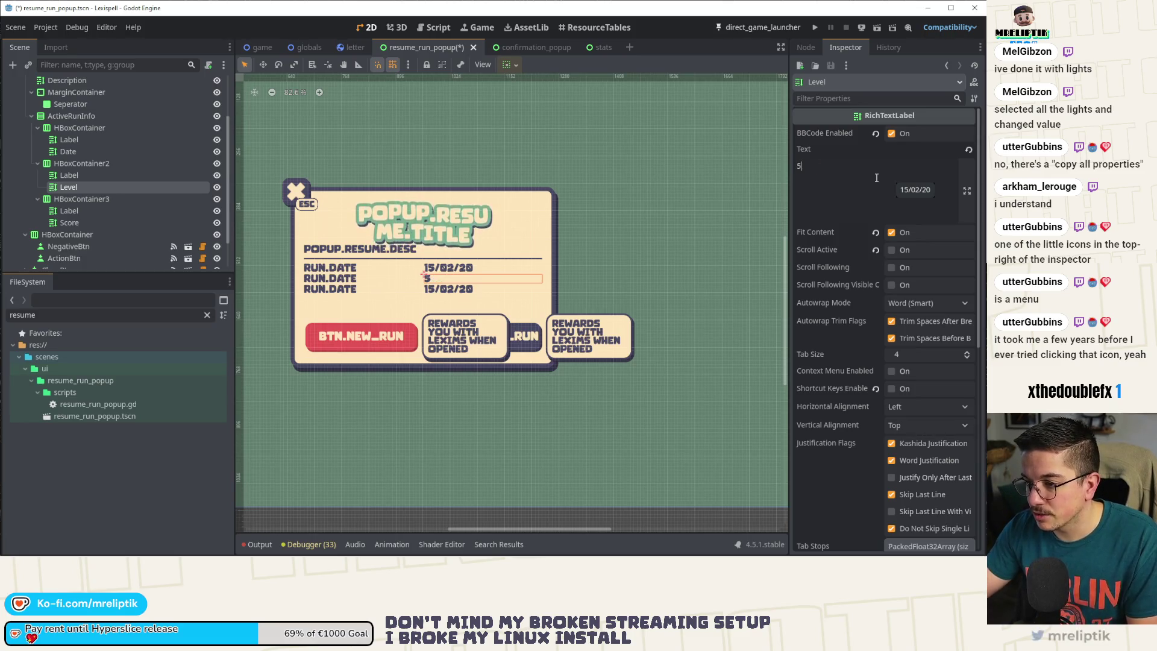
click(446, 294)
click(857, 174)
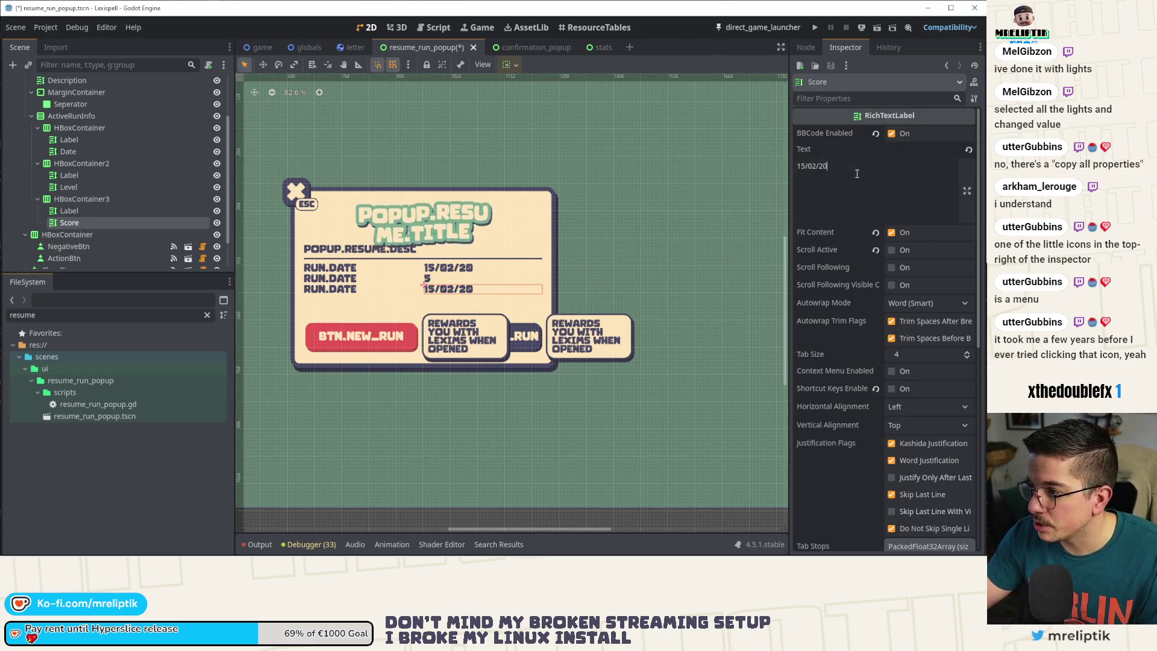
key(ctrl+s)
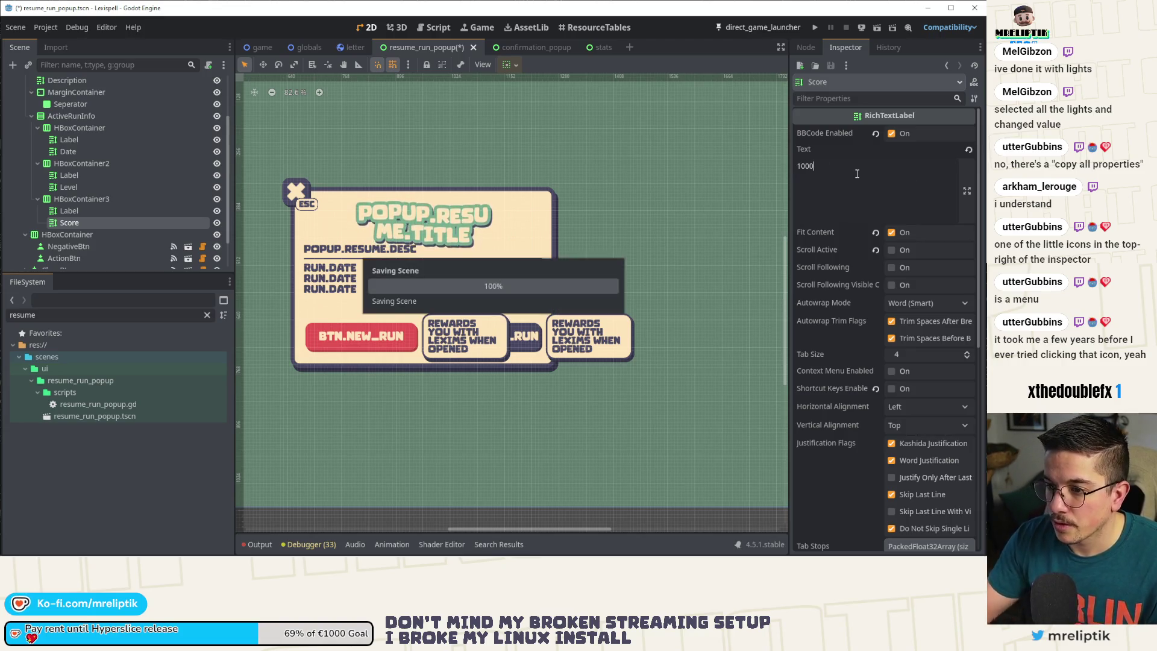
- Change the second and third captions to RUN.LEVEL and RUN.SCORE, saving after each
click(341, 279)
double_click(868, 166)
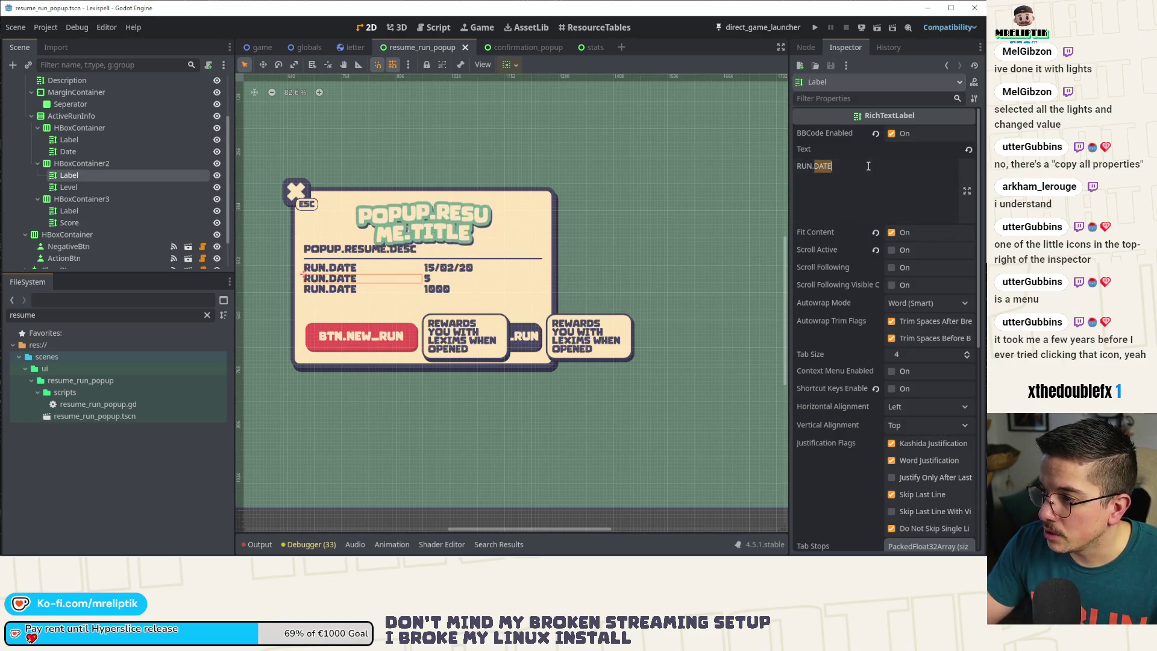
key(ctrl+s)
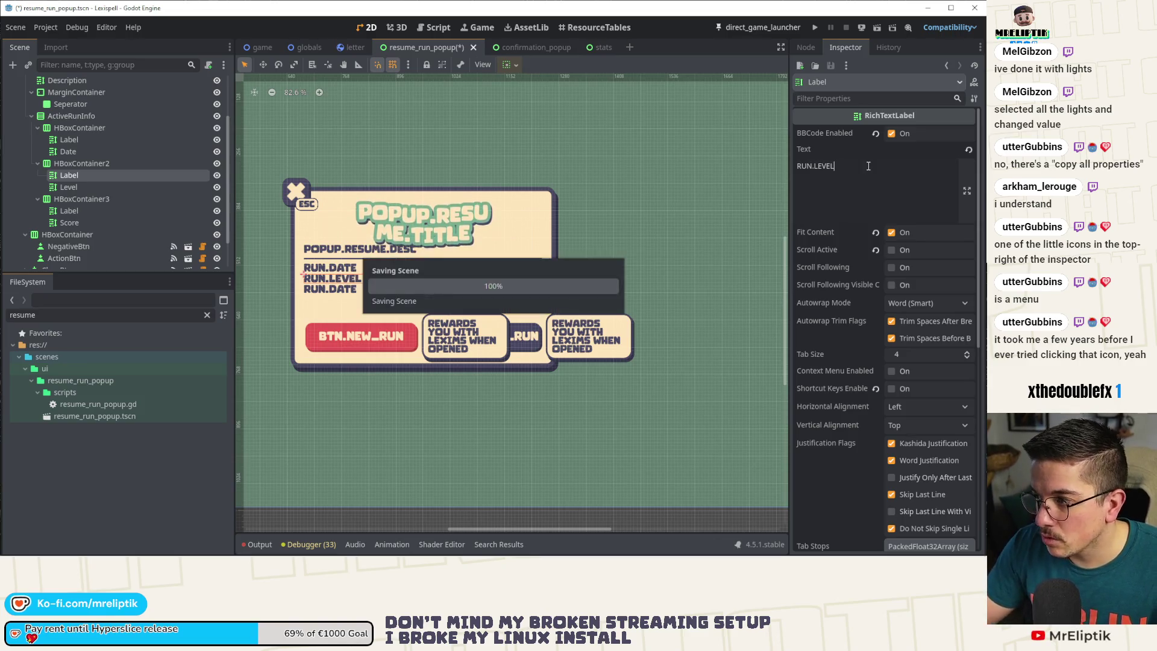
click(89, 210)
double_click(845, 169)
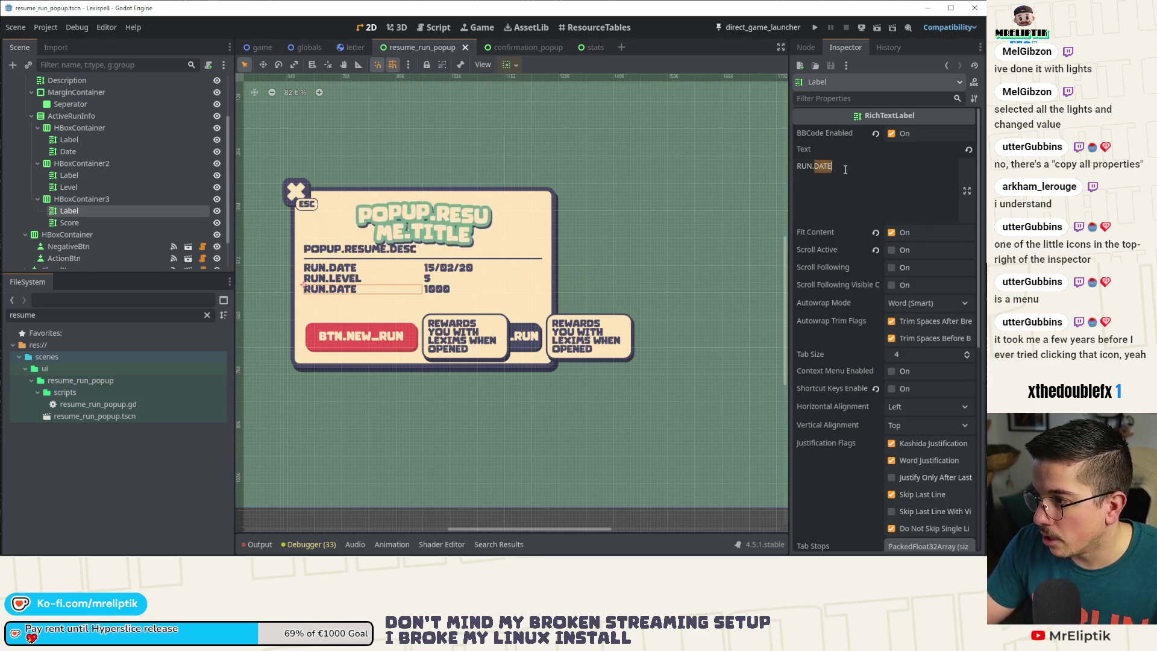
key(ctrl+s)
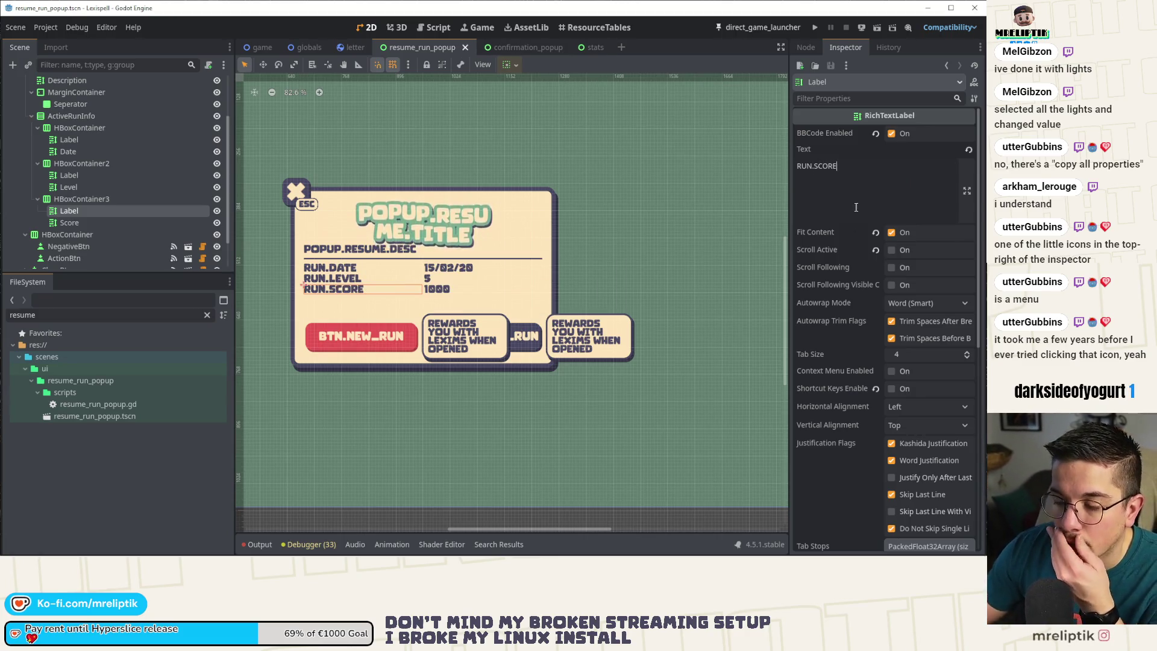
- Duplicate the RUN.LEVEL row
click(351, 280)
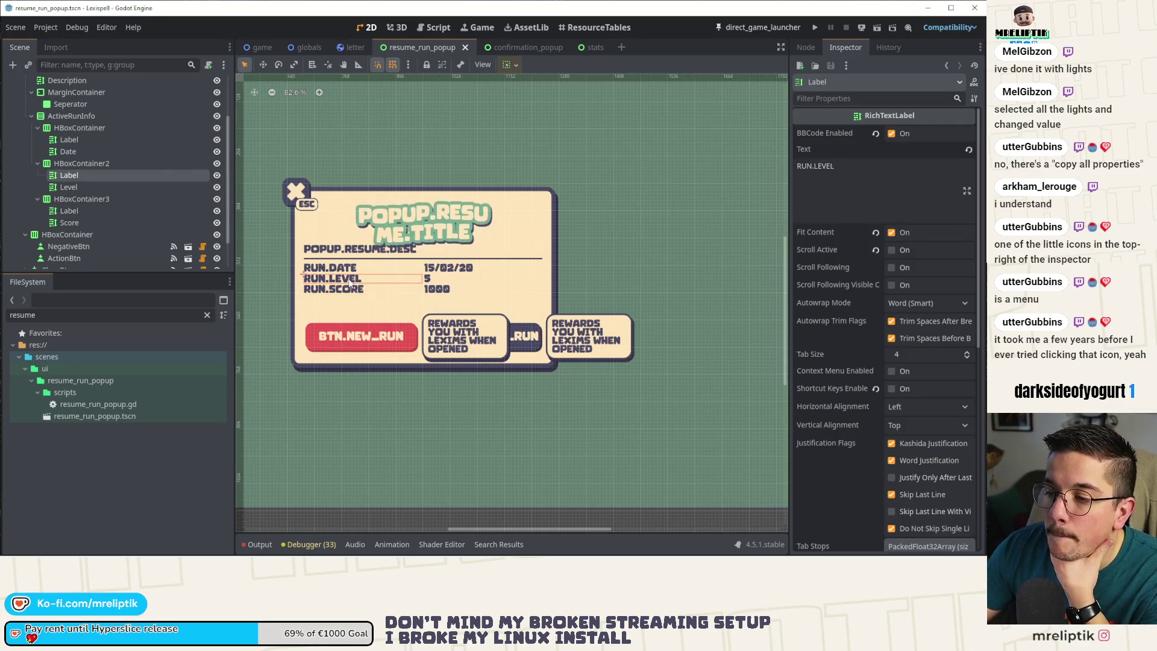
click(99, 167)
key(ctrl+d)
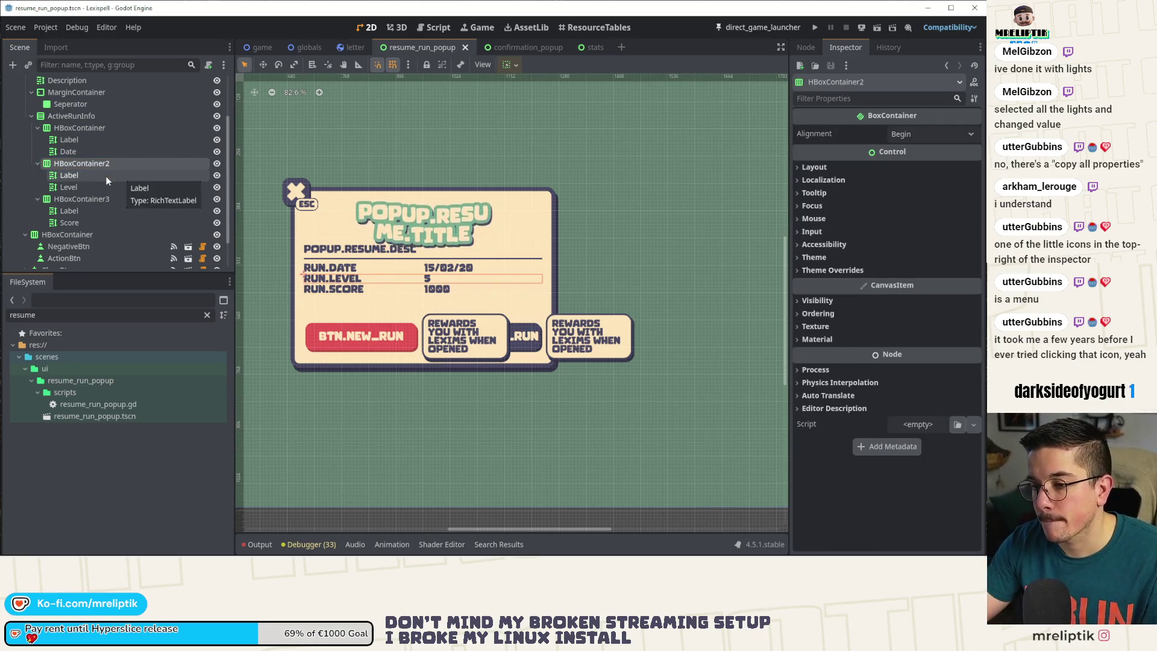
- Rename the duplicated row's value node to Time
key(ctrl+s)
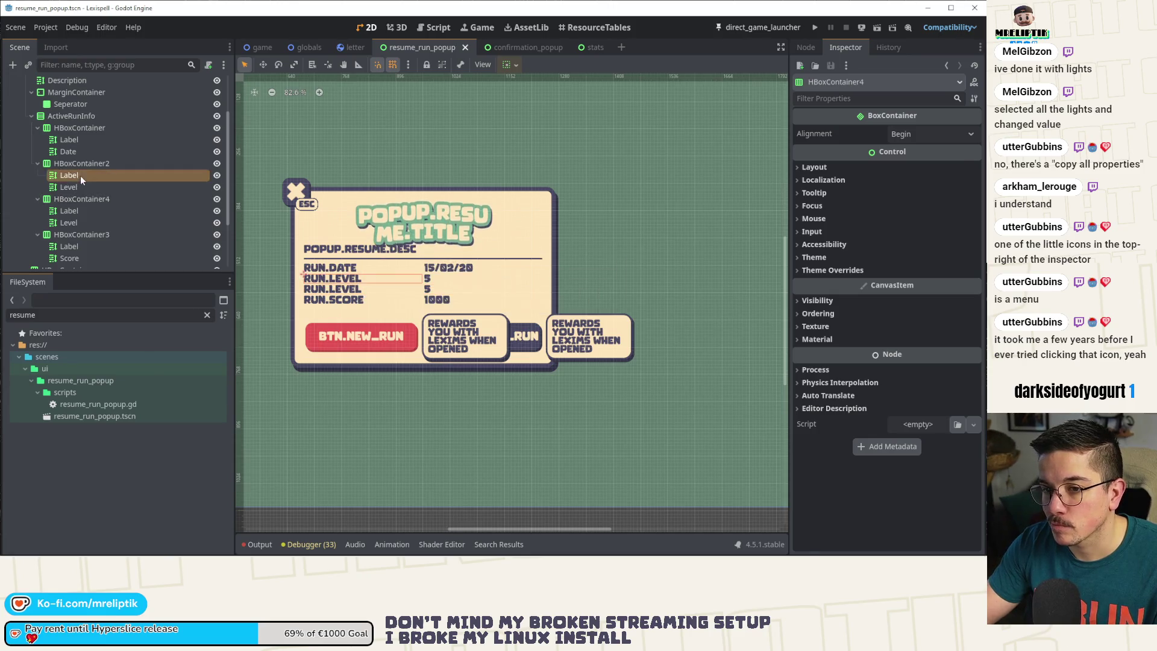
click(81, 187)
click(84, 187)
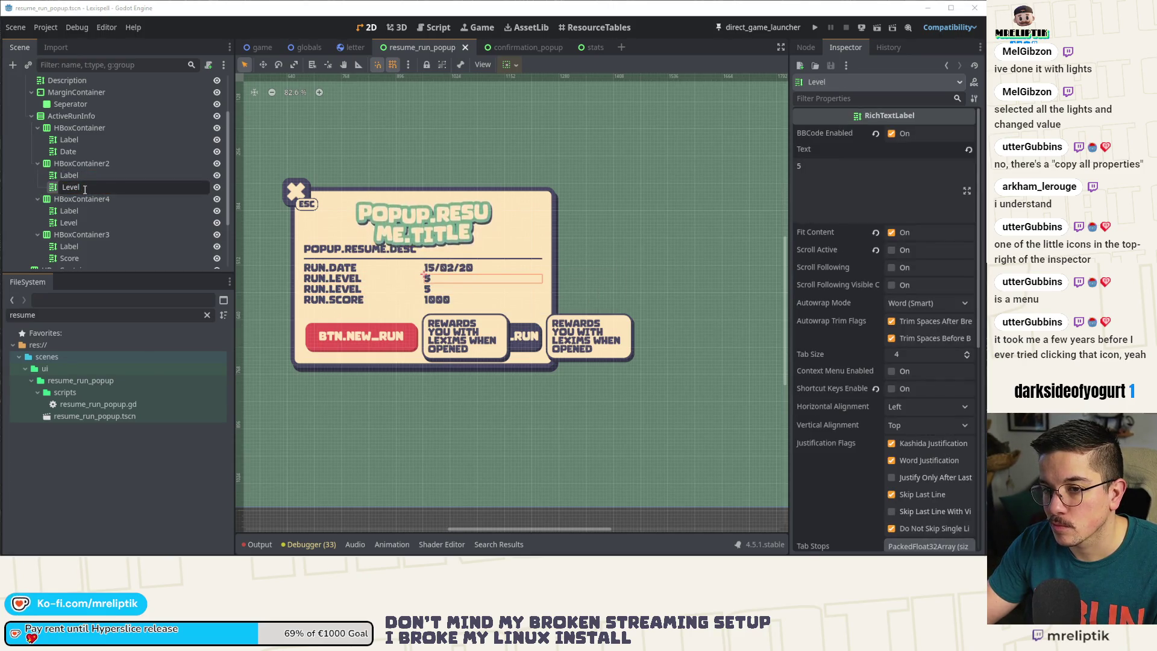
text(Time)
key(Return)
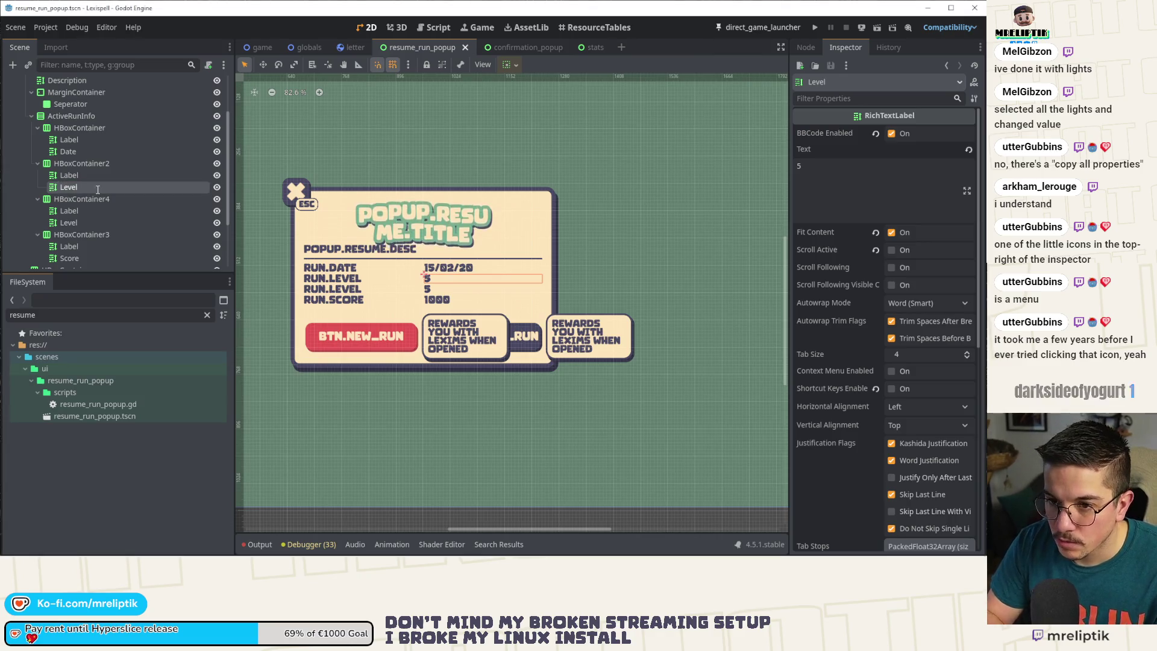
- Set the new row's value text to 30:20 and save
double_click(898, 192)
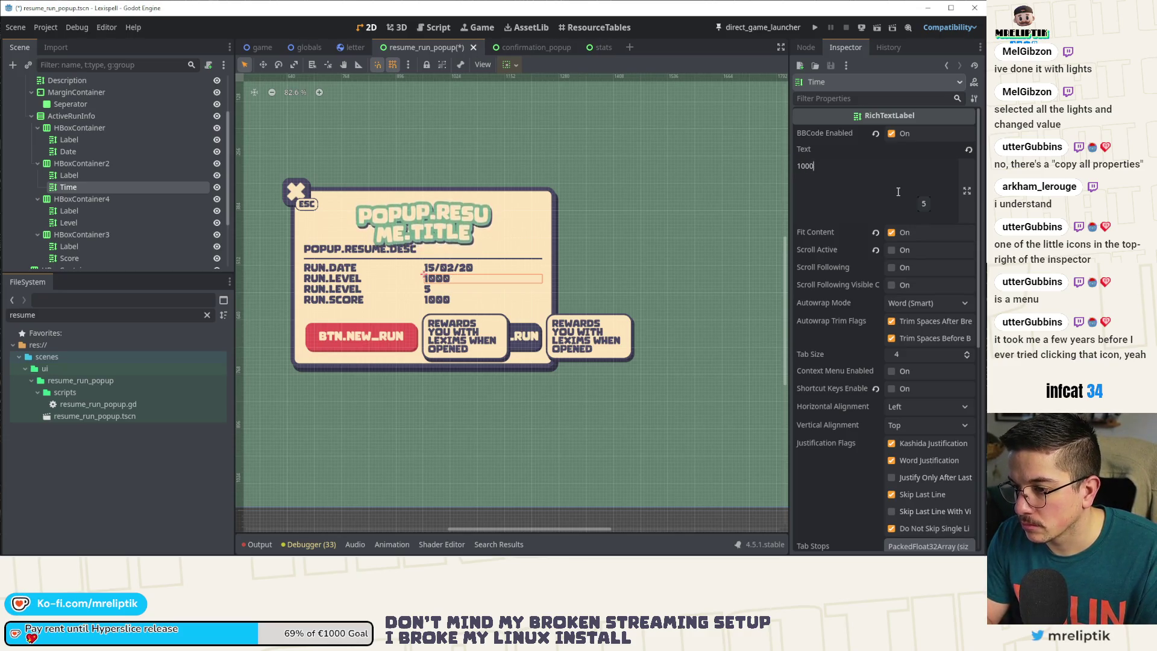
key(BackSpace)
text(3)
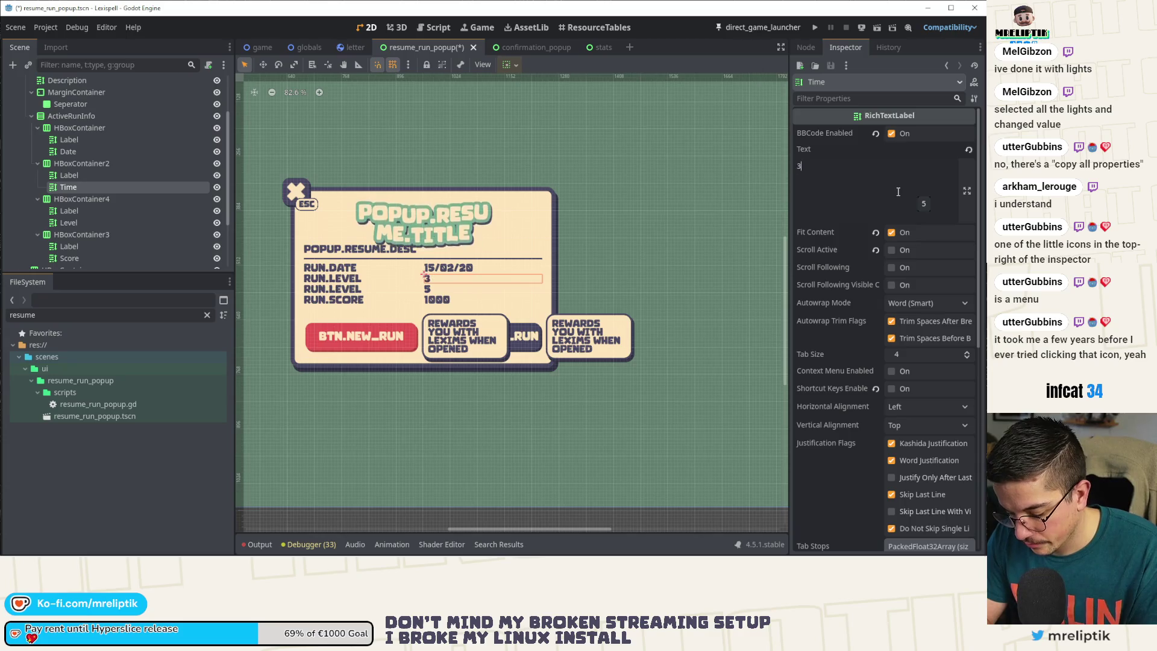
text(0min1)
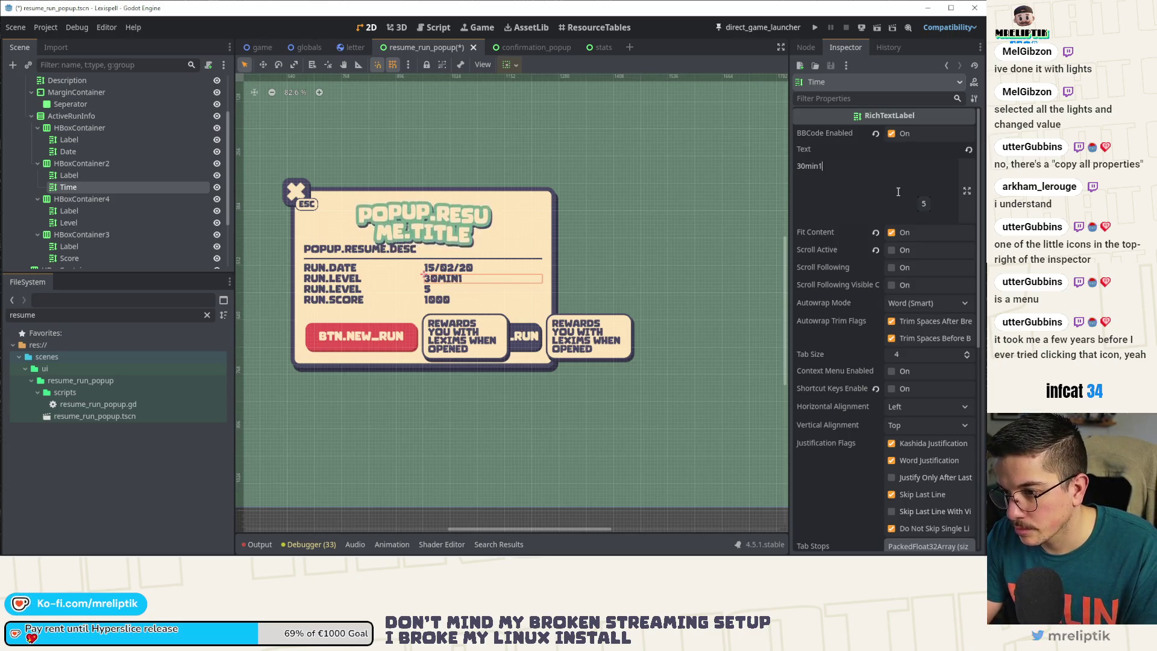
key(BackSpace)
text(20s)
key(ctrl+s)
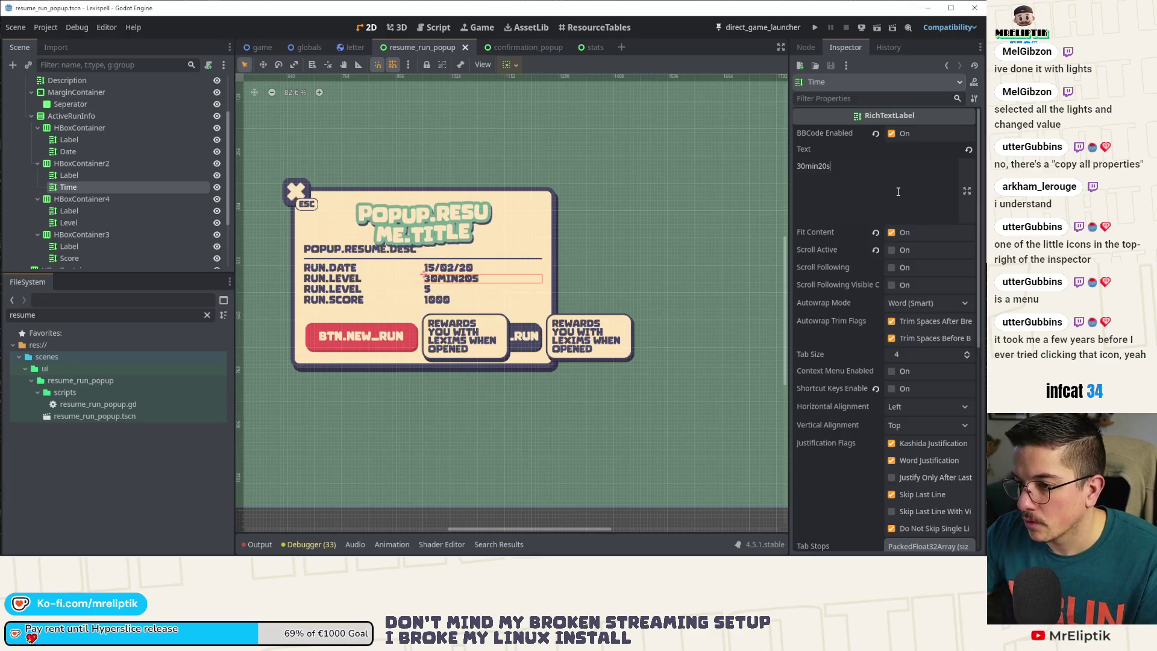
click(819, 178)
key(BackSpace)
key(BackSpace)
key(BackSpace)
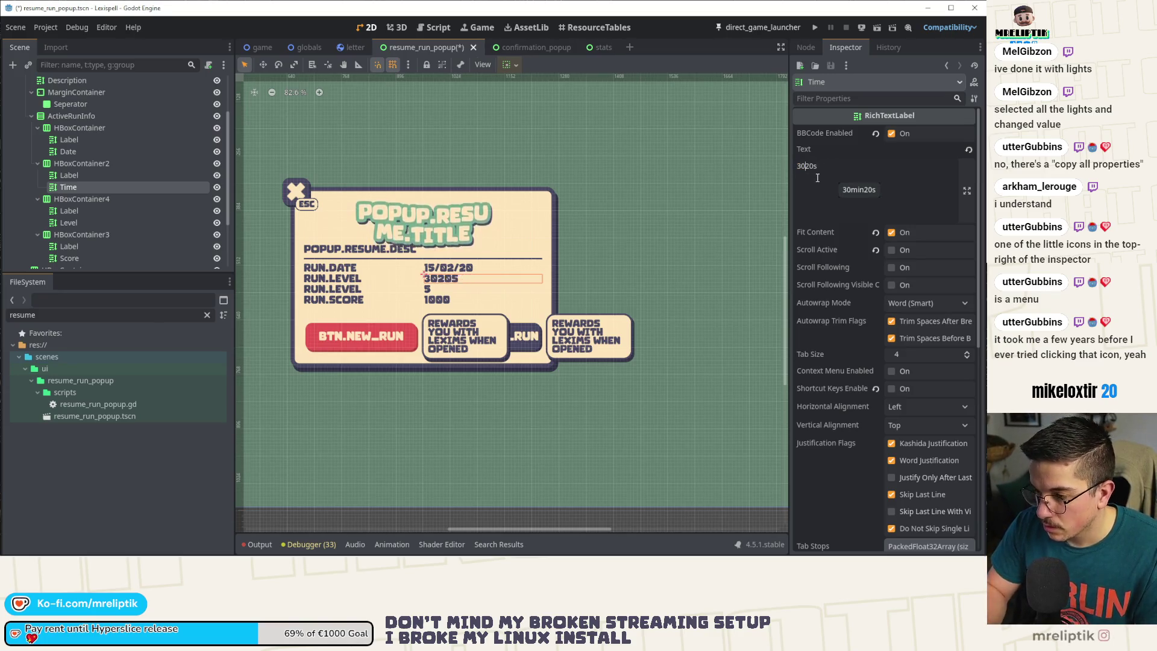
text(0:)
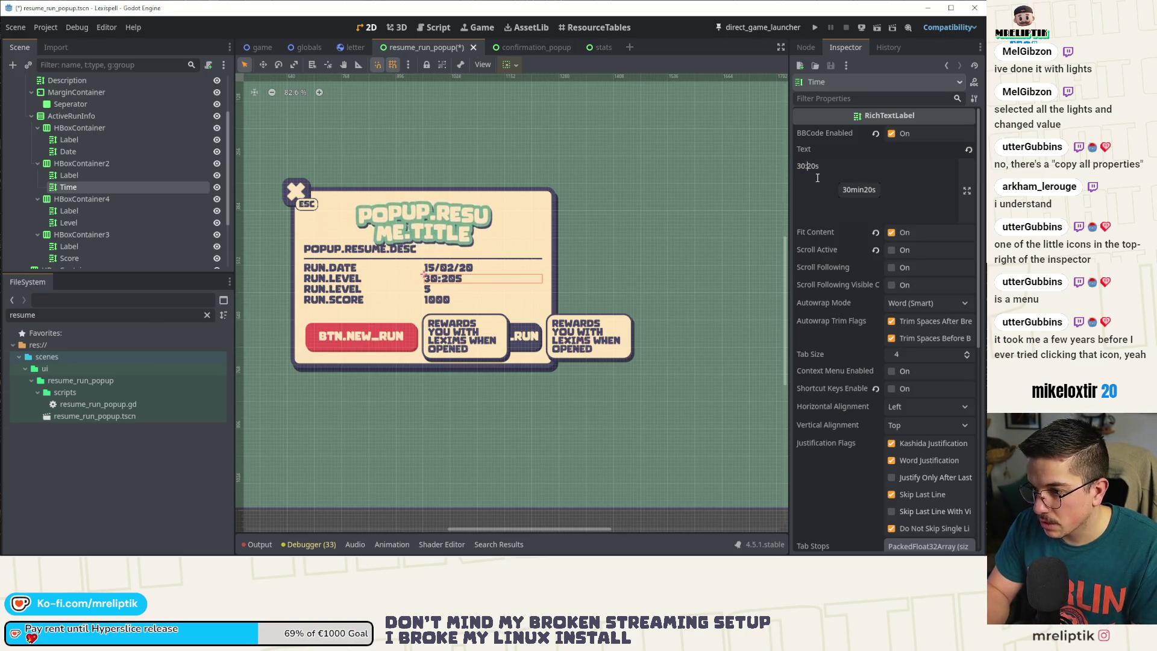
key(BackSpace)
key(ctrl+s)
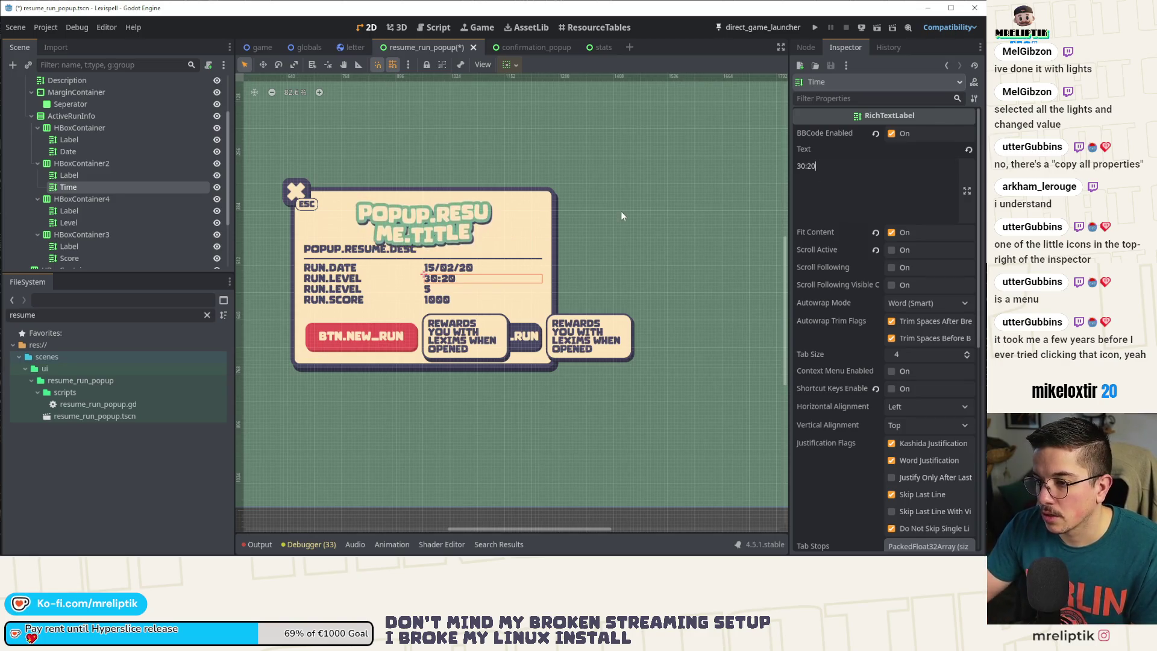
- Change the duplicated caption from RUN.LEVEL to RUN.DURATION and save
right_click(347, 283)
click(347, 283)
double_click(885, 187)
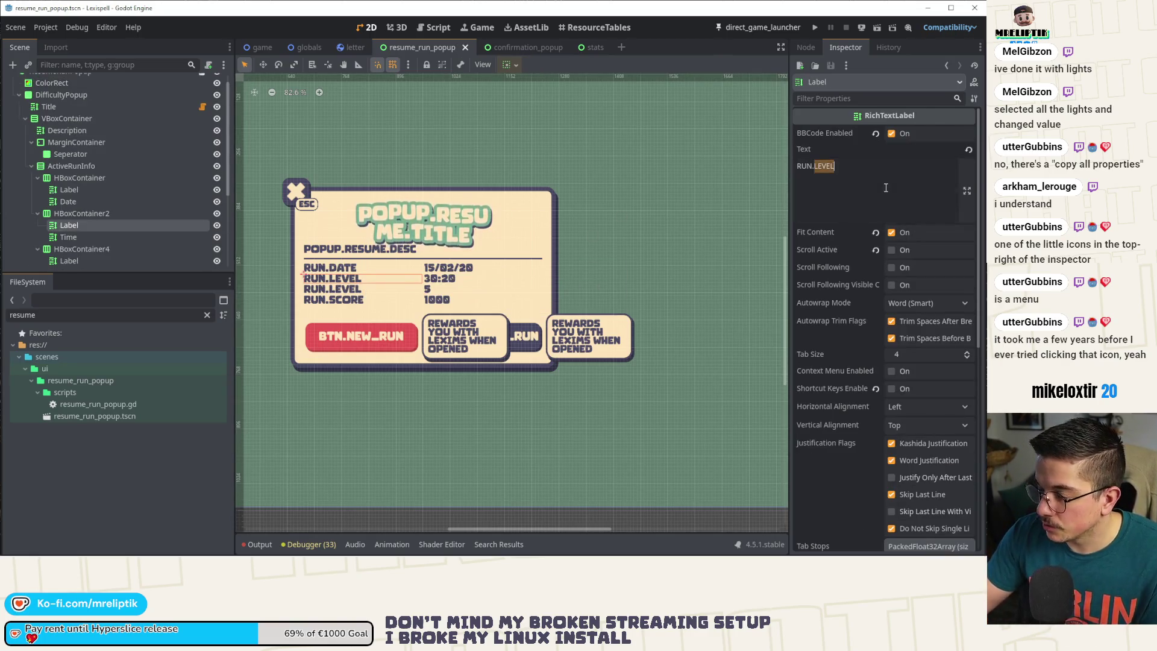
text(DURATION)
key(ctrl+s)
- Rename the Time value node to Duration
right_click(364, 259)
double_click(80, 238)
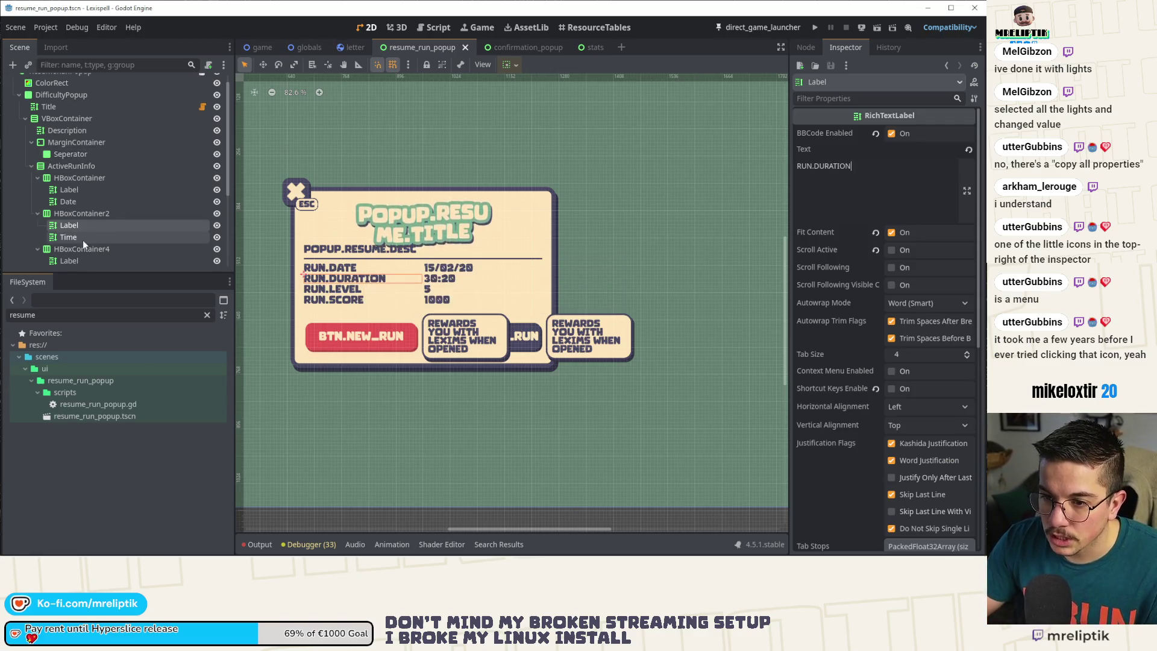
text(Duration)
key(Return)
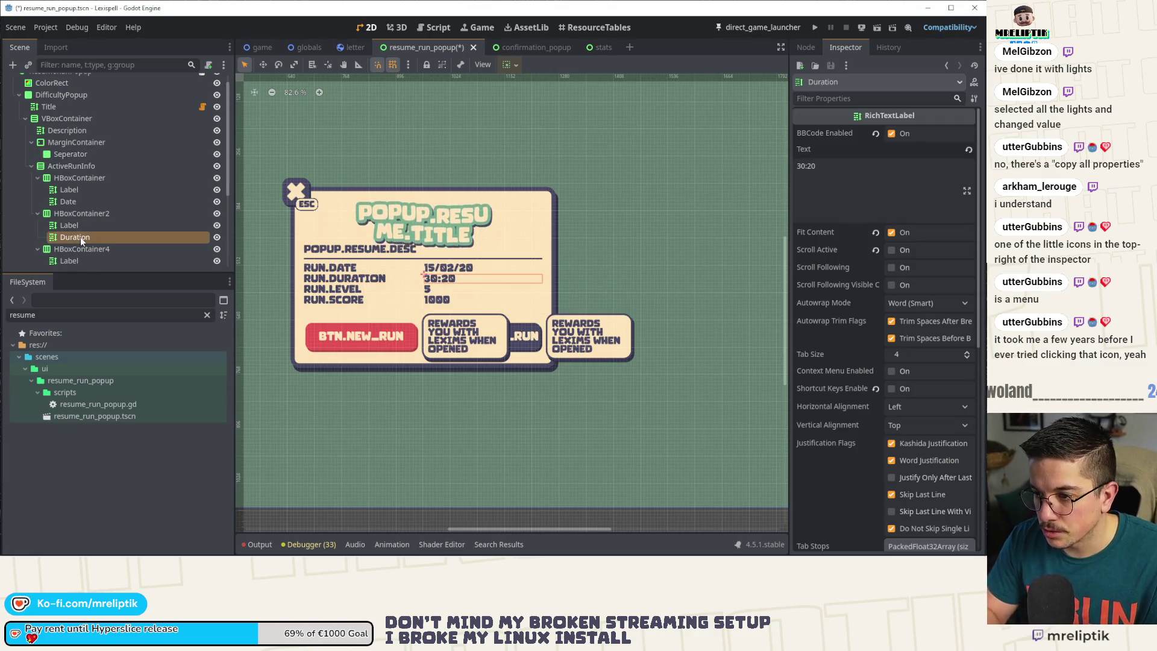
scroll(448, 301, down, 2)
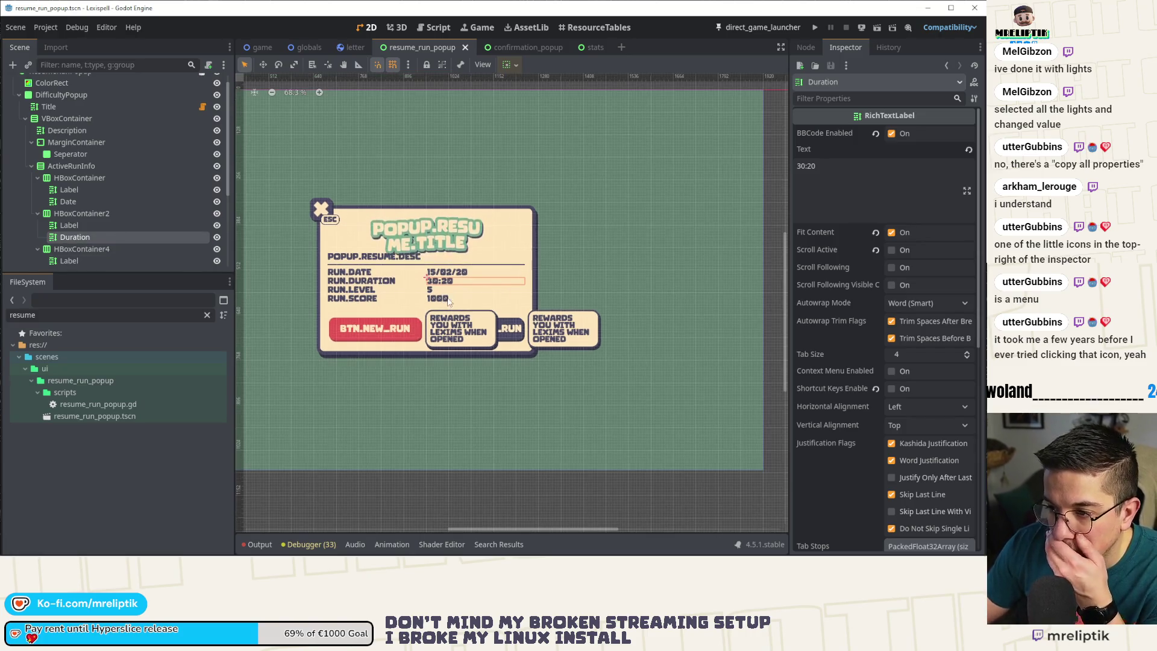
scroll(386, 270, up, 2)
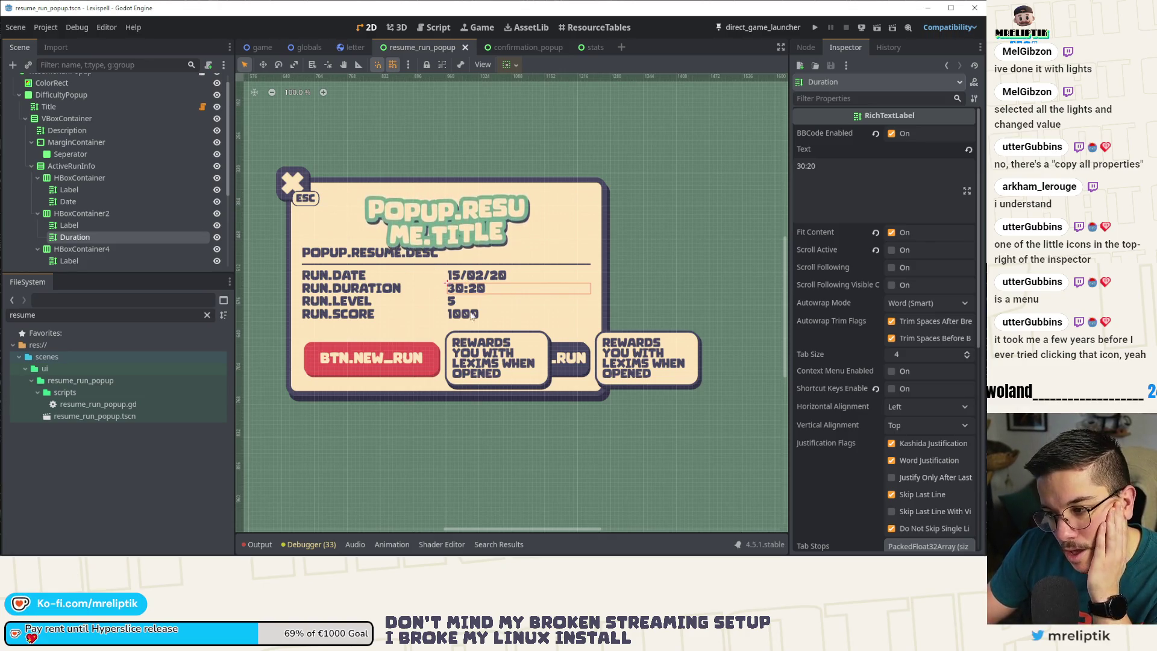
click(360, 320)
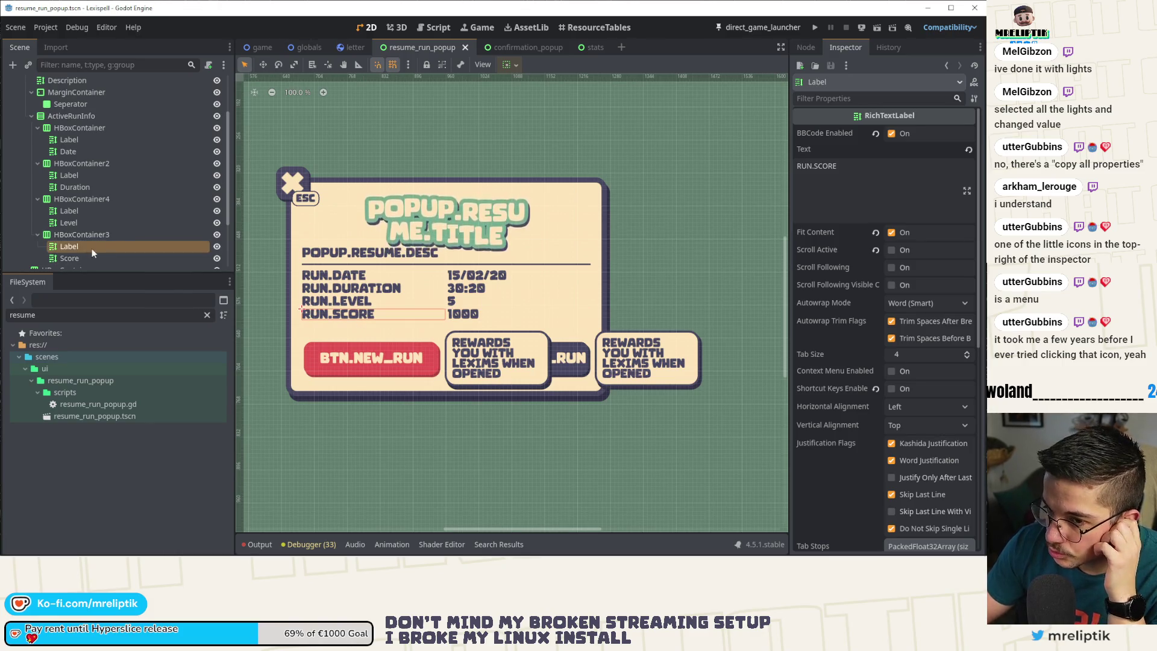